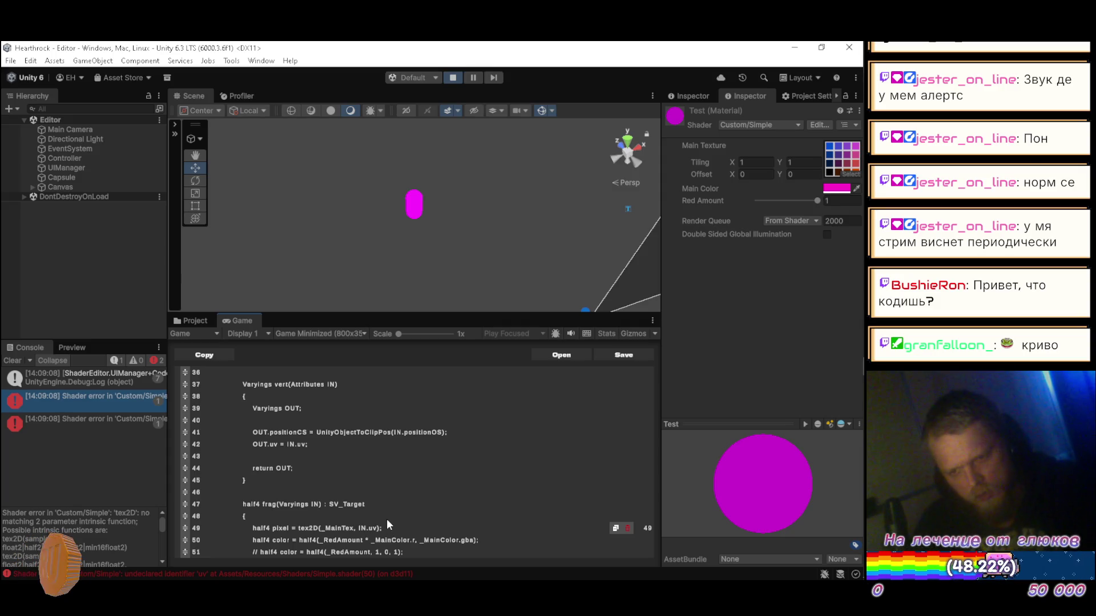
- Save and recompile the Custom/Simple shader, then orbit to view the capsule's magenta-tinted grid texture
left_click(609, 355)
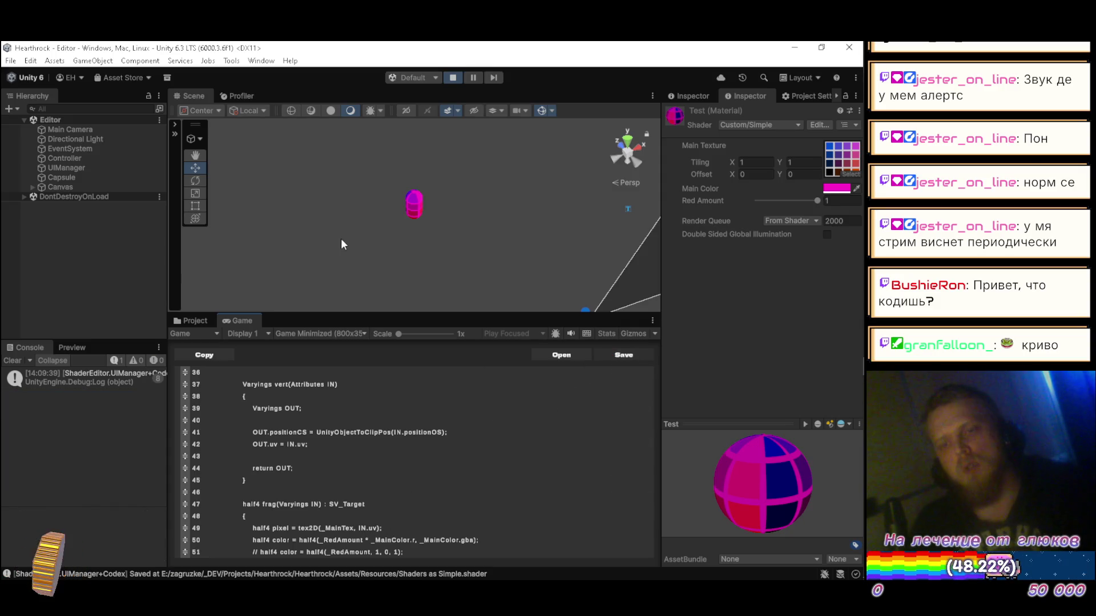
mouse_move(315, 210)
left_mouse_down()
mouse_move(416, 208)
mouse_move(445, 186)
mouse_move(443, 162)
mouse_move(512, 142)
mouse_move(351, 130)
mouse_move(301, 135)
mouse_move(254, 167)
mouse_move(460, 244)
mouse_move(379, 241)
mouse_move(365, 171)
mouse_move(323, 135)
mouse_move(361, 182)
left_mouse_up()
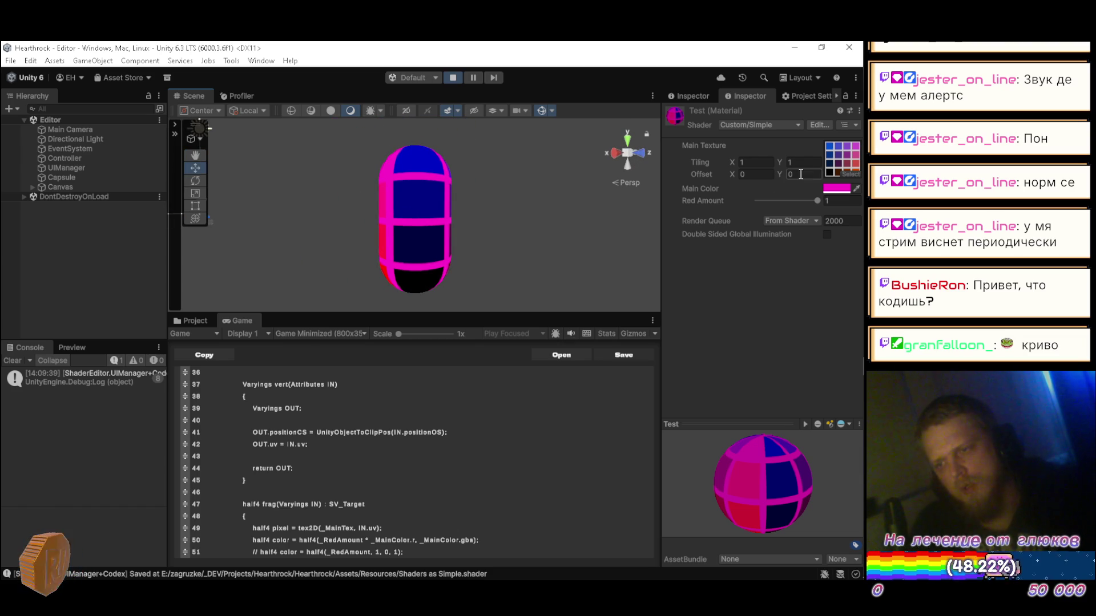
- Set the Test material's Main Color to white
mouse_move(456, 200)
left_mouse_down()
mouse_move(435, 232)
mouse_move(435, 274)
mouse_move(451, 160)
left_mouse_up()
left_click(835, 188)
left_click_drag(780, 241, 639, 219)
- Set Red Amount to 0 and orbit around the capsule
mouse_move(376, 197)
left_mouse_down()
mouse_move(627, 198)
mouse_move(367, 200)
mouse_move(489, 248)
mouse_move(320, 239)
mouse_move(509, 223)
mouse_move(412, 244)
mouse_move(364, 195)
mouse_move(376, 229)
left_mouse_up()
scroll(628, 199, "down", 3)
scroll(377, 229, "down", 3)
left_click_drag(817, 201, 753, 203)
mouse_move(245, 188)
left_mouse_down()
mouse_move(337, 246)
mouse_move(296, 221)
mouse_move(428, 237)
mouse_move(305, 196)
mouse_move(288, 175)
left_mouse_up()
- Toggle the Shaded Wireframe overlay on and off, then raise Red Amount to 0.15
left_click(311, 110)
mouse_move(333, 139)
left_mouse_down()
mouse_move(379, 238)
mouse_move(558, 232)
mouse_move(532, 163)
mouse_move(488, 170)
mouse_move(477, 146)
mouse_move(436, 172)
left_mouse_up()
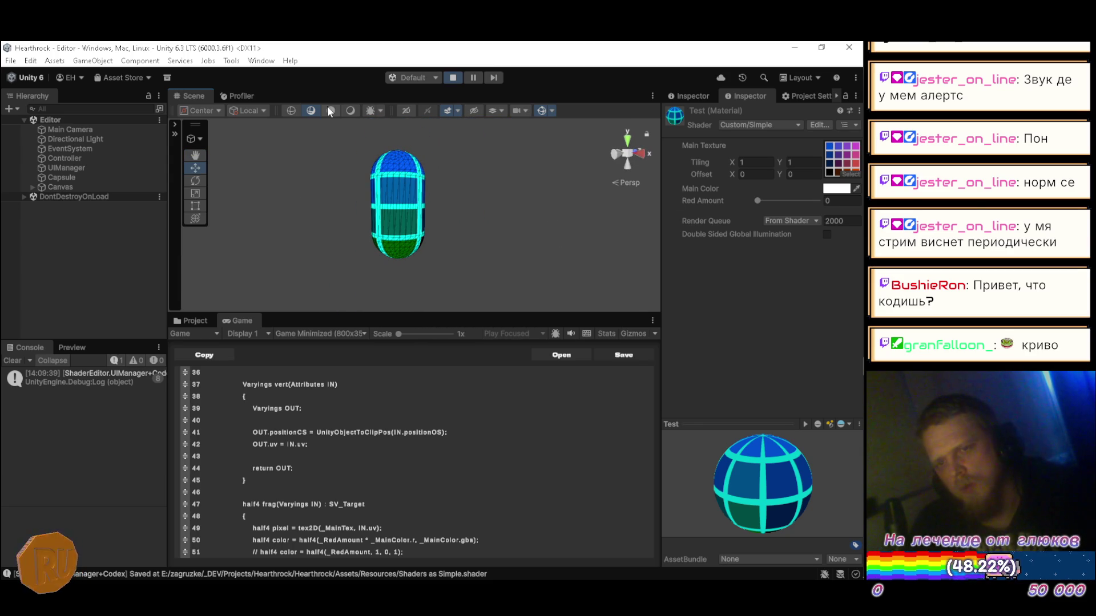
left_click(350, 109)
mouse_move(400, 234)
left_mouse_down()
mouse_move(279, 256)
mouse_move(423, 264)
mouse_move(384, 269)
mouse_move(307, 213)
mouse_move(369, 172)
mouse_move(399, 171)
mouse_move(386, 175)
left_mouse_up()
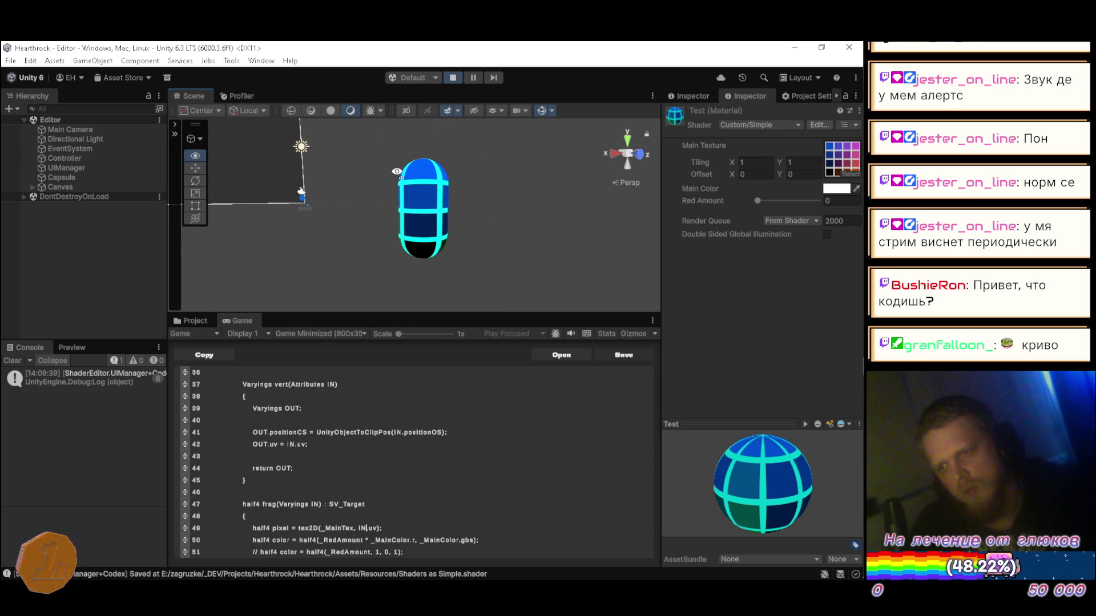
mouse_move(759, 203)
left_mouse_down()
mouse_move(833, 198)
mouse_move(723, 196)
left_mouse_up()
- Make the Main Color yellow and raise Red Amount to about 0.72
left_click(836, 188)
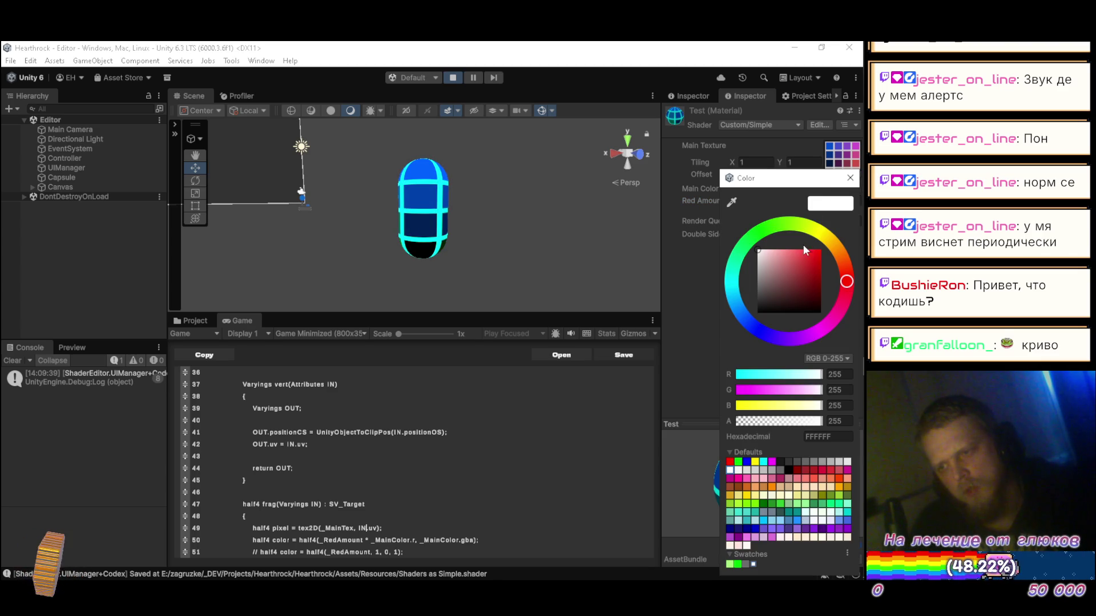
mouse_move(821, 237)
left_mouse_down()
mouse_move(797, 255)
mouse_move(831, 235)
left_mouse_up()
mouse_move(355, 204)
left_mouse_down()
mouse_move(499, 177)
mouse_move(618, 197)
mouse_move(597, 195)
left_mouse_up()
scroll(628, 197, "down", 3)
left_click_drag(763, 200, 806, 206)
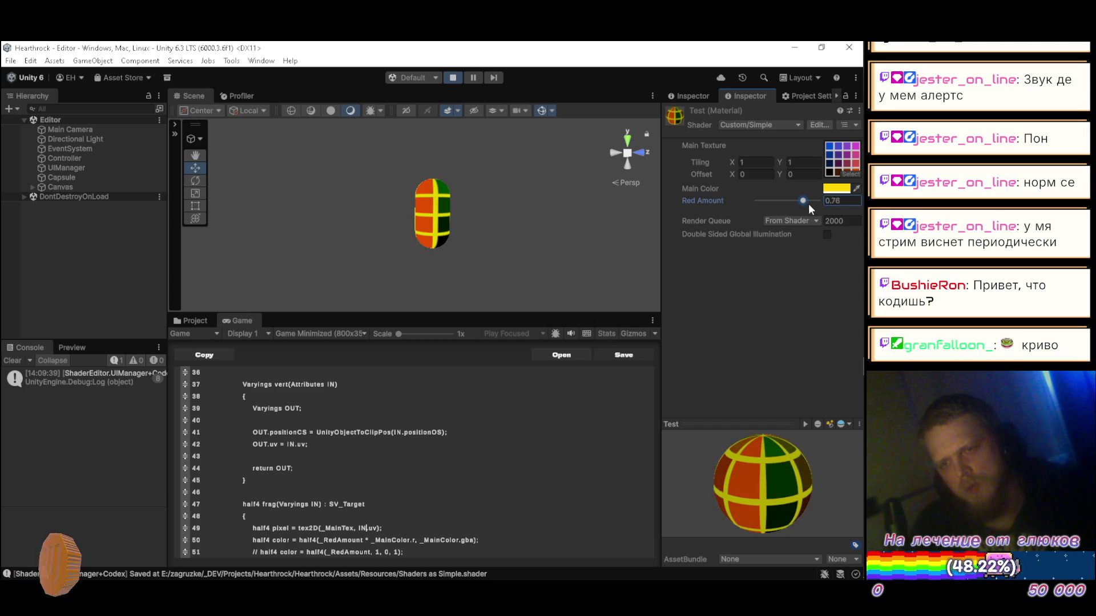
mouse_move(649, 214)
left_mouse_down()
mouse_move(394, 223)
mouse_move(619, 240)
mouse_move(660, 262)
mouse_move(484, 241)
mouse_move(552, 275)
left_mouse_up()
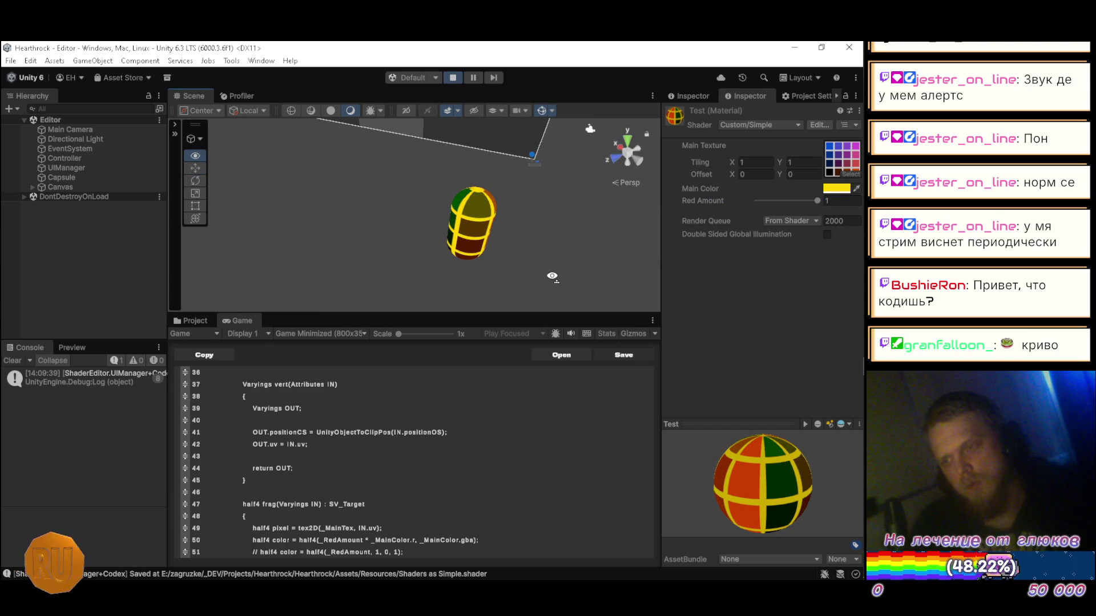
- Darken the Main Color to grey, then sweep Red Amount from 0 up to 1
left_click(835, 190)
mouse_move(797, 282)
left_mouse_down()
mouse_move(752, 307)
mouse_move(738, 338)
mouse_move(735, 291)
left_mouse_up()
left_click(851, 178)
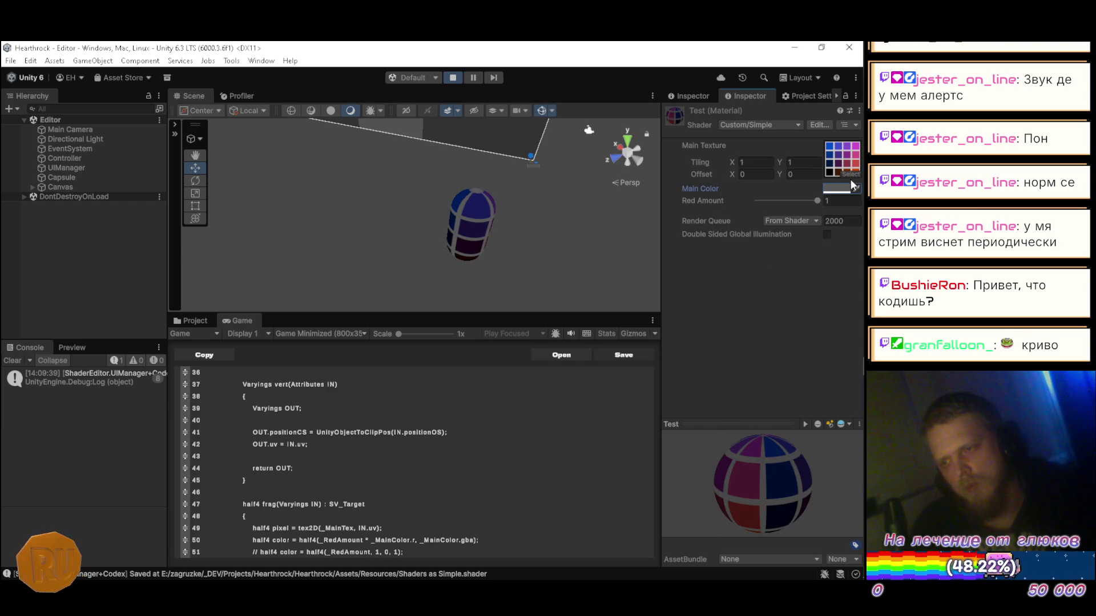
mouse_move(789, 200)
left_mouse_down()
mouse_move(749, 198)
mouse_move(844, 200)
left_mouse_up()
left_click_drag(578, 247, 320, 261)
- Try a black Main Color, then restore it to white
left_click(830, 189)
mouse_move(759, 283)
left_mouse_down()
mouse_move(711, 270)
mouse_move(705, 226)
mouse_move(703, 300)
mouse_move(677, 173)
left_mouse_up()
left_click(850, 177)
left_click_drag(574, 229, 399, 209)
- Switch to the Febucci shader tutorial and read the texture property's default white value
key("alt+Tab")
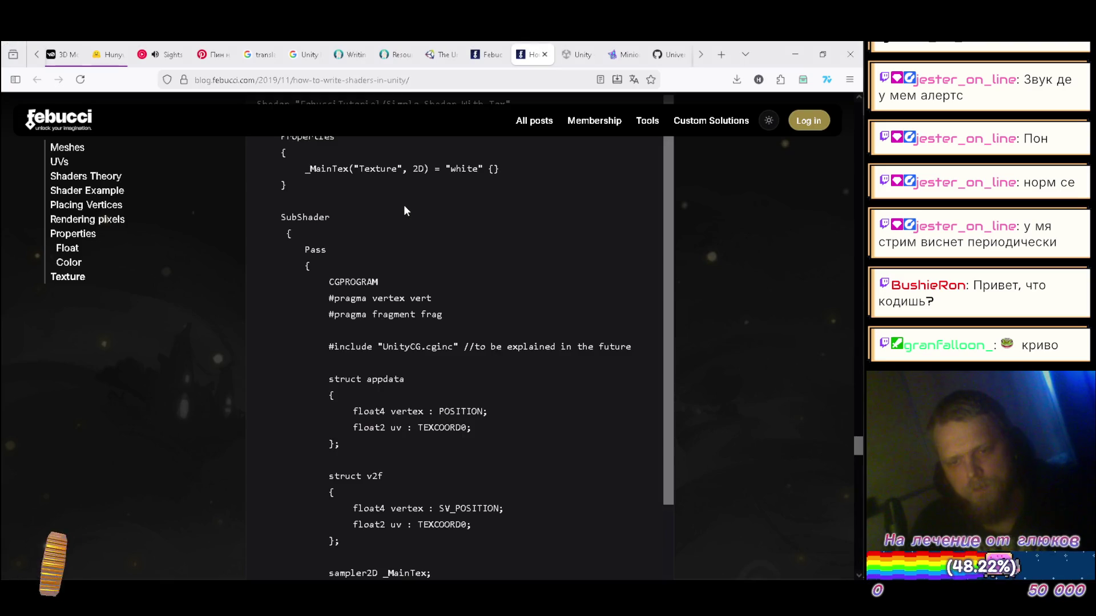
scroll(401, 211, "down", 6)
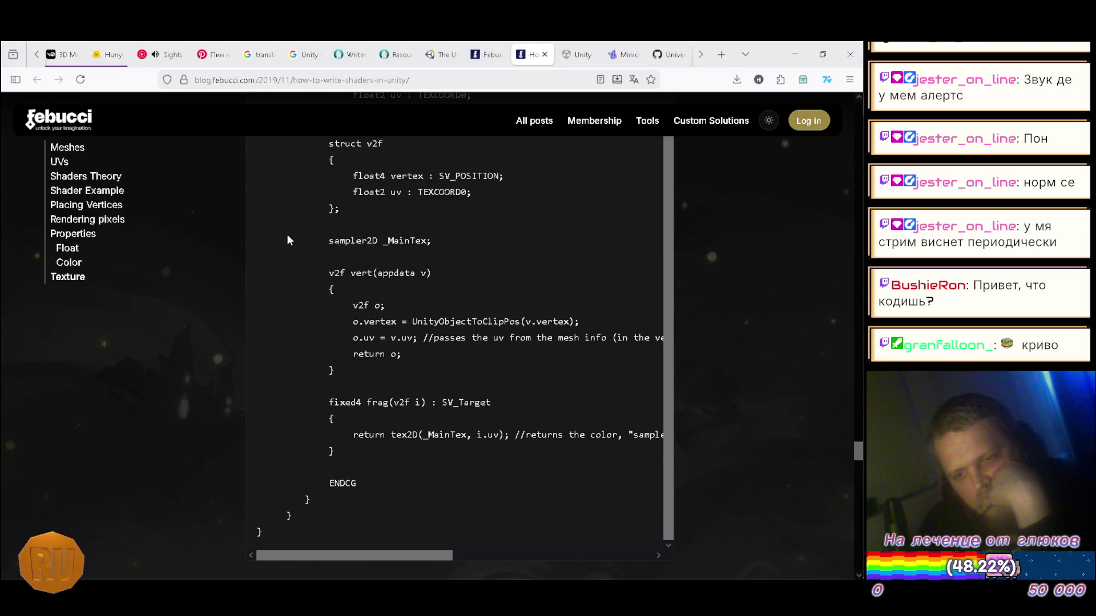
scroll(286, 235, "down", 2)
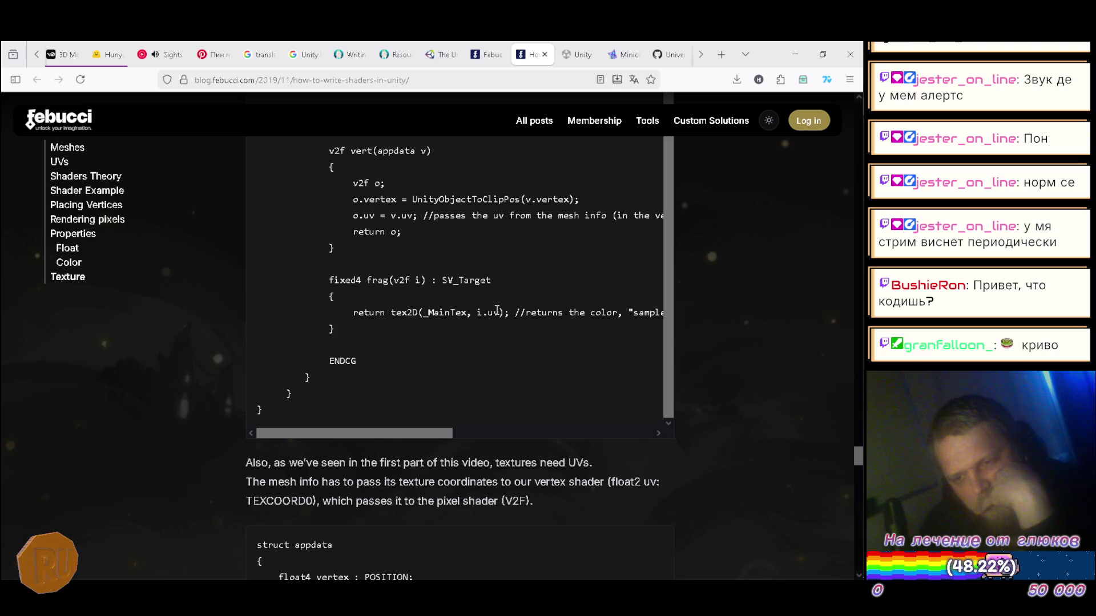
scroll(521, 260, "down", 3)
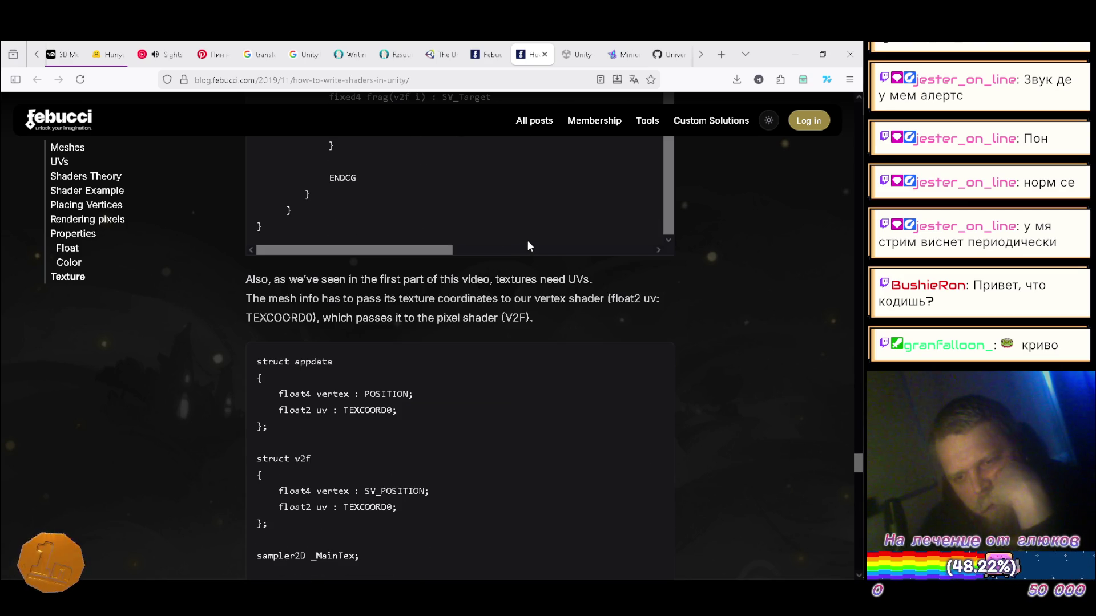
scroll(727, 341, "up", 5)
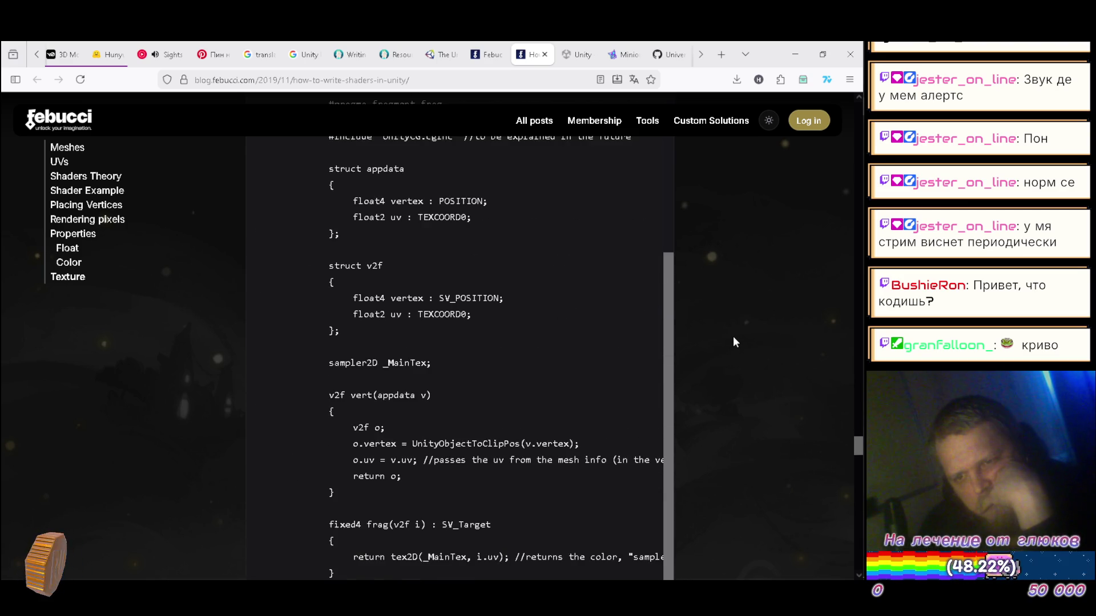
scroll(536, 325, "up", 3)
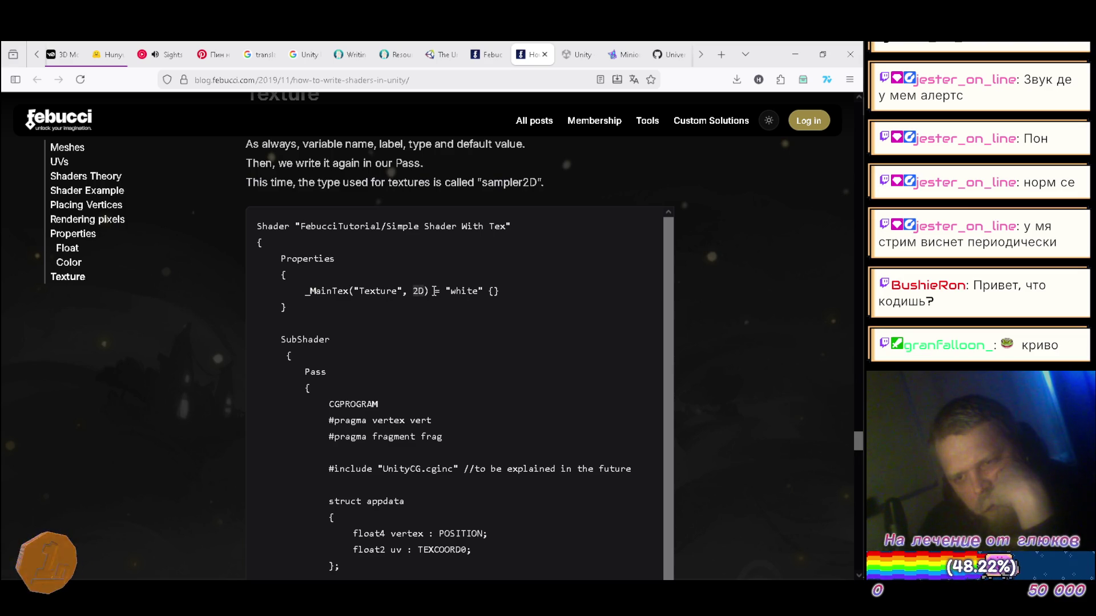
double_click(451, 291)
left_click(529, 290)
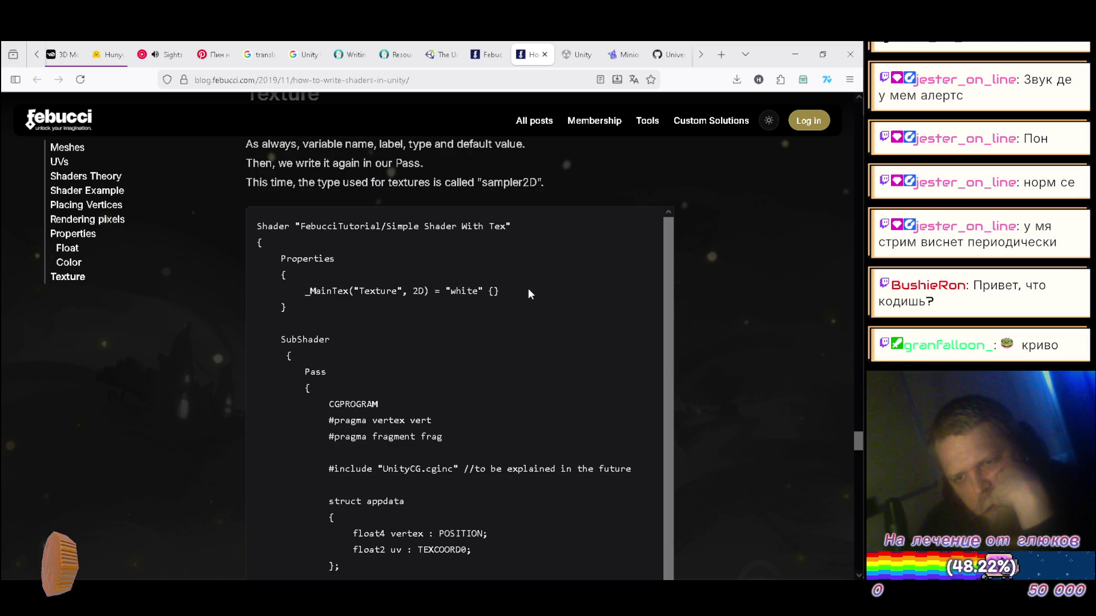
- Read the UnityCG.cginc include line and the tex2D sampling call in frag
scroll(528, 293, "down", 3)
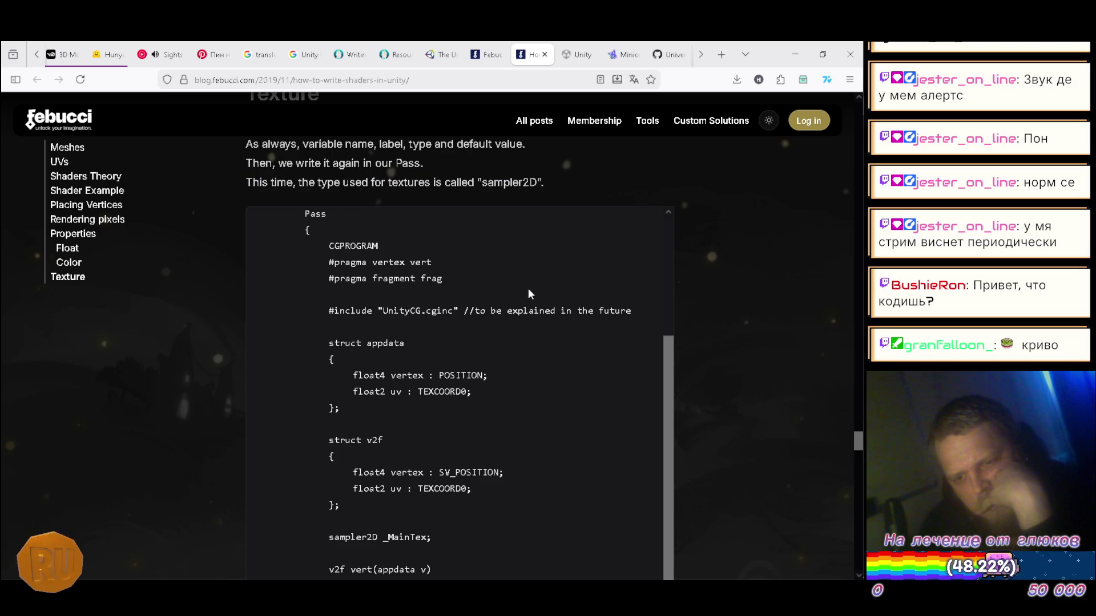
left_click_drag(330, 310, 634, 310)
left_click(493, 310)
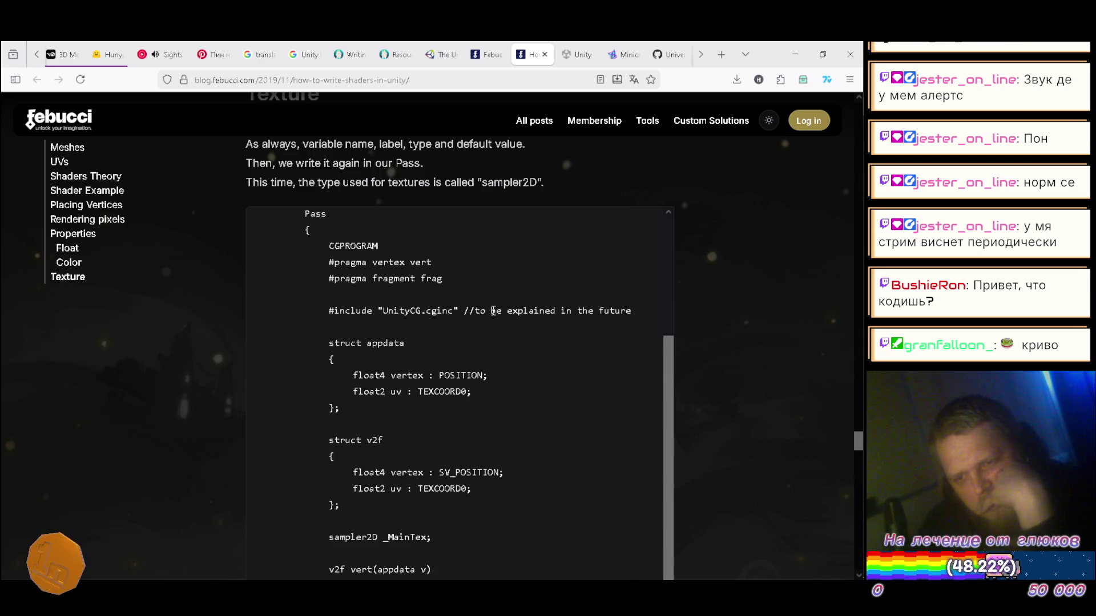
scroll(492, 310, "down", 1)
scroll(405, 352, "down", 2)
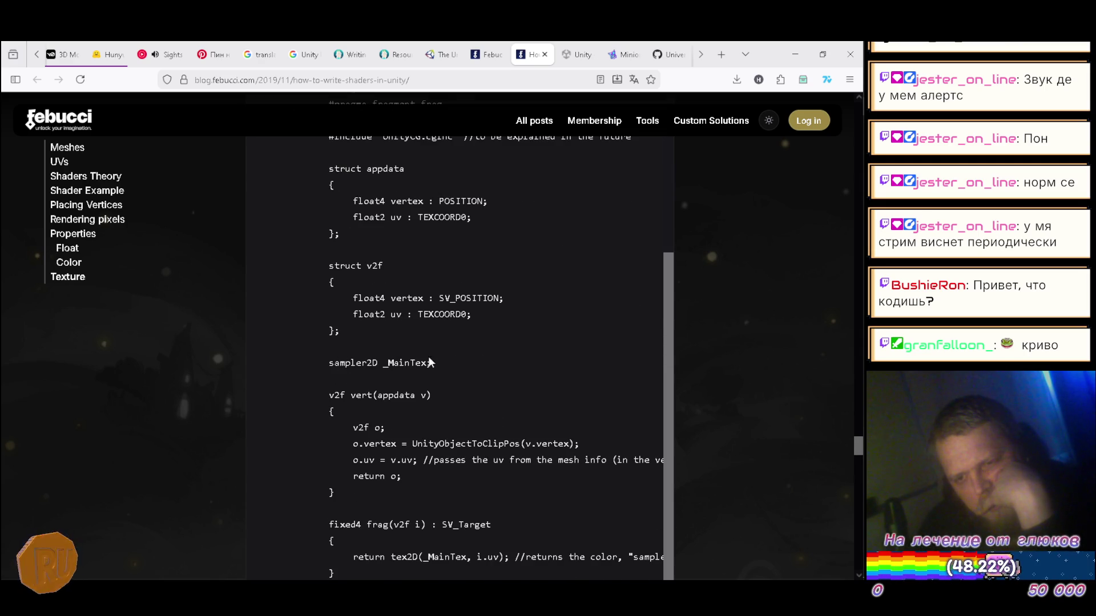
scroll(443, 353, "down", 3)
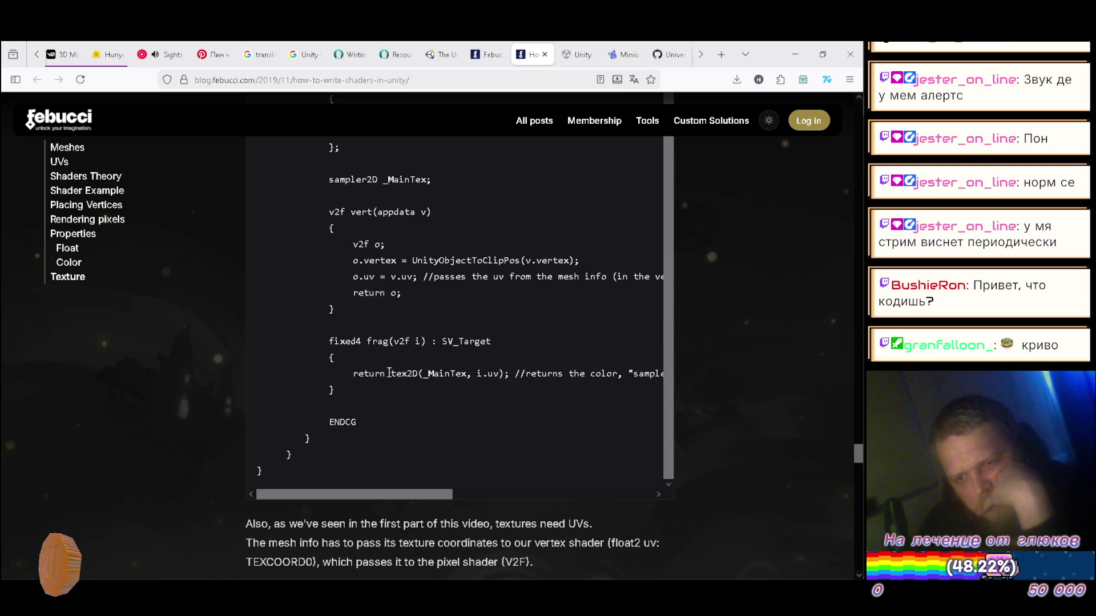
left_click_drag(423, 377, 494, 375)
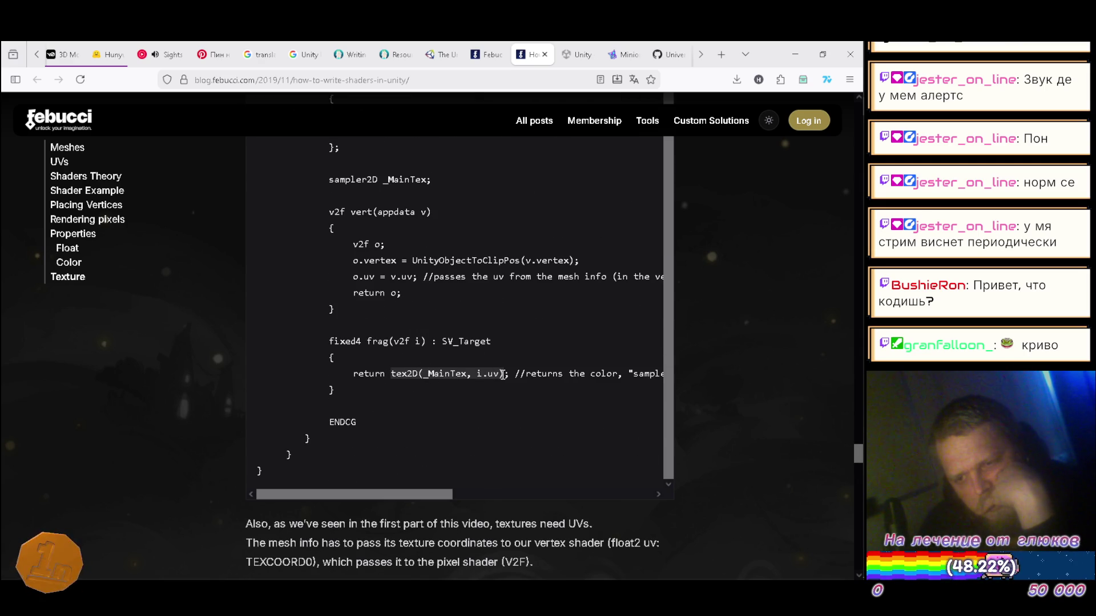
left_click(573, 375)
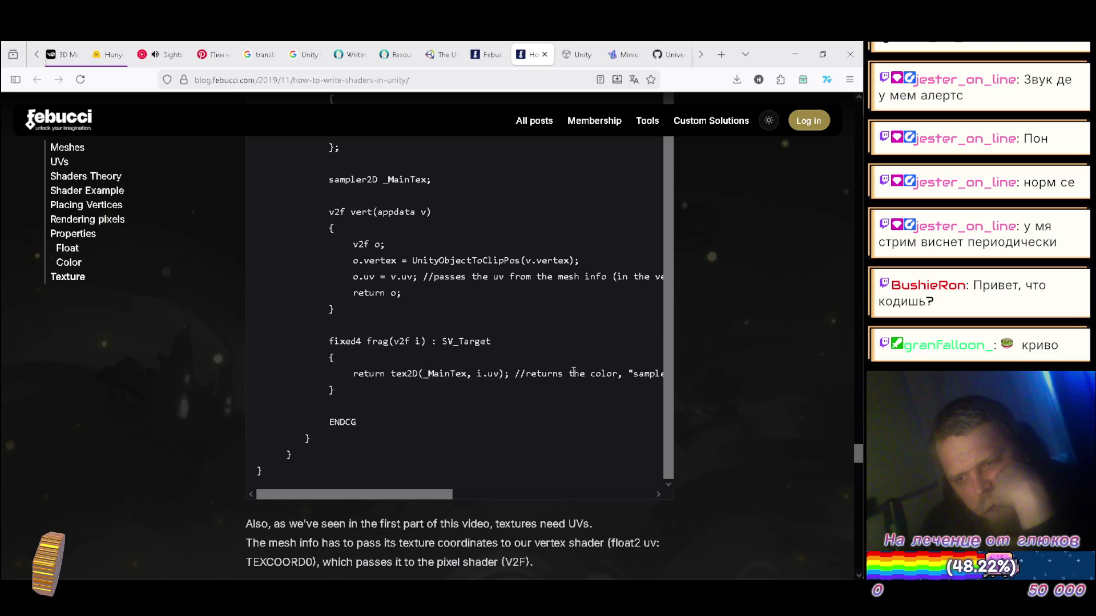
scroll(569, 353, "down", 2)
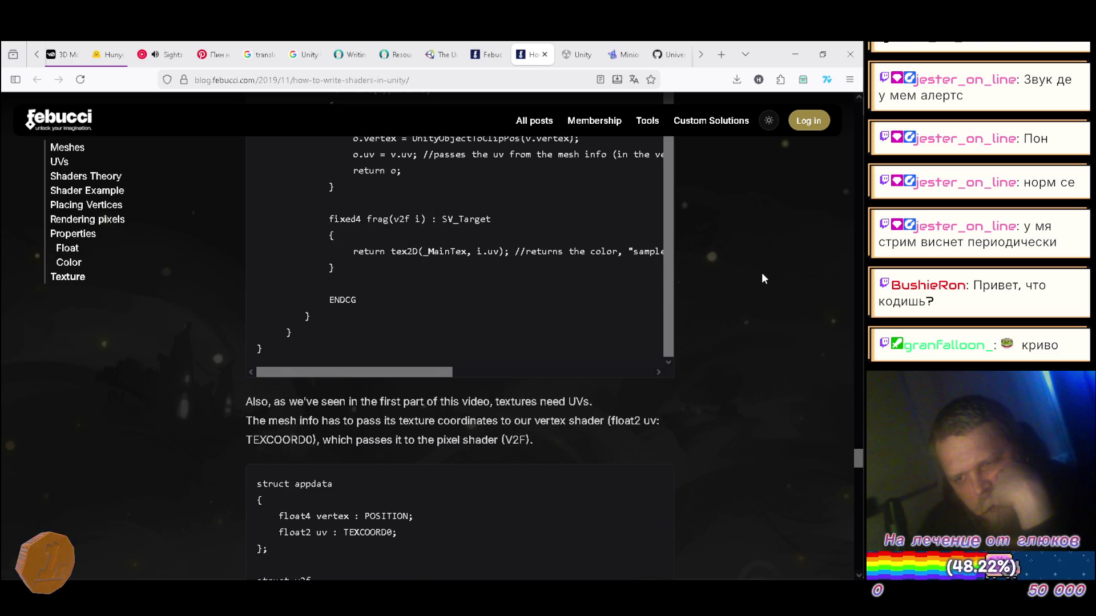
scroll(764, 278, "down", 2)
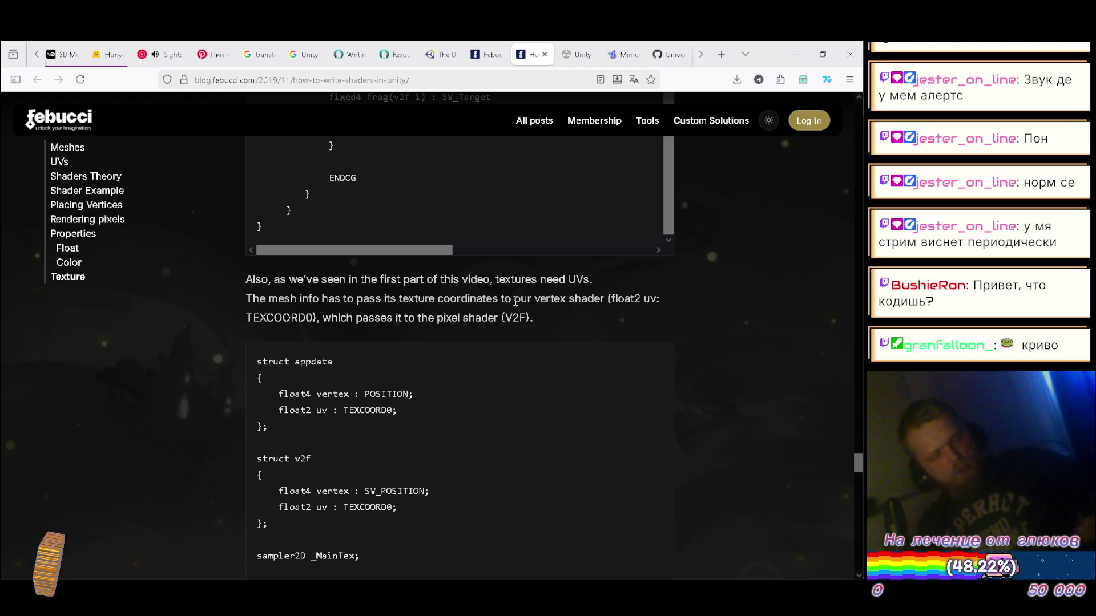
key("ctrl+alt+m")
- Return to Unity and scroll the shader code panel down to the ENDCG lines
key("alt+Tab")
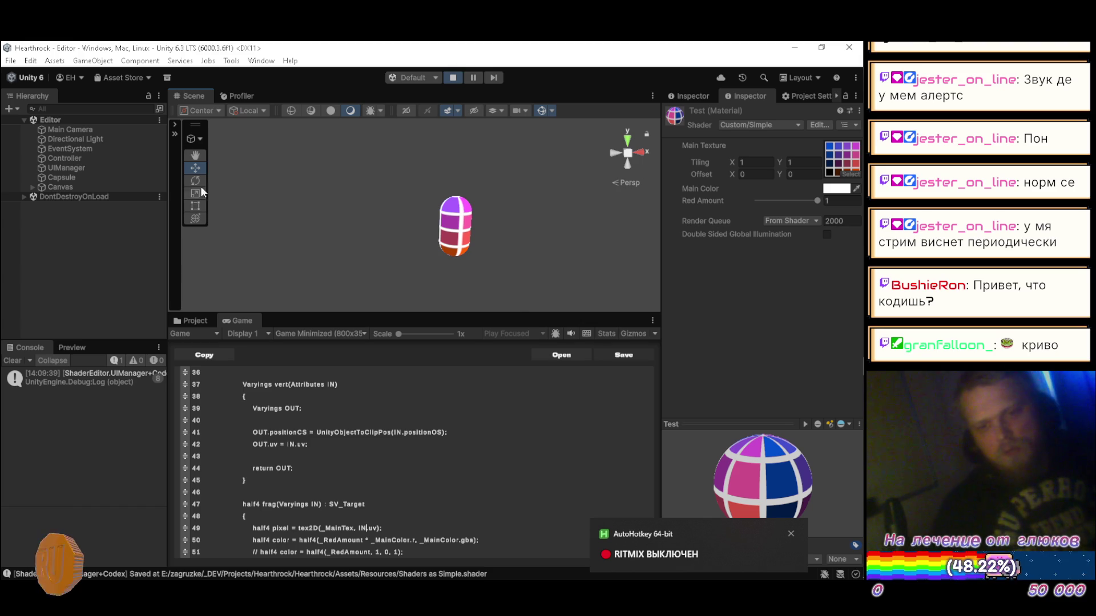
scroll(453, 421, "down", 6)
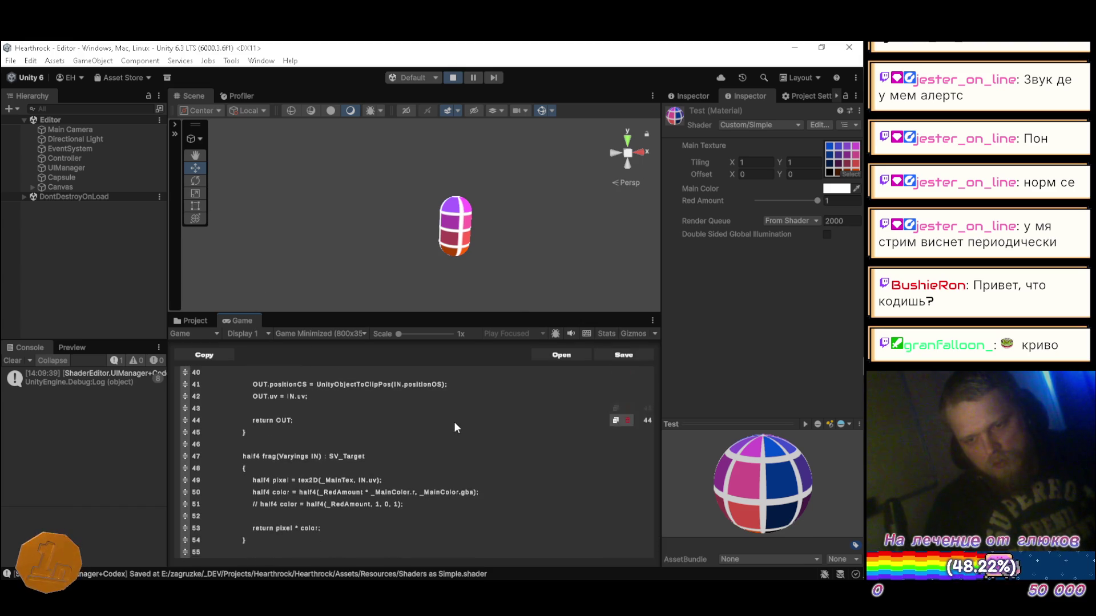
scroll(459, 413, "down", 2)
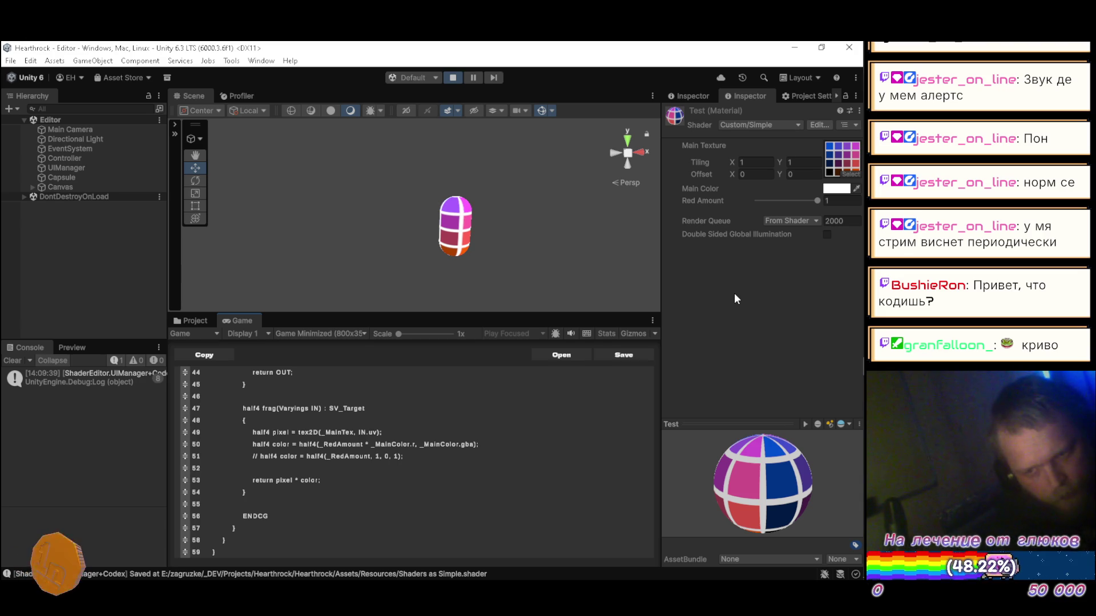
- Delete the commented-out half4(_RedAmount, 1, 0, 1) line 51, then switch to the Febucci tutorial
key("ctrl+alt+r")
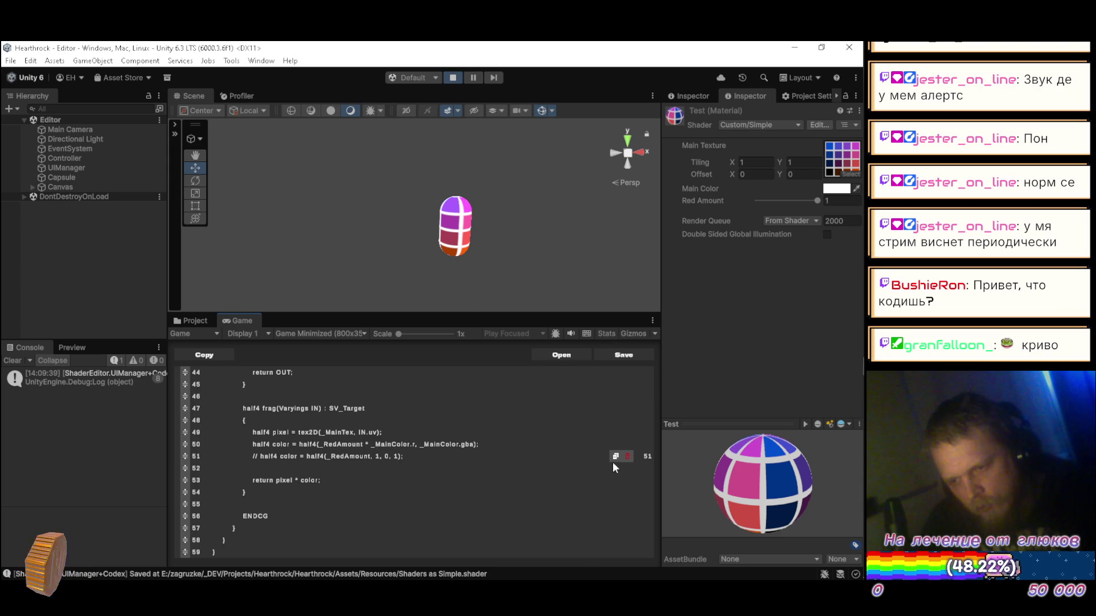
left_click(628, 456)
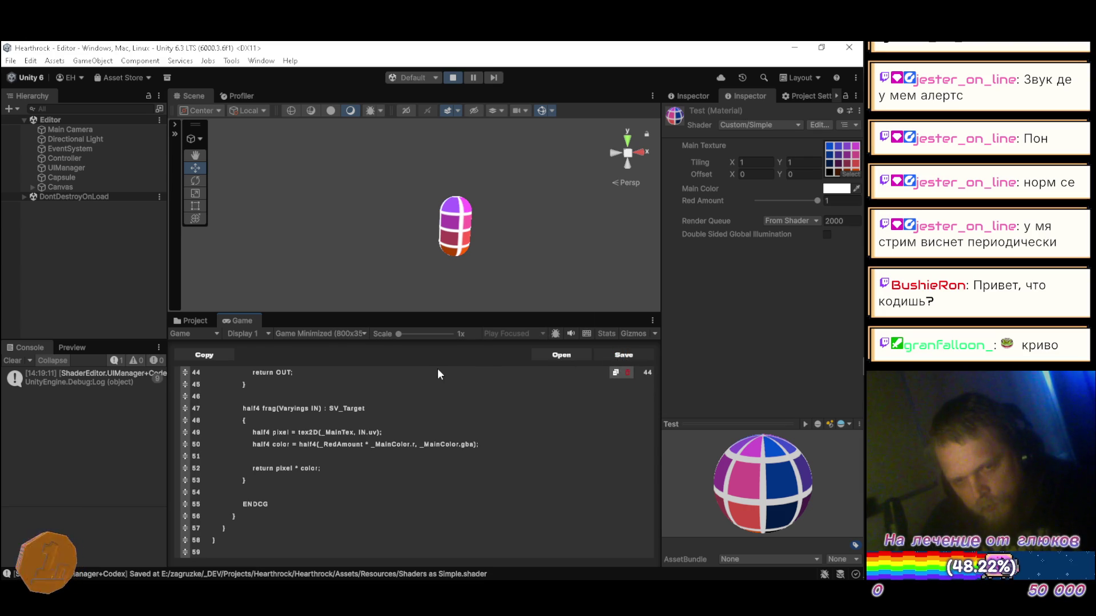
key("alt+Tab")
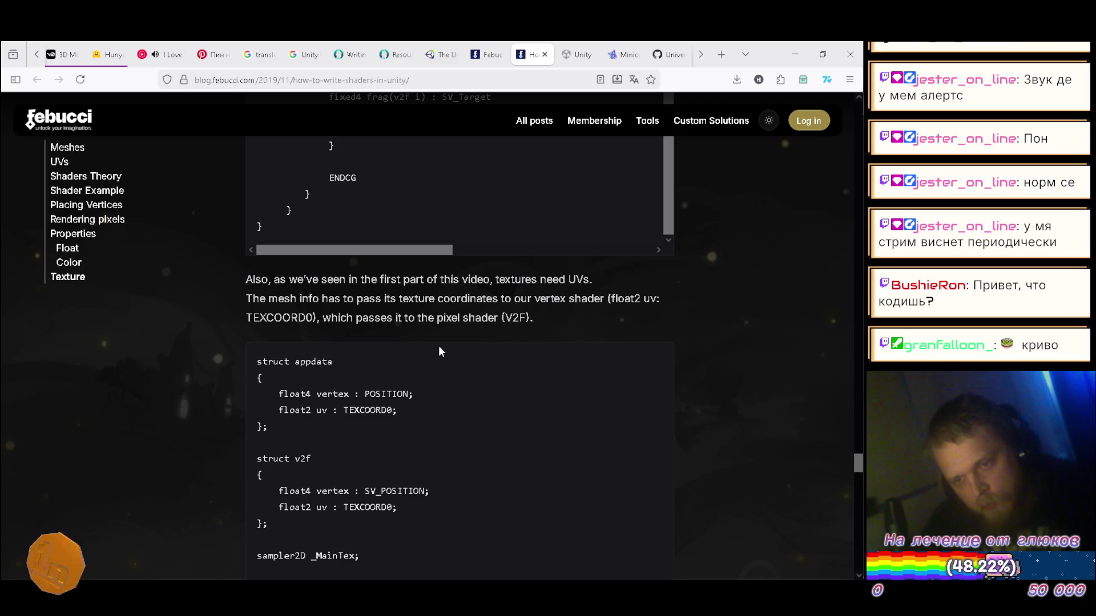
left_click_drag(490, 279, 428, 280)
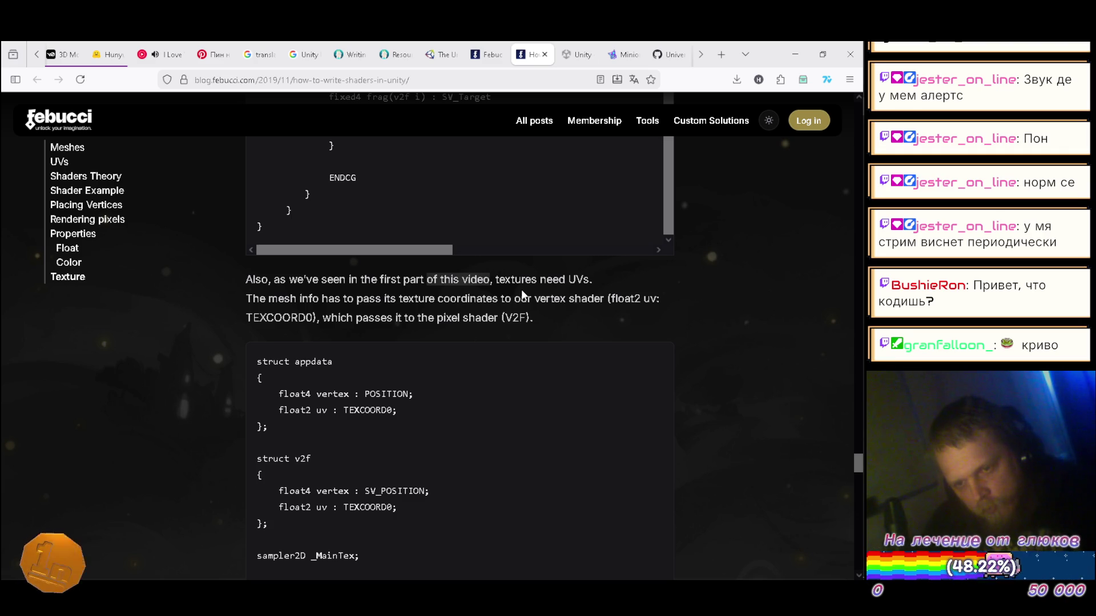
scroll(522, 292, "down", 3)
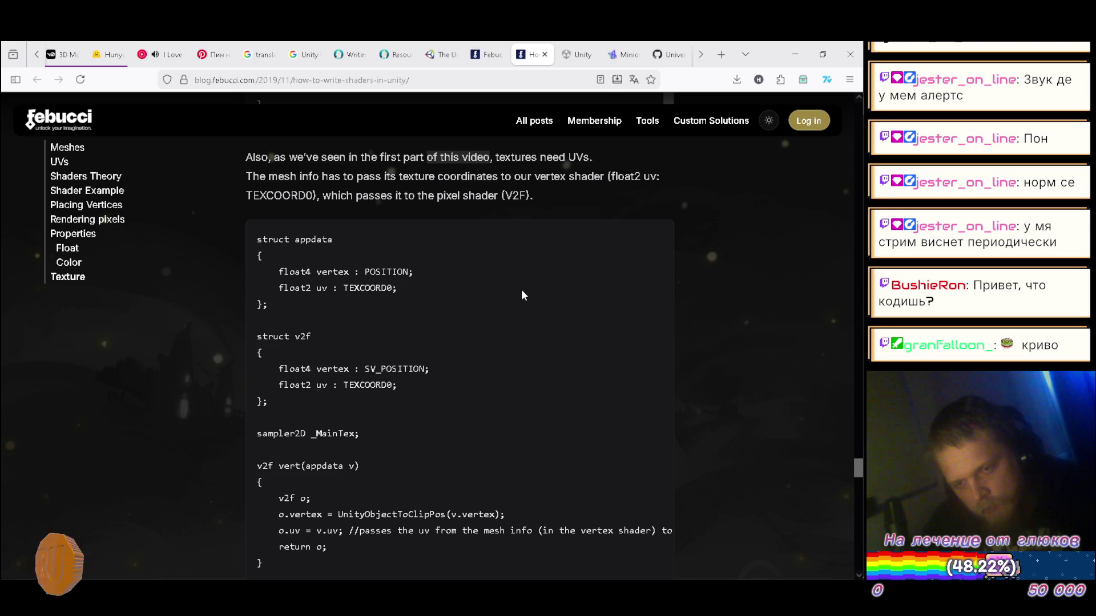
scroll(522, 292, "down", 2)
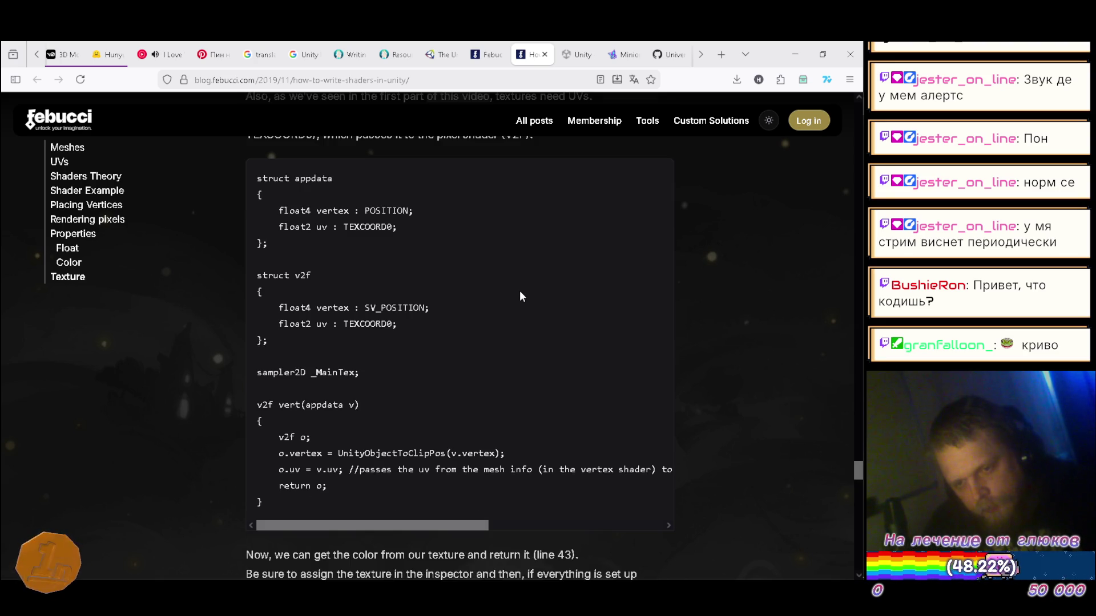
scroll(520, 292, "down", 2)
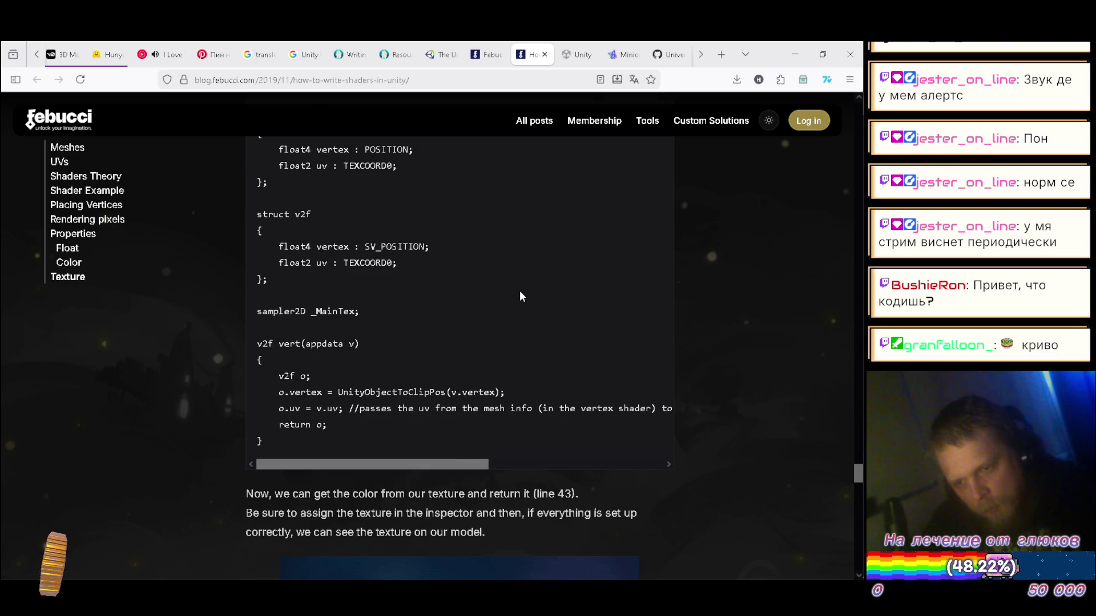
scroll(520, 293, "down", 2)
mouse_move(386, 404)
left_mouse_down()
mouse_move(592, 398)
mouse_move(334, 402)
left_mouse_up()
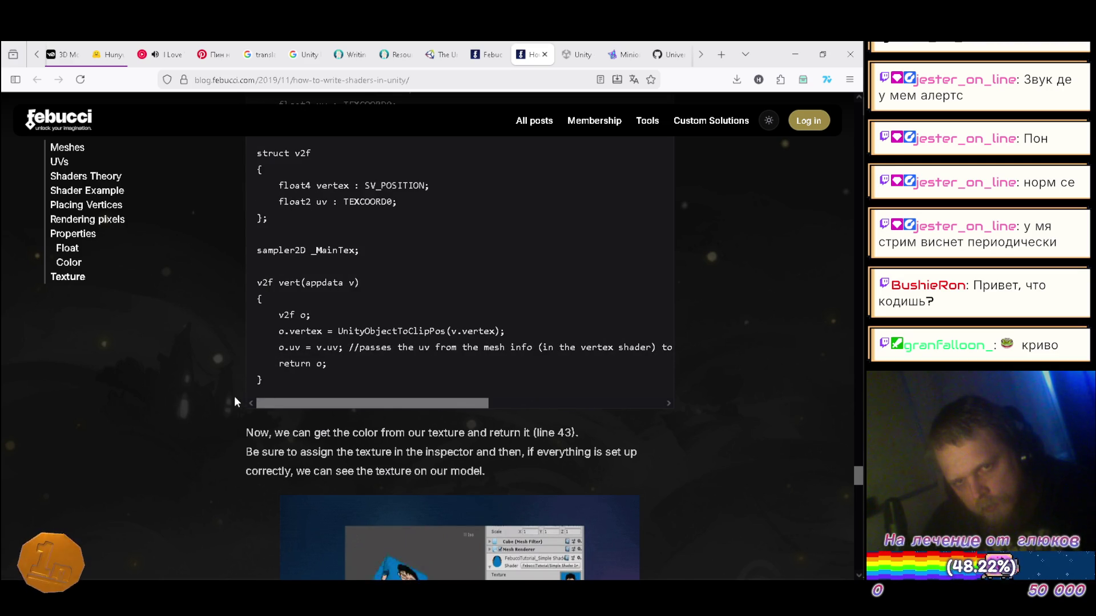
scroll(248, 386, "down", 1)
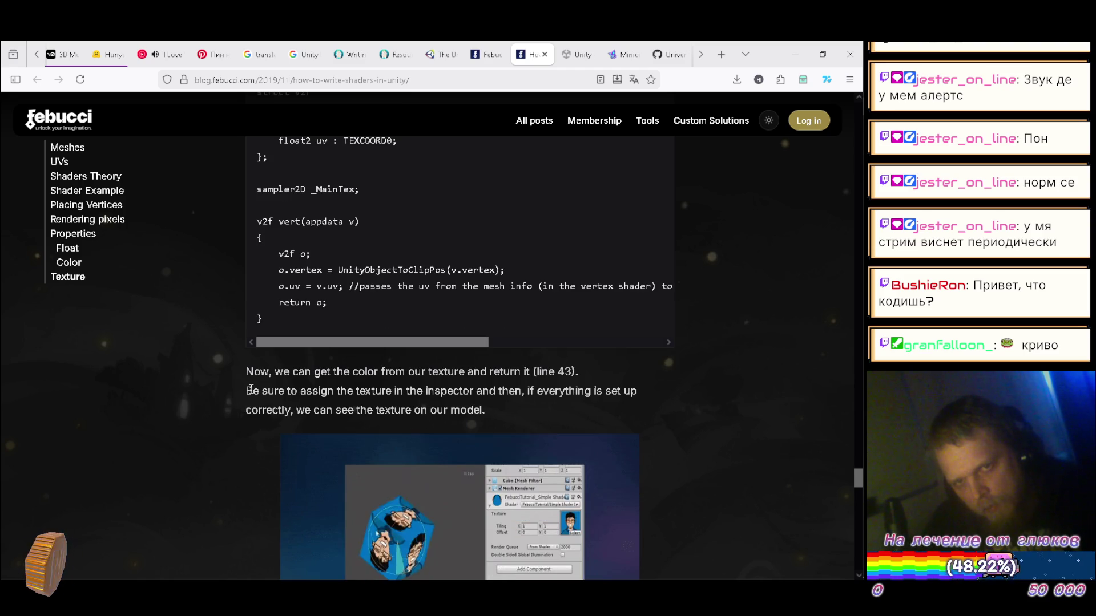
scroll(248, 389, "down", 1)
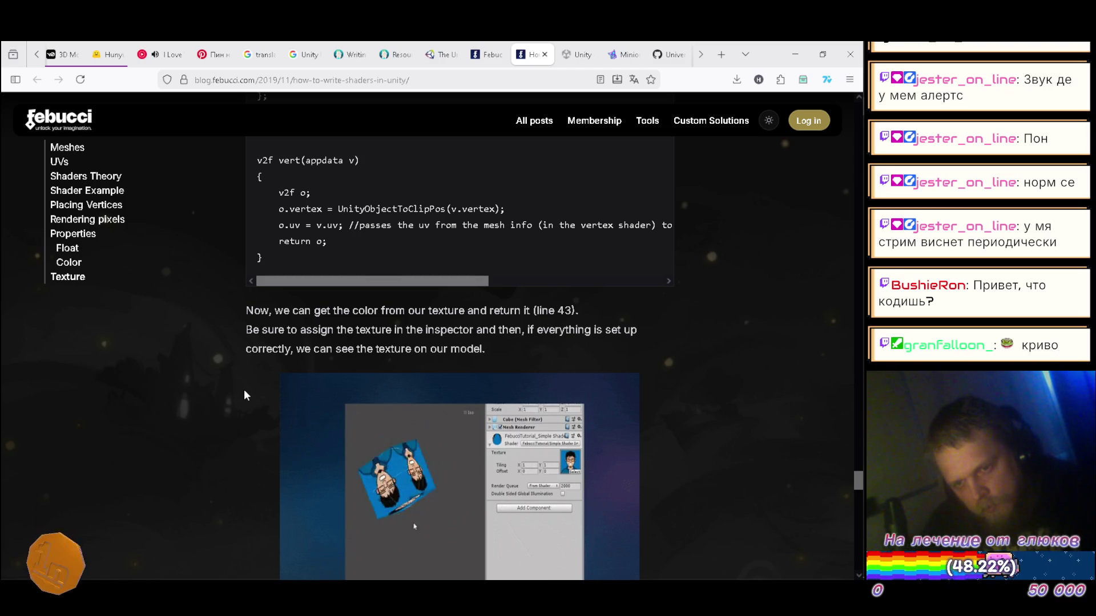
scroll(244, 390, "down", 1)
scroll(244, 390, "down", 1)
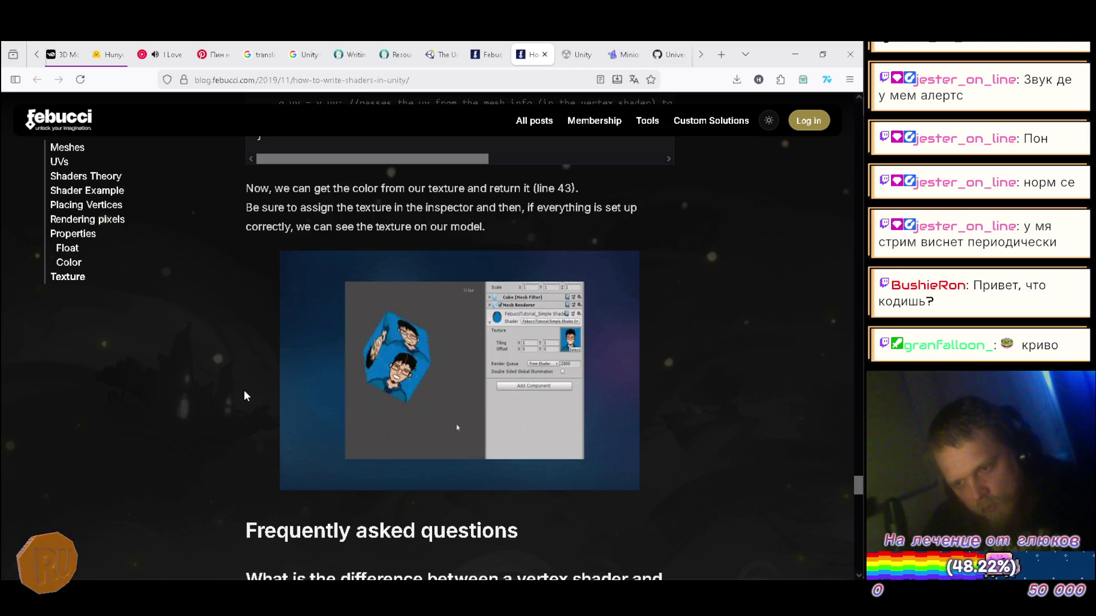
scroll(244, 391, "down", 1)
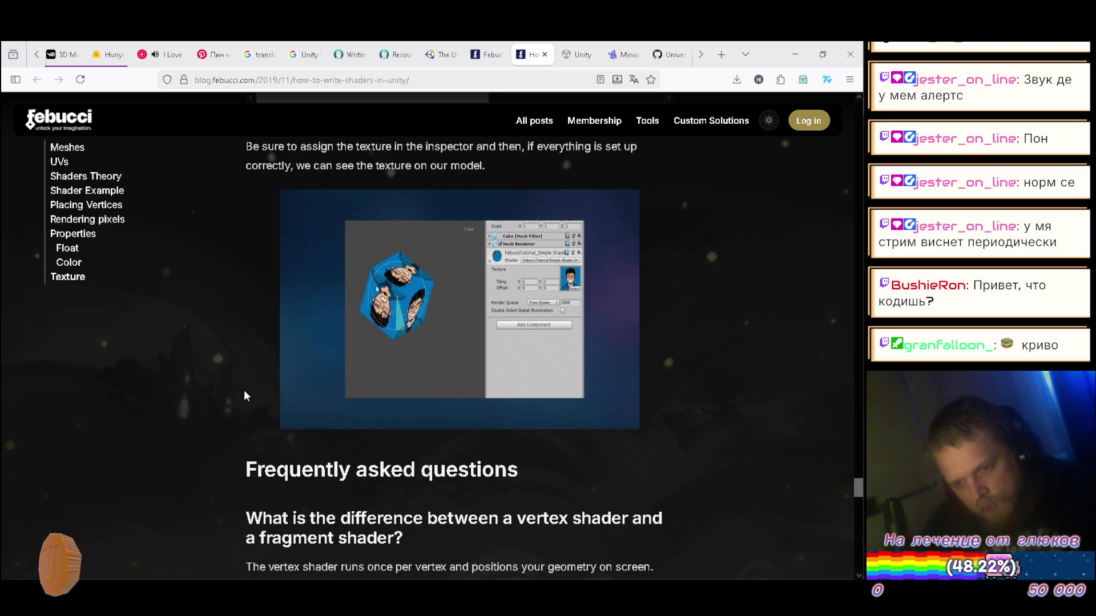
scroll(244, 391, "down", 1)
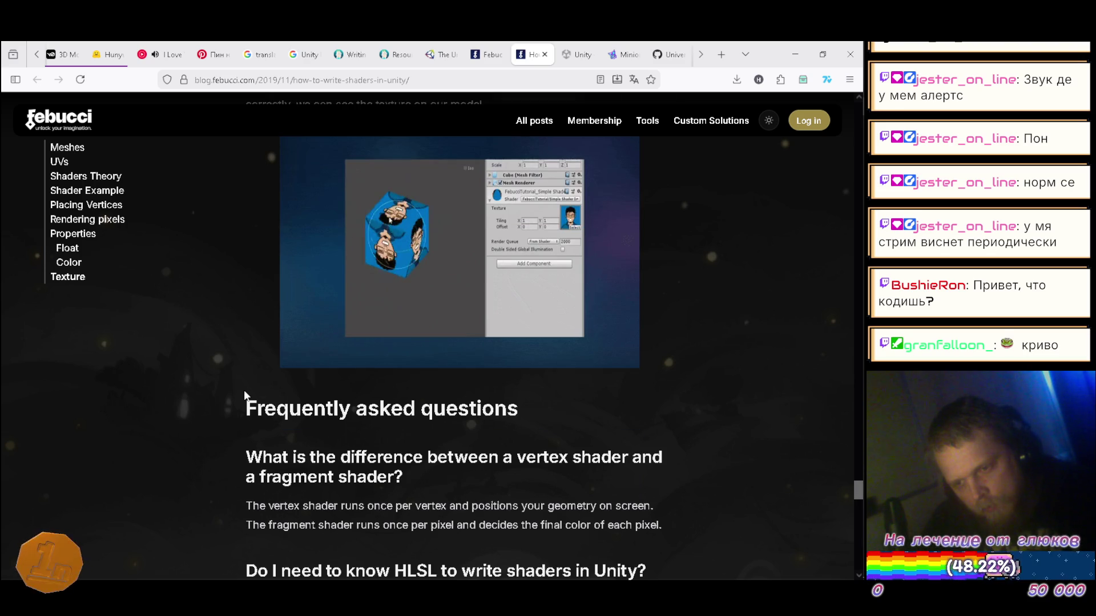
scroll(244, 393, "down", 1)
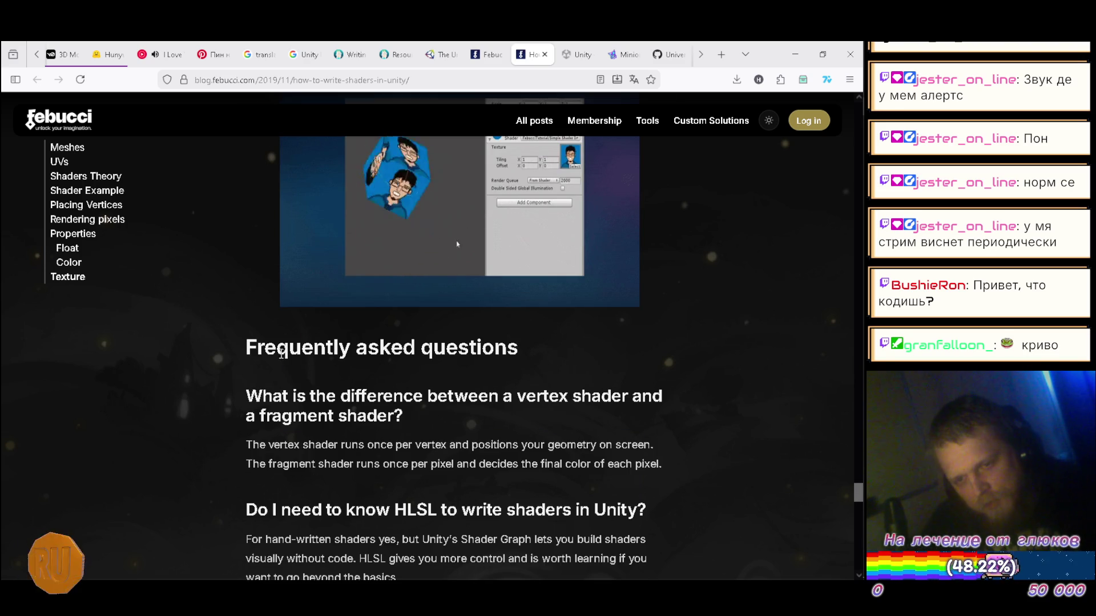
left_click_drag(251, 399, 415, 415)
left_click(420, 413)
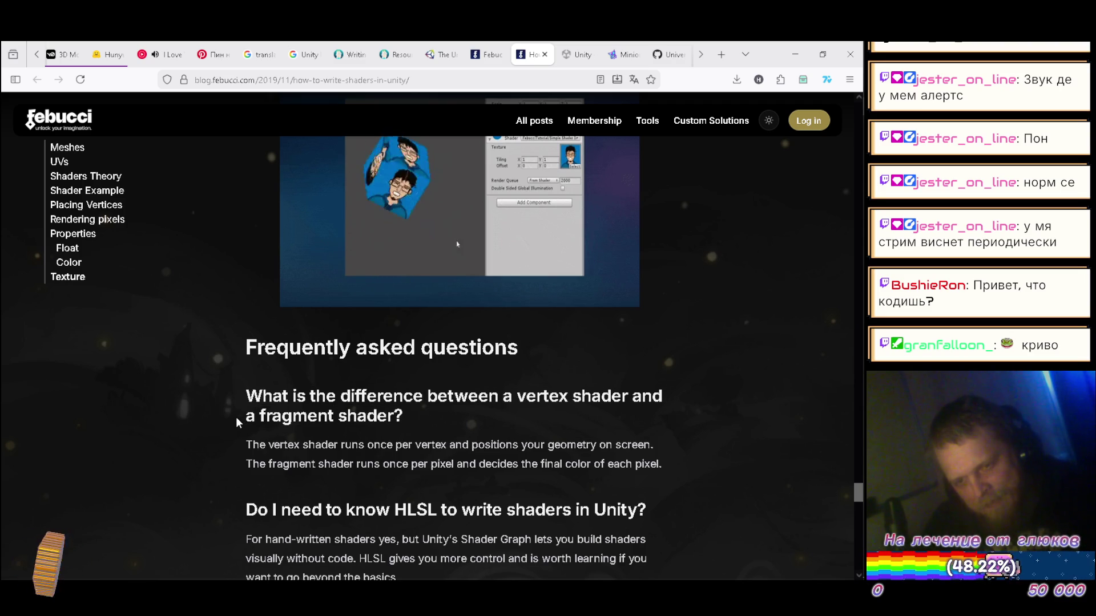
scroll(237, 419, "down", 2)
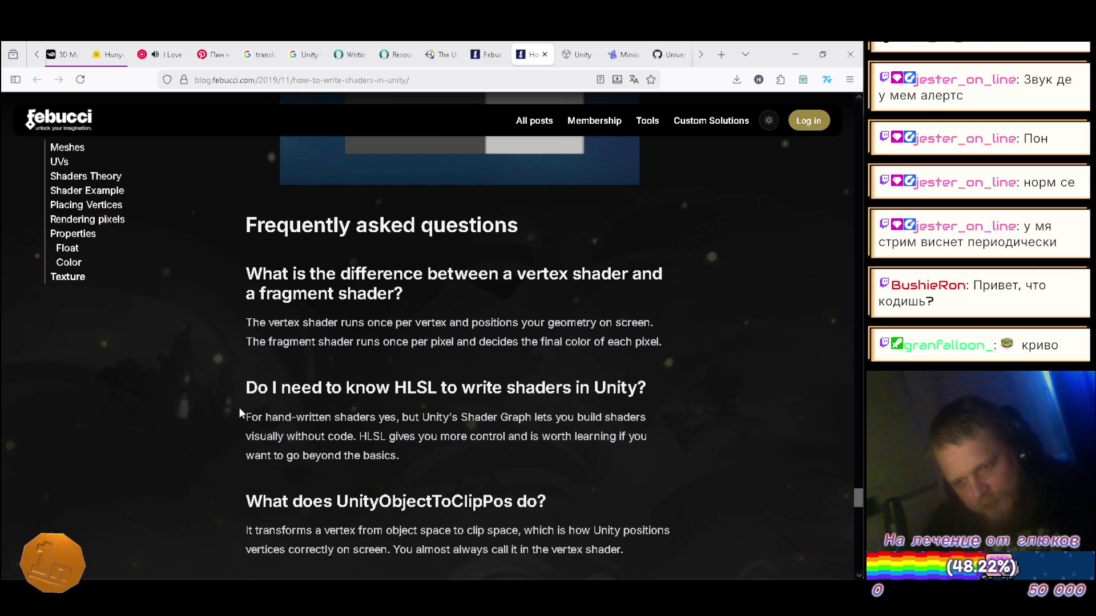
scroll(240, 409, "down", 1)
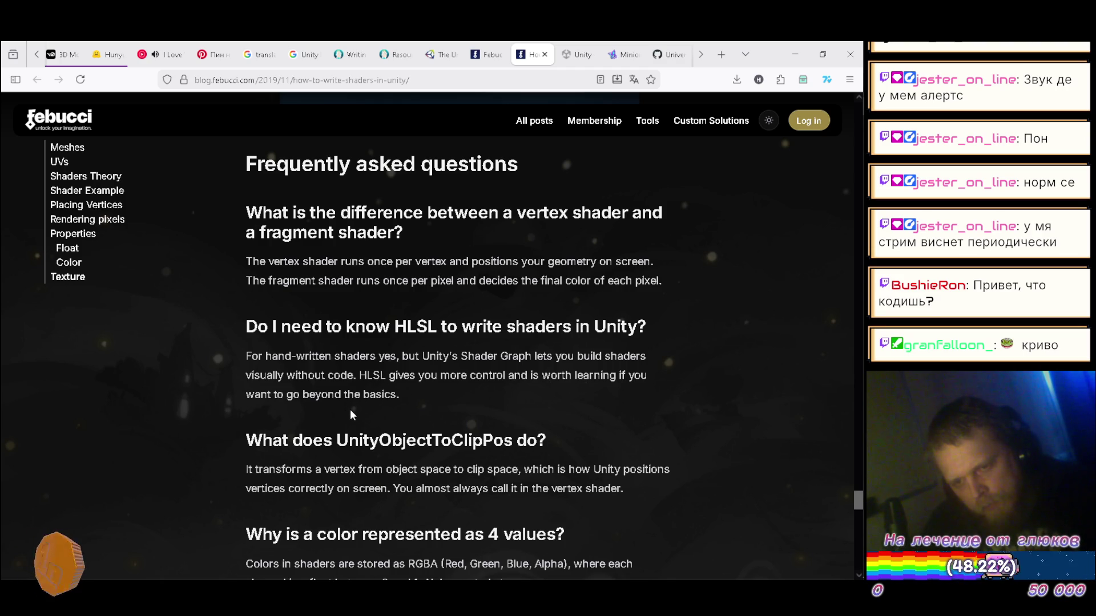
scroll(348, 416, "down", 1)
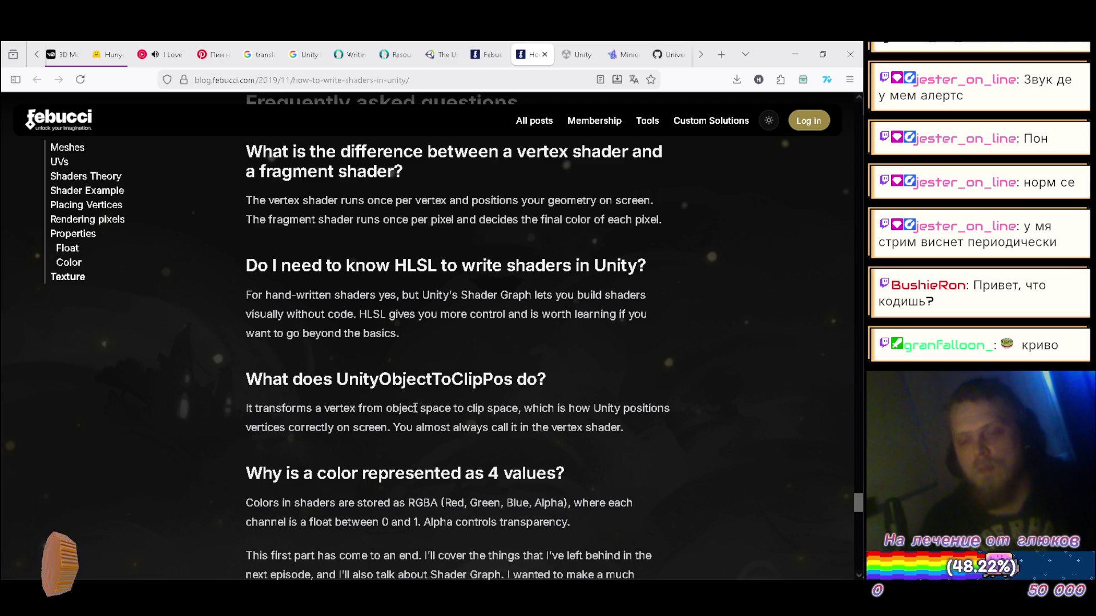
scroll(440, 384, "down", 2)
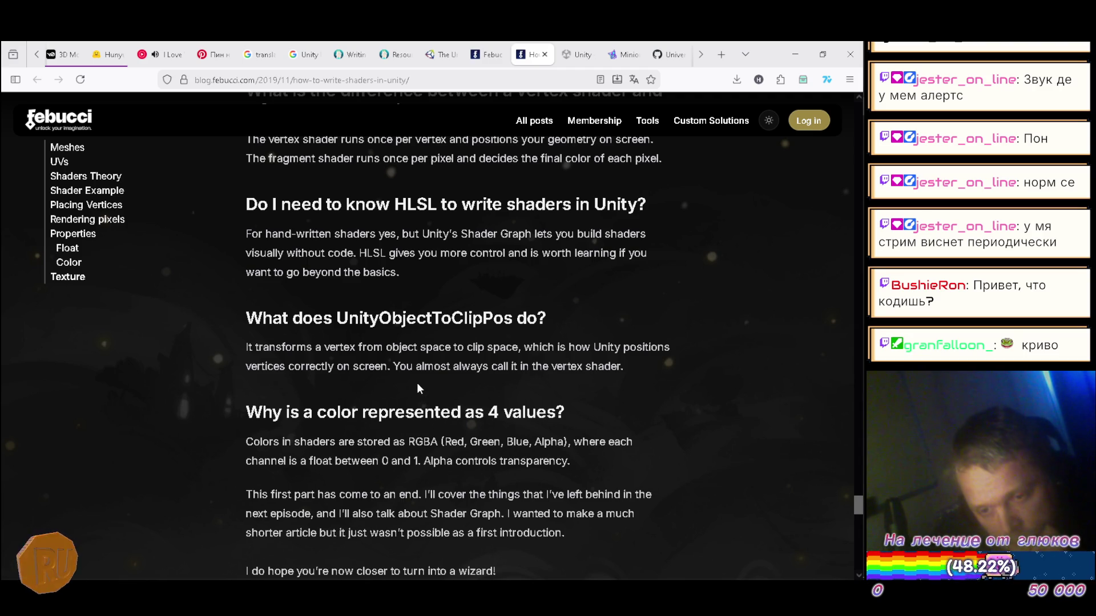
scroll(417, 393, "down", 2)
scroll(417, 390, "down", 2)
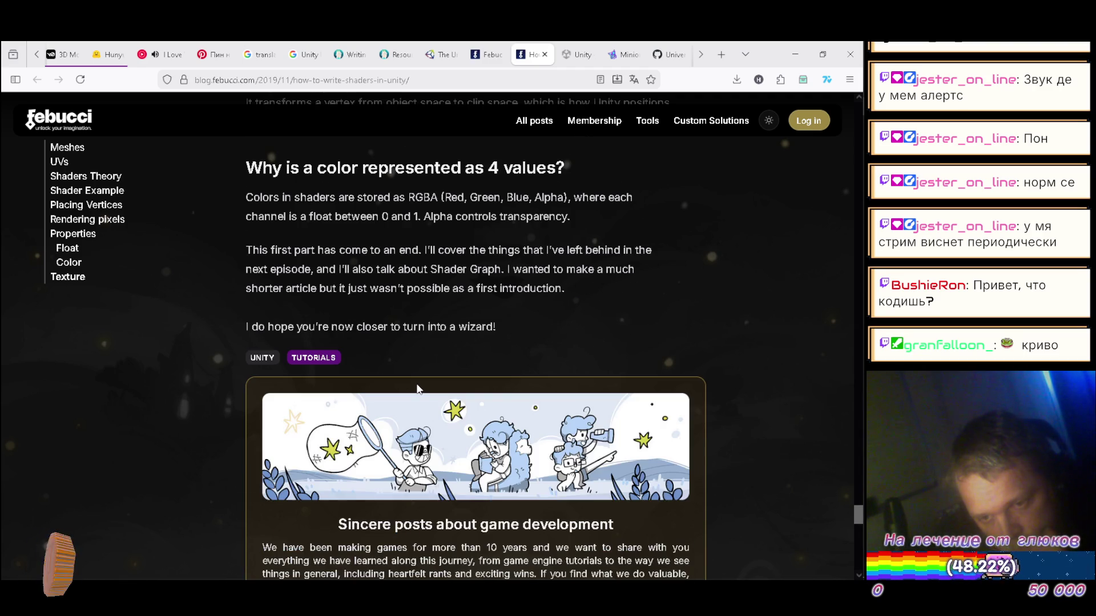
scroll(417, 390, "down", 1)
scroll(417, 389, "down", 1)
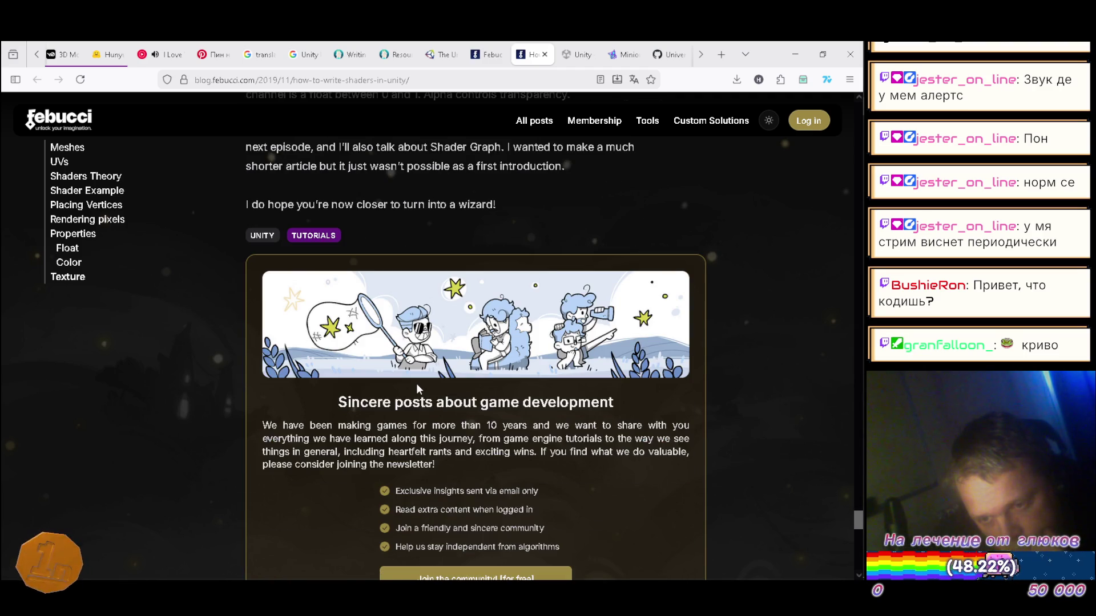
scroll(417, 387, "down", 1)
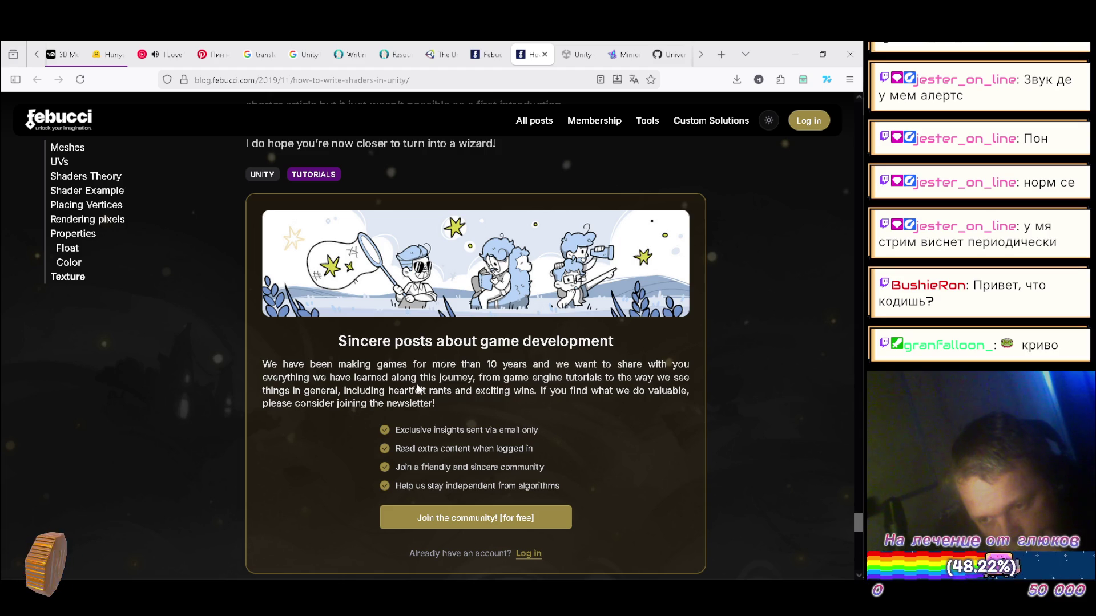
scroll(418, 389, "down", 4)
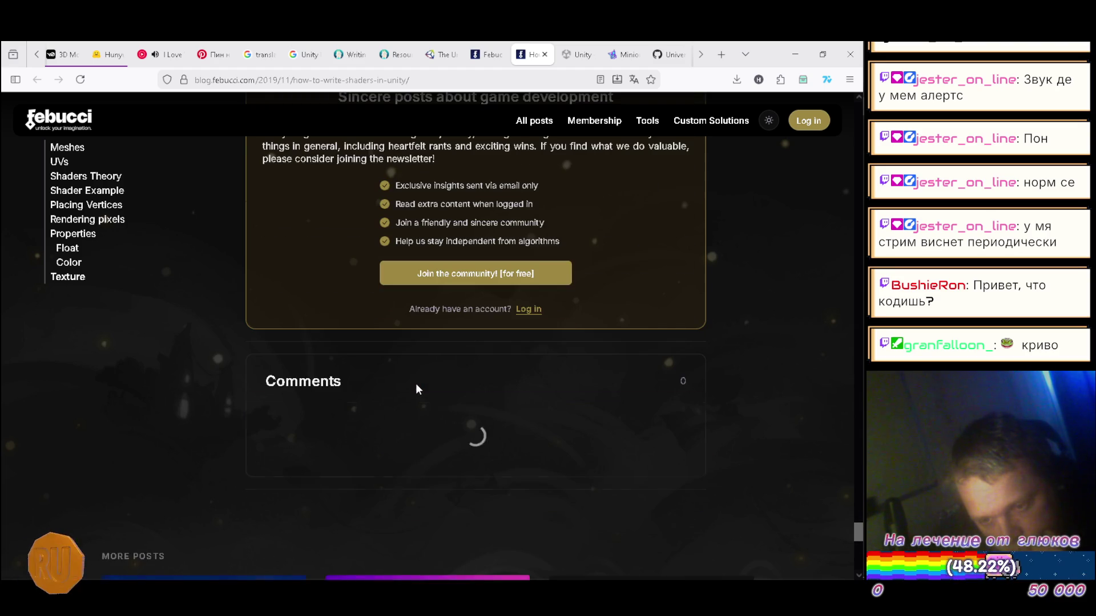
scroll(417, 389, "down", 2)
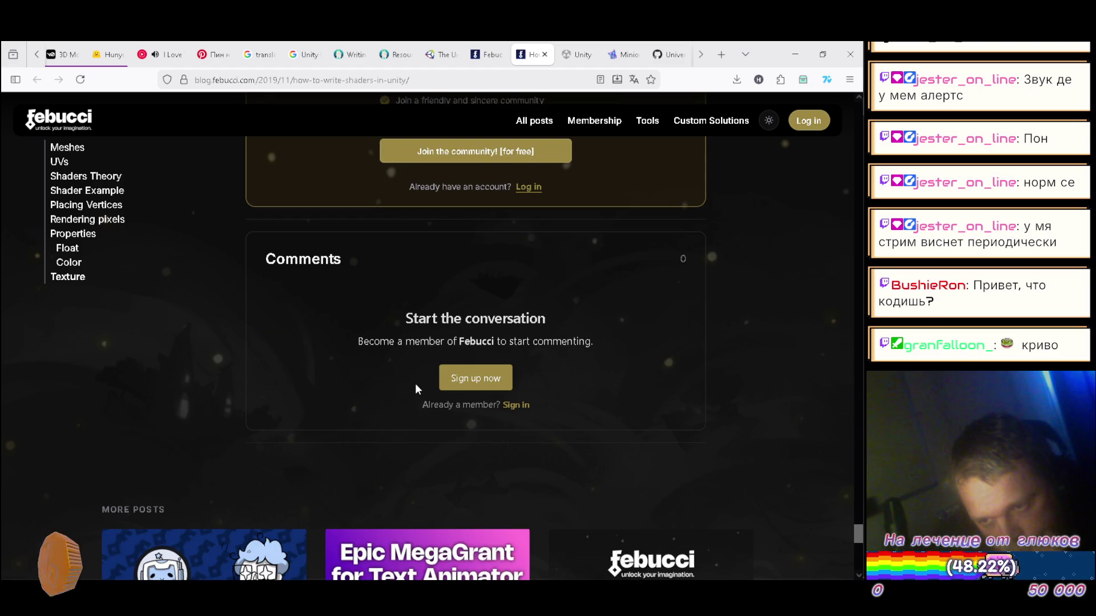
scroll(416, 388, "down", 5)
scroll(417, 389, "up", 10)
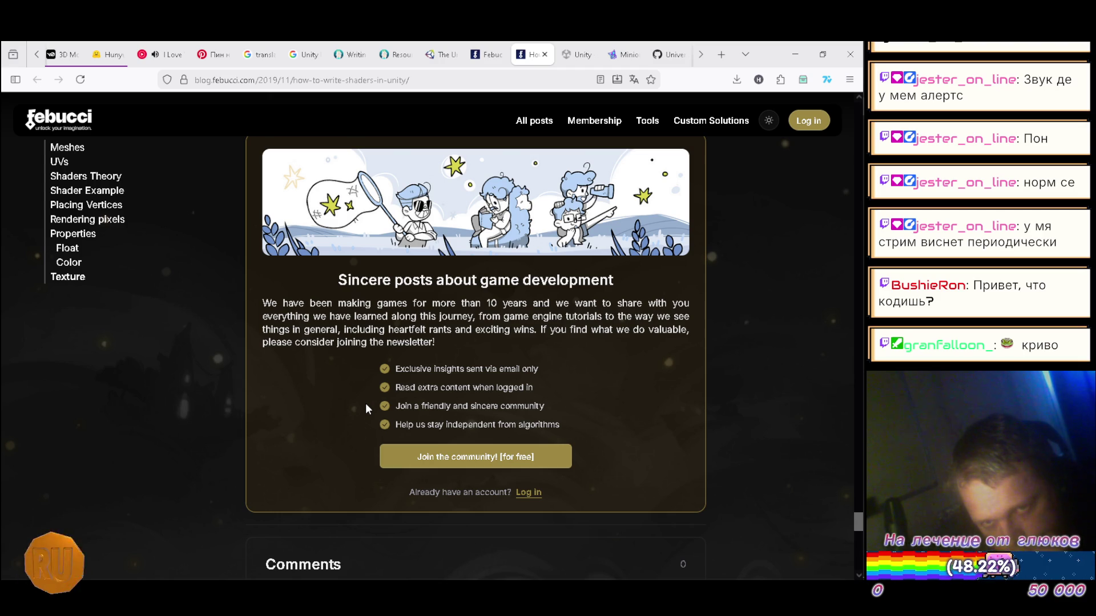
scroll(365, 403, "down", 1)
scroll(365, 403, "up", 4)
scroll(366, 408, "up", 2)
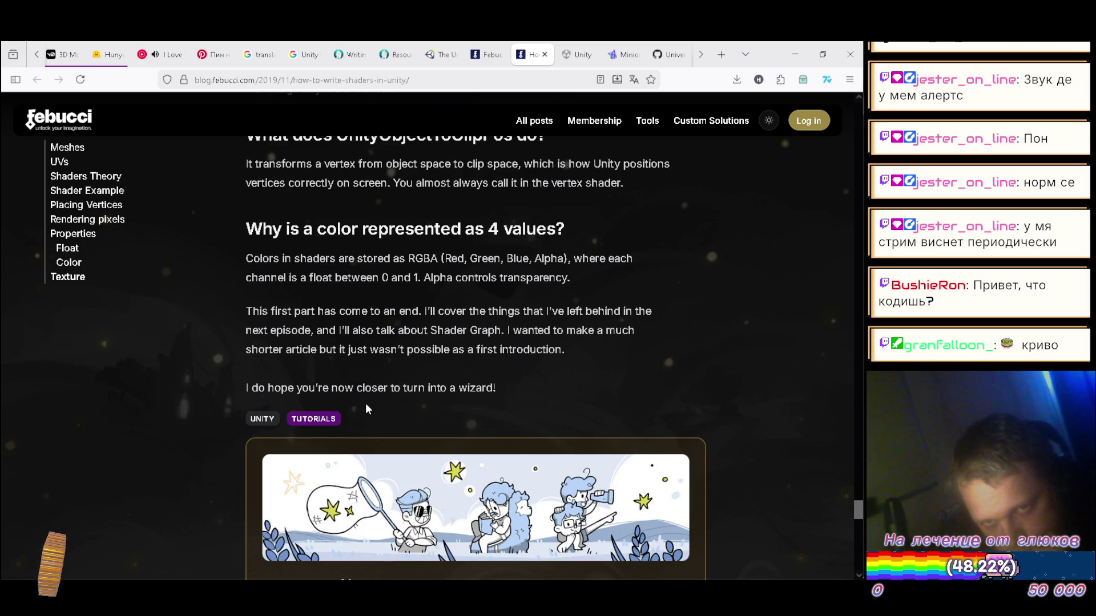
scroll(366, 404, "up", 3)
scroll(367, 404, "up", 3)
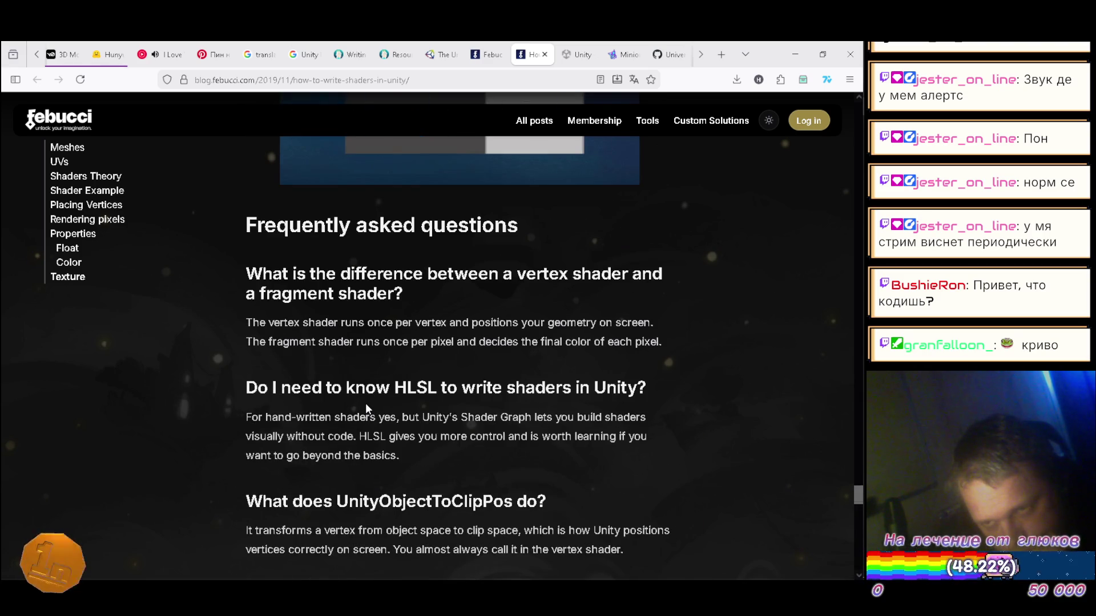
scroll(366, 404, "up", 5)
scroll(367, 407, "down", 8)
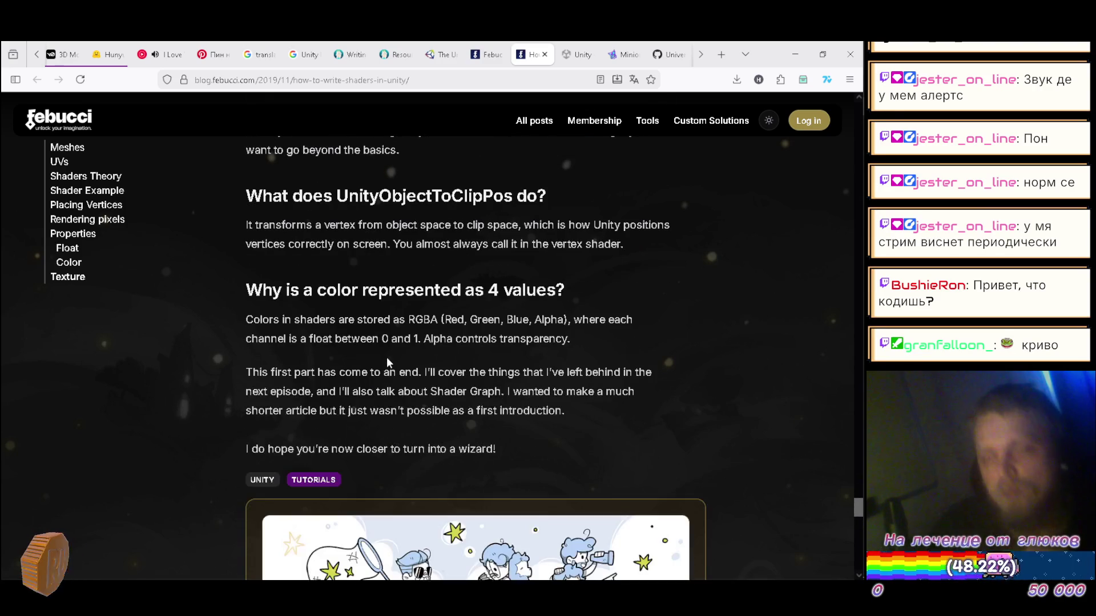
scroll(490, 338, "down", 17)
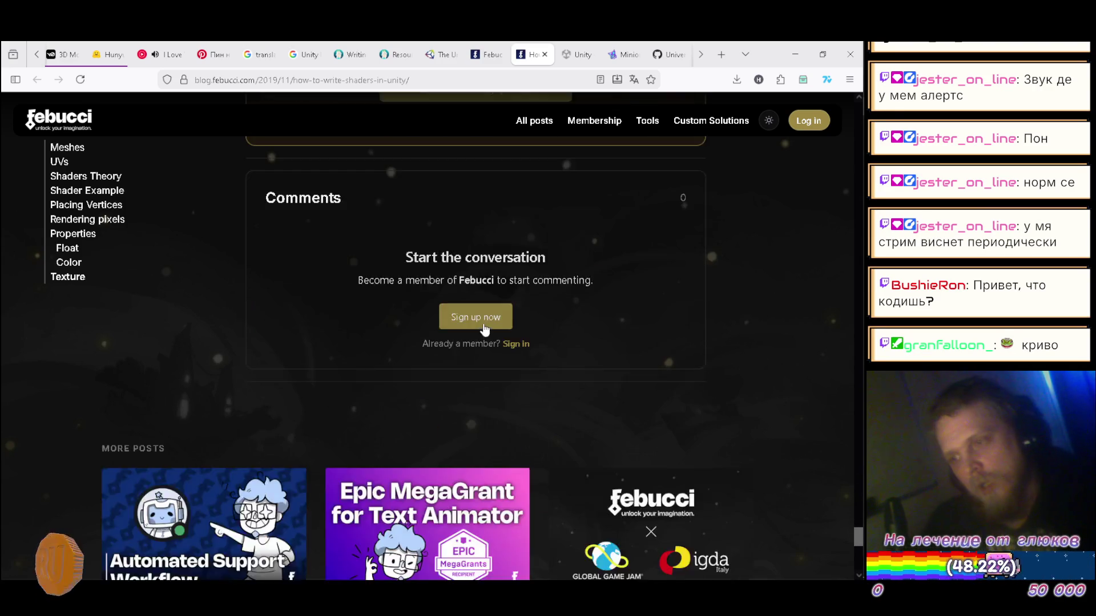
scroll(457, 365, "up", 5)
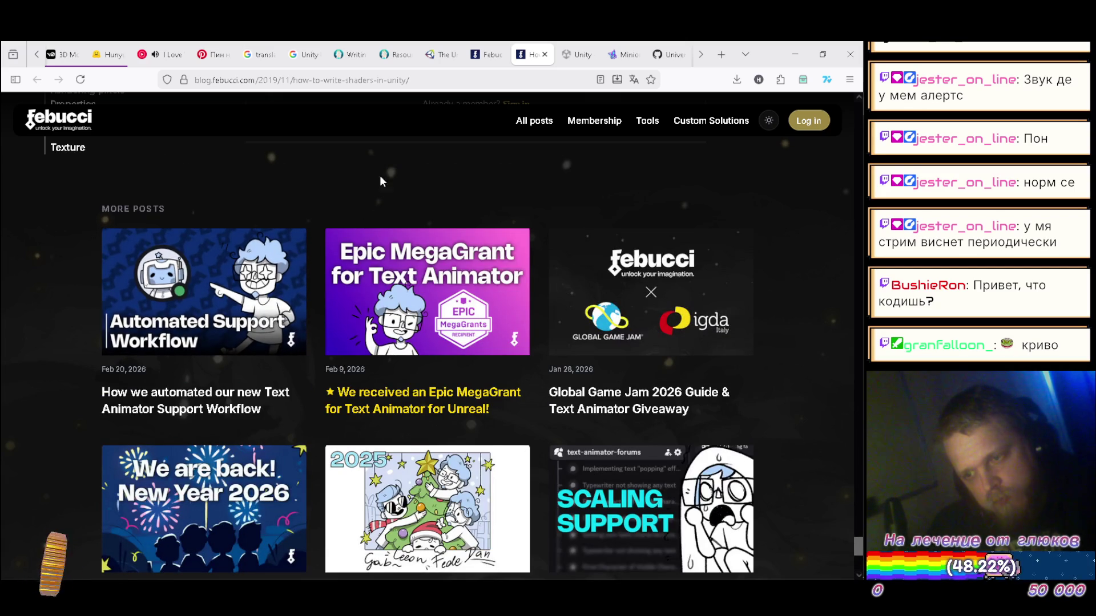
left_click(483, 57)
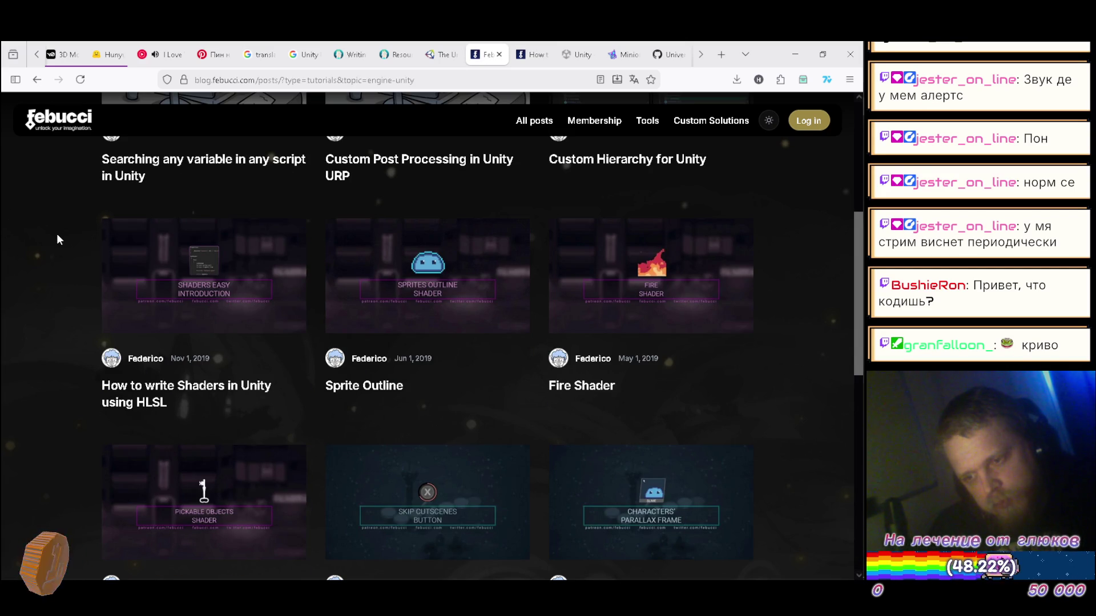
- Skim the How to write Shaders in Unity article in its tab
scroll(57, 242, "up", 2)
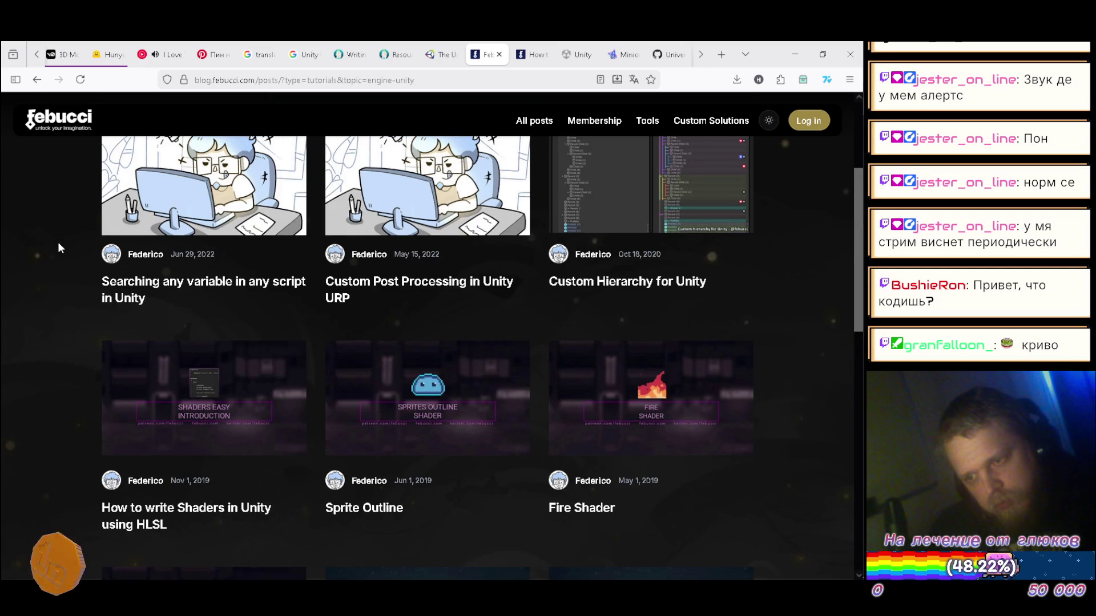
scroll(58, 246, "down", 2)
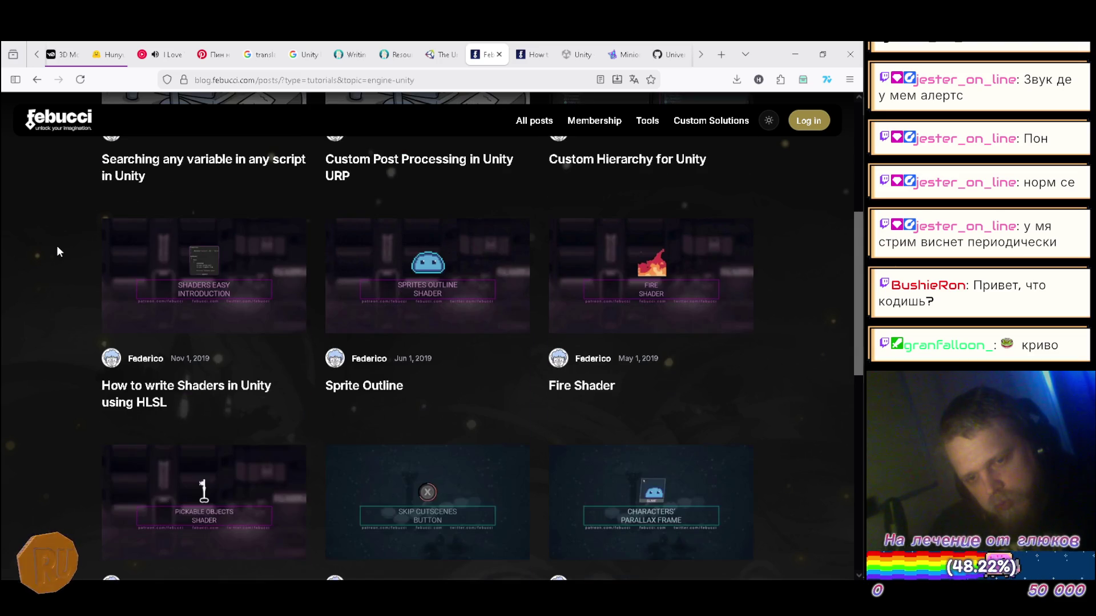
scroll(58, 250, "down", 1)
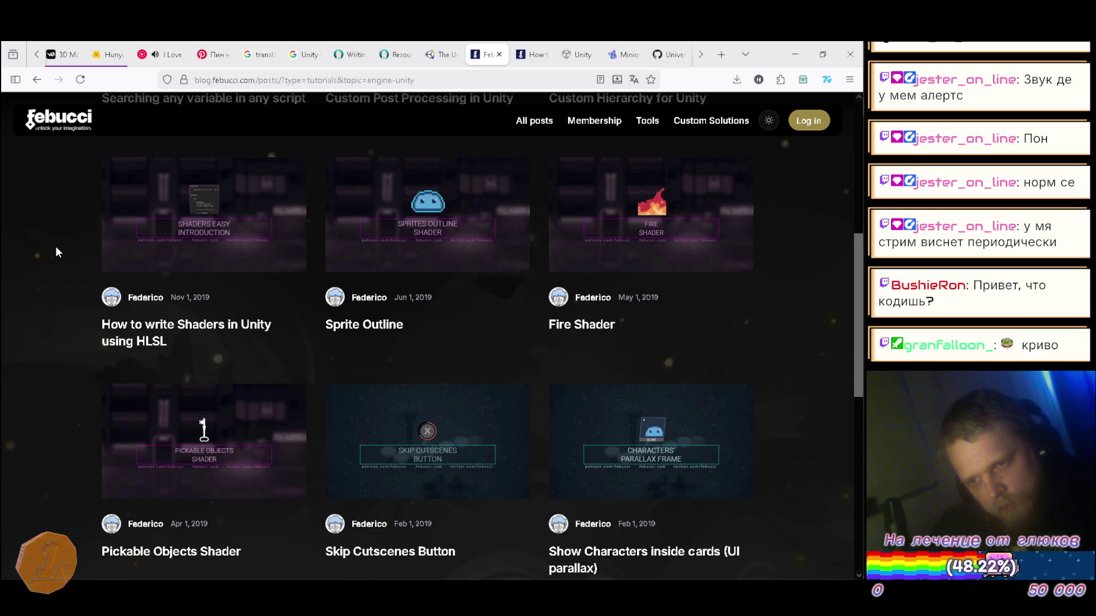
scroll(56, 249, "down", 1)
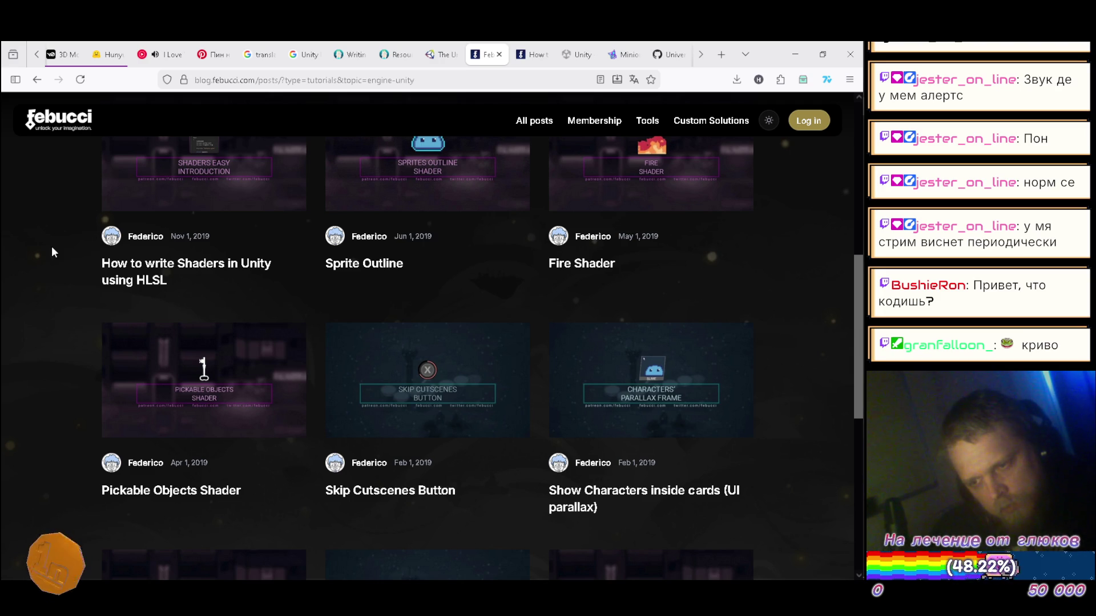
scroll(55, 251, "down", 1)
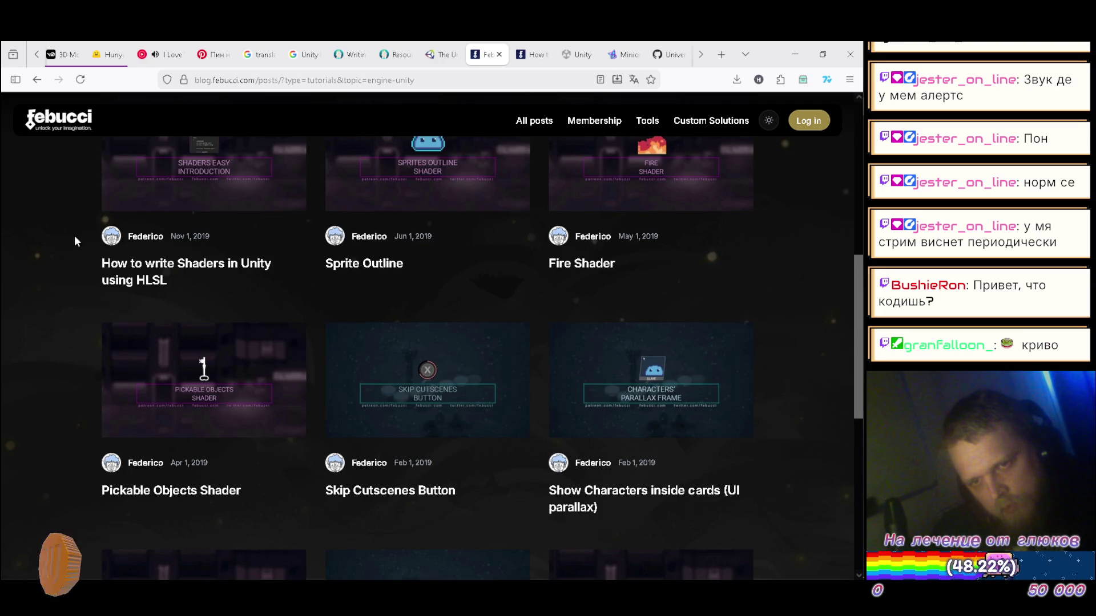
left_click(532, 55)
scroll(512, 159, "up", 10)
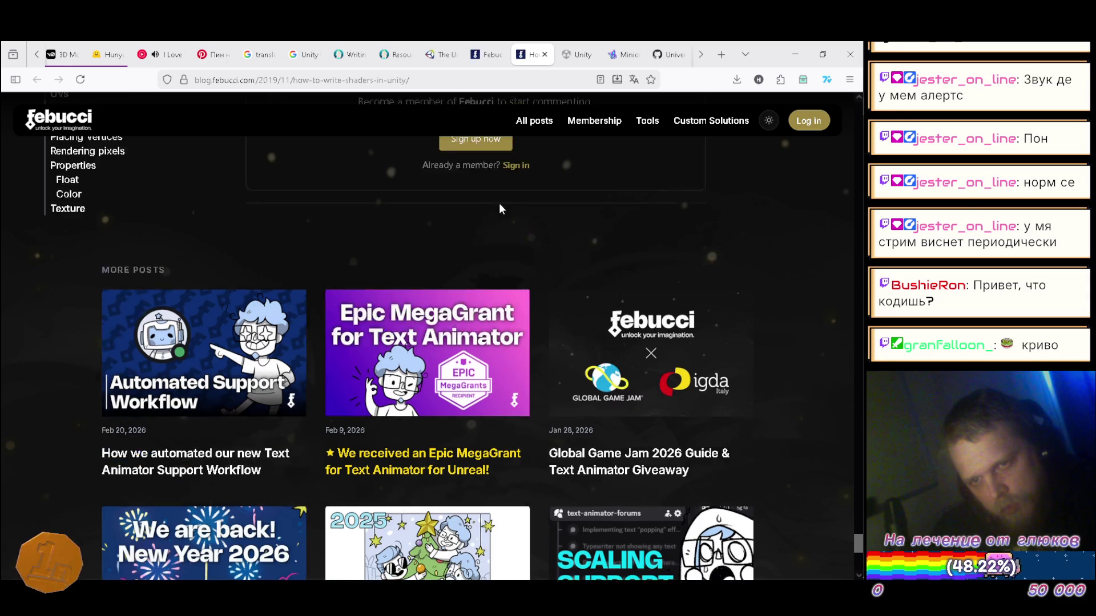
scroll(580, 306, "up", 20)
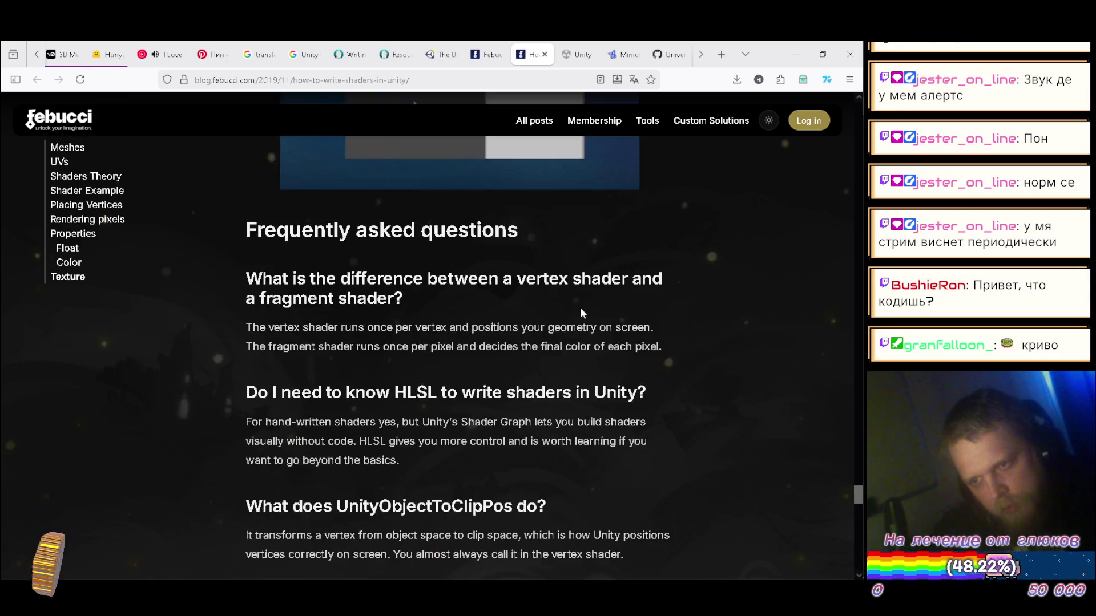
scroll(556, 306, "up", 5)
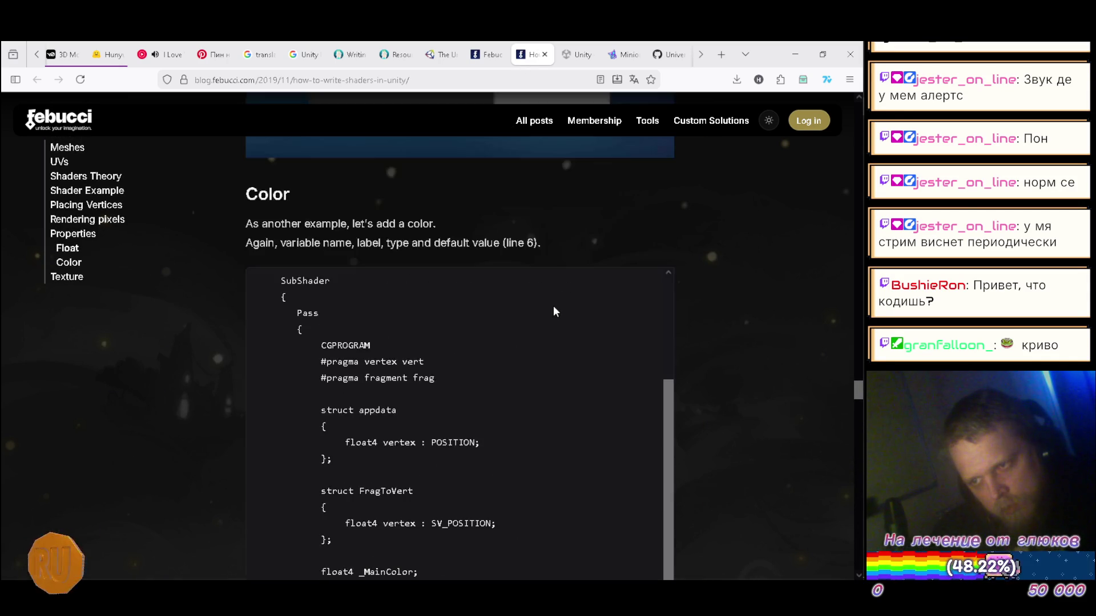
scroll(580, 299, "down", 10)
scroll(574, 306, "down", 20)
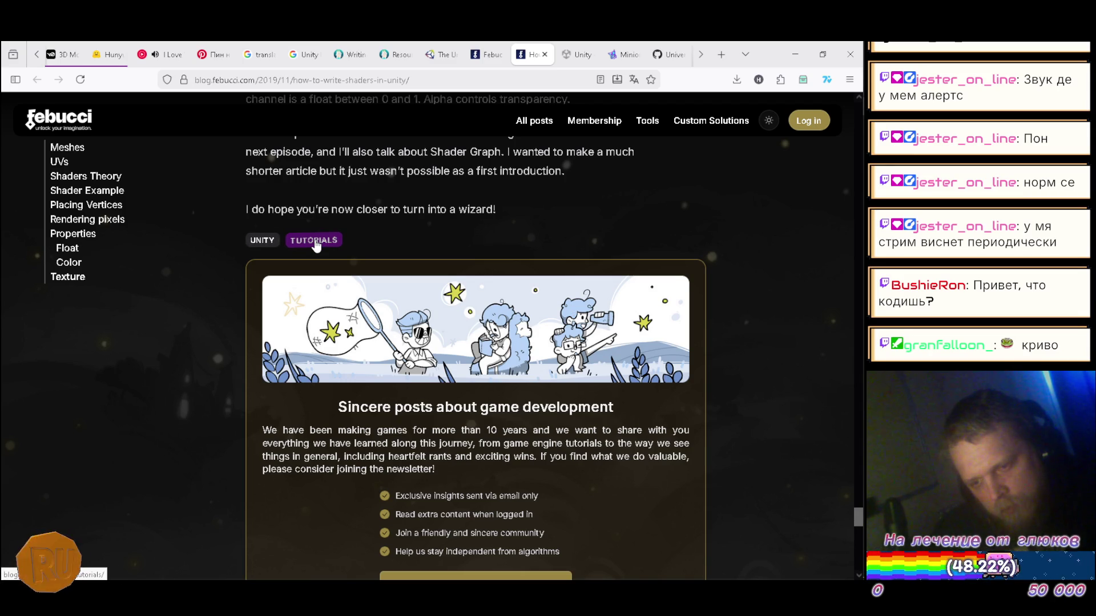
scroll(196, 236, "down", 5)
scroll(198, 231, "down", 6)
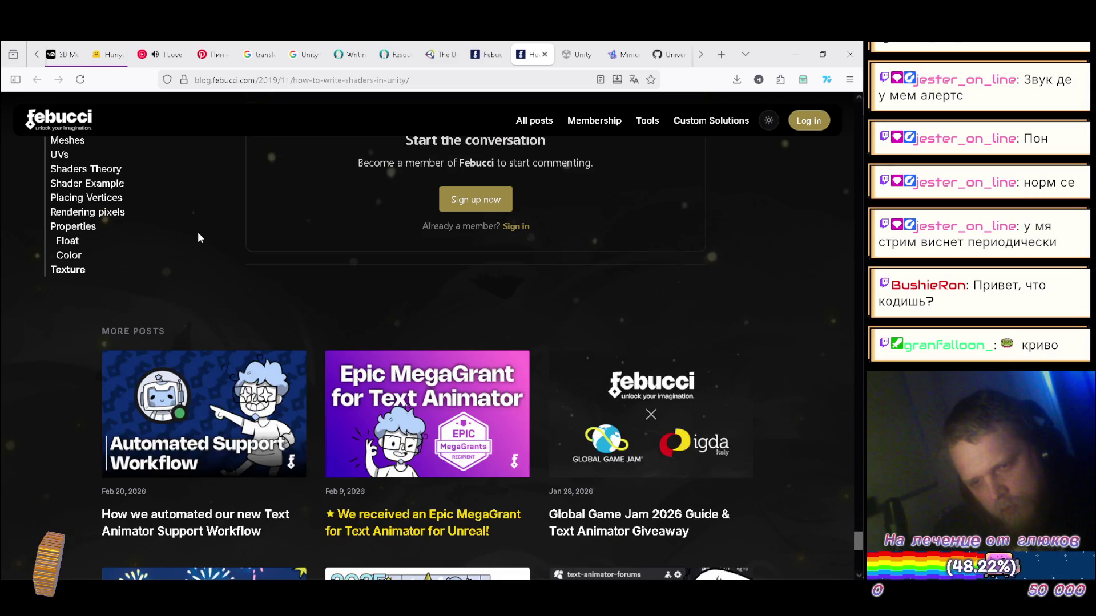
scroll(198, 234, "up", 4)
- Back on the Unity tutorials list, check the access, topic and category filter options
left_click(487, 54)
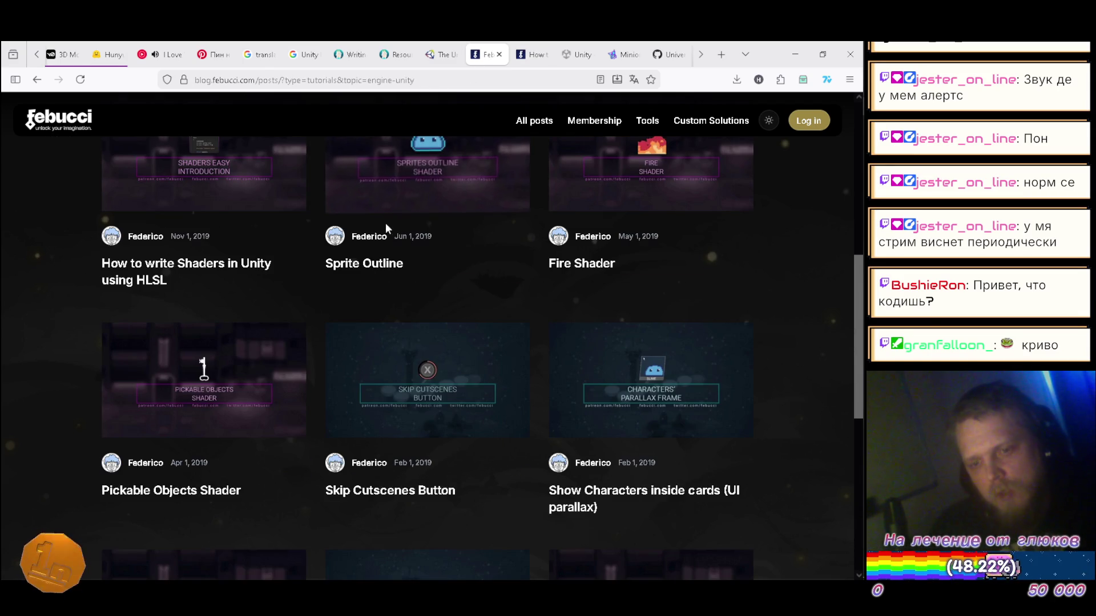
scroll(80, 282, "up", 4)
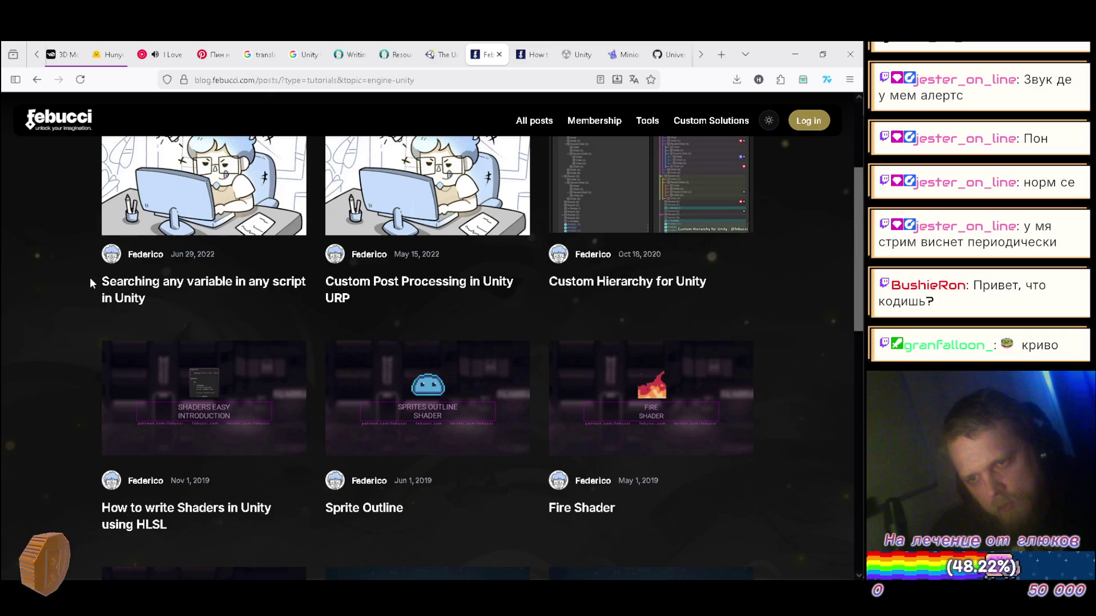
scroll(88, 280, "up", 3)
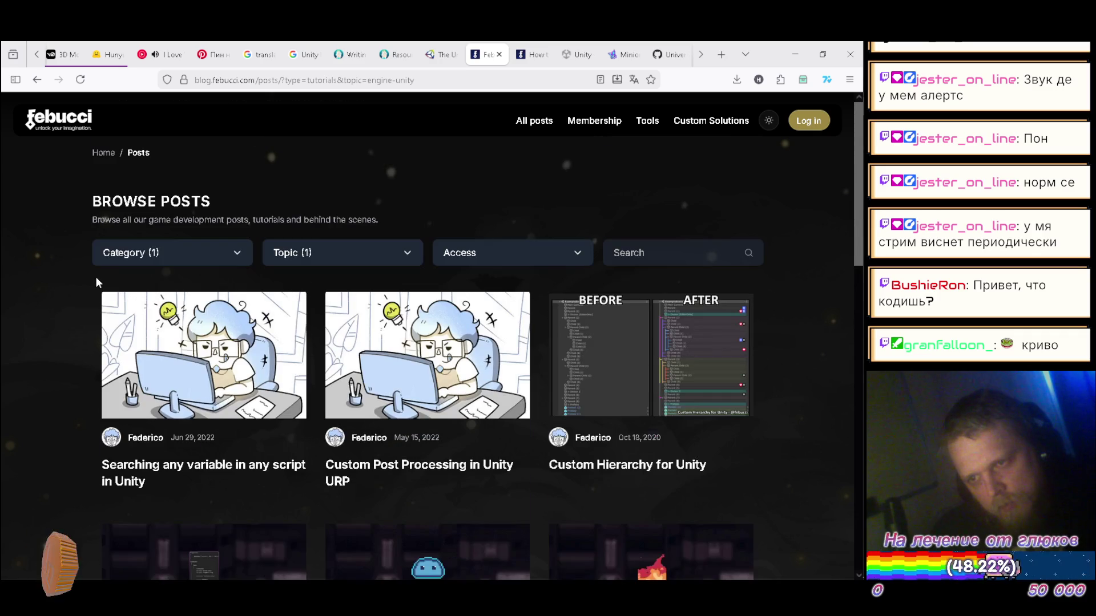
left_click(582, 257)
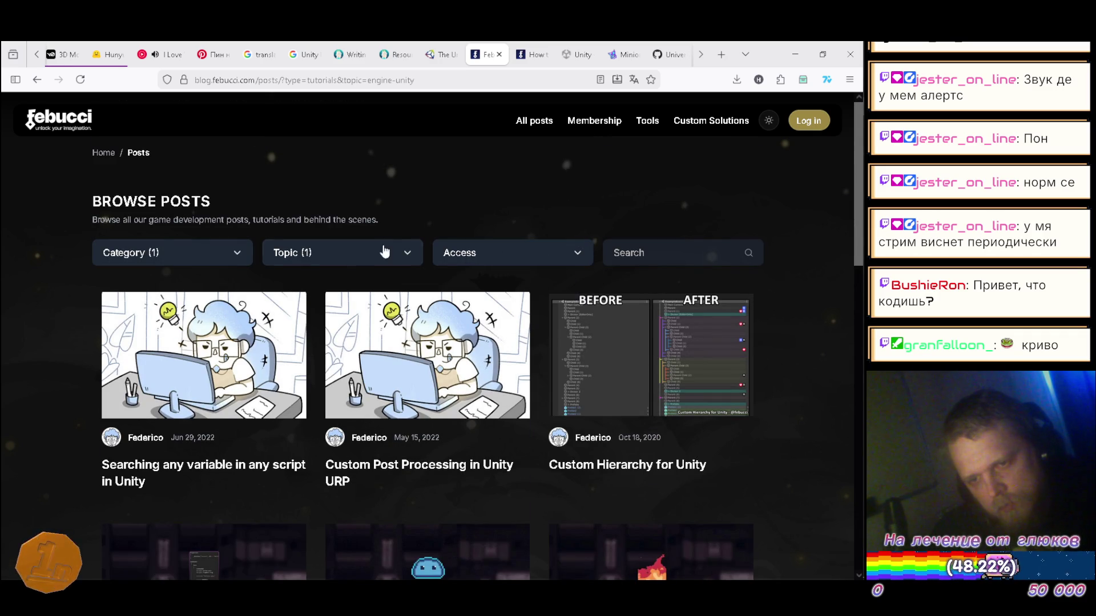
left_click(367, 252)
scroll(358, 314, "down", 4)
scroll(357, 320, "up", 4)
left_click(187, 260)
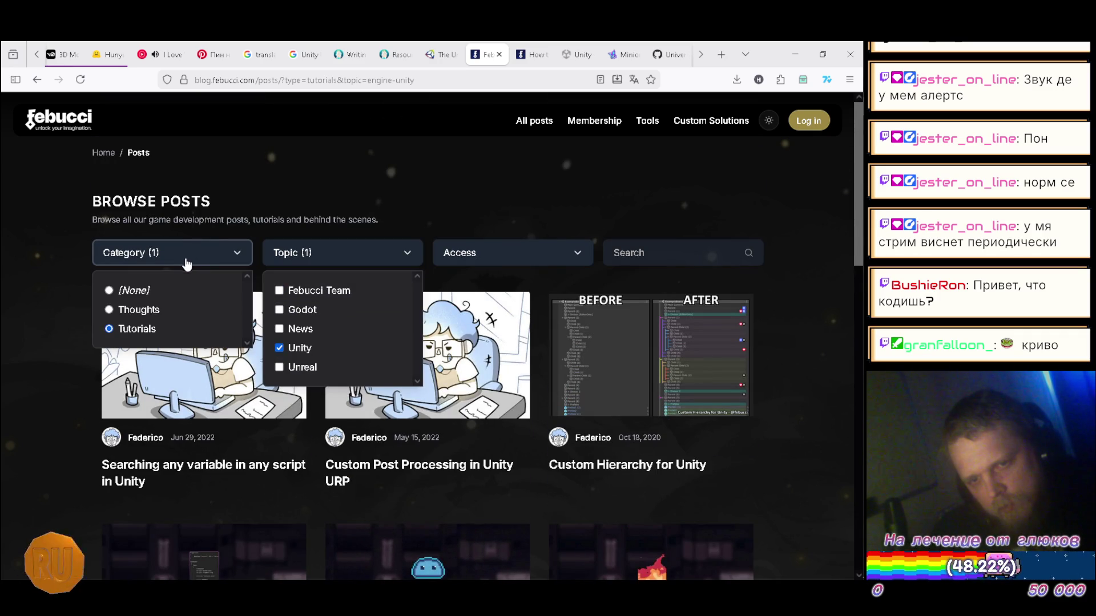
left_click(473, 163)
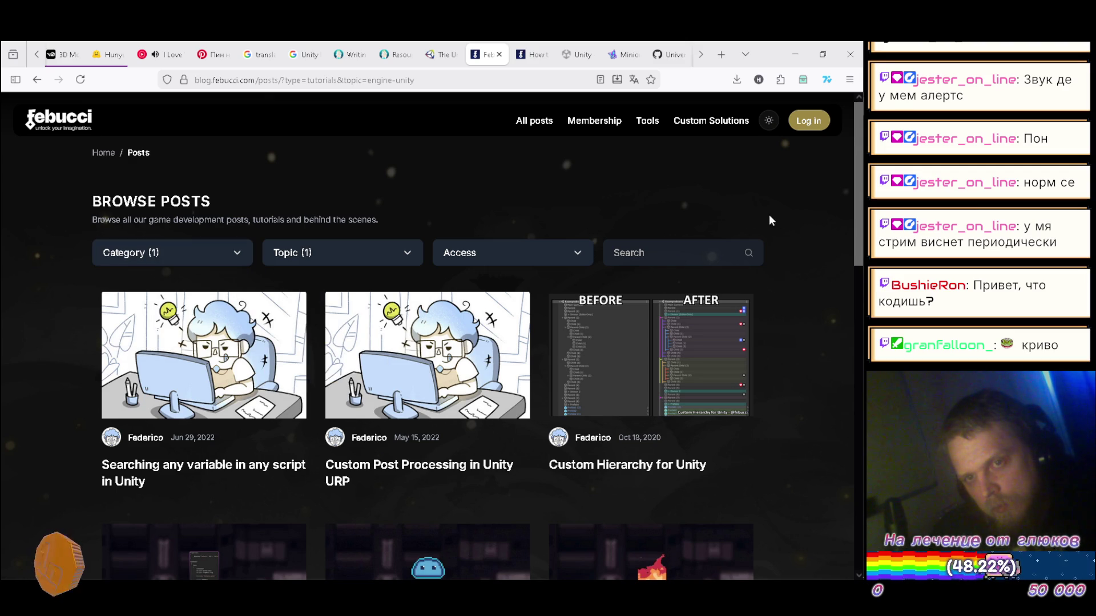
scroll(793, 196, "down", 4)
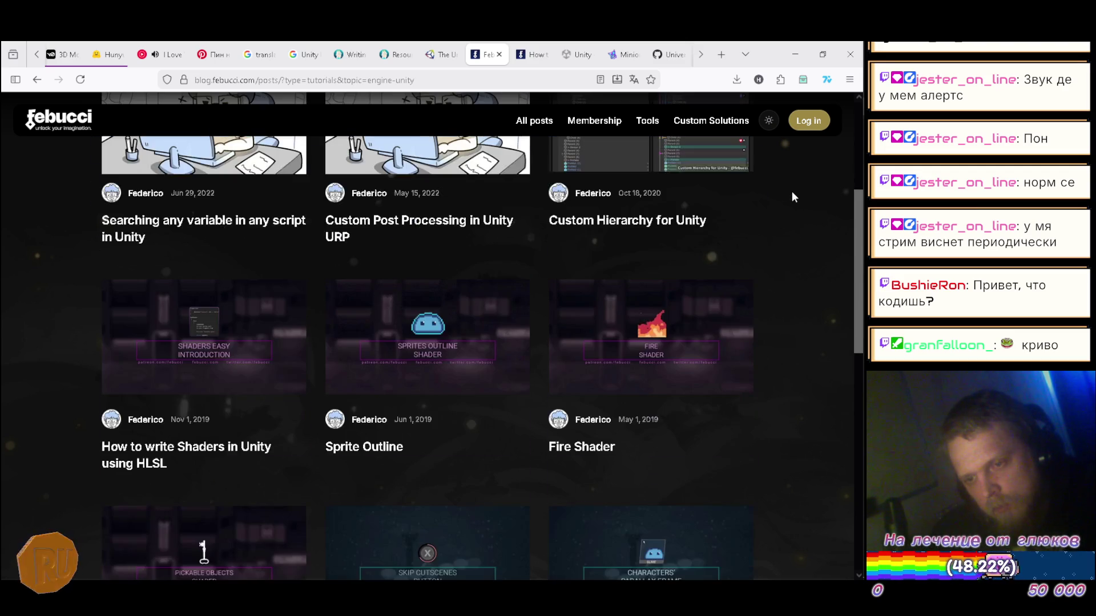
scroll(792, 197, "down", 1)
scroll(795, 196, "down", 1)
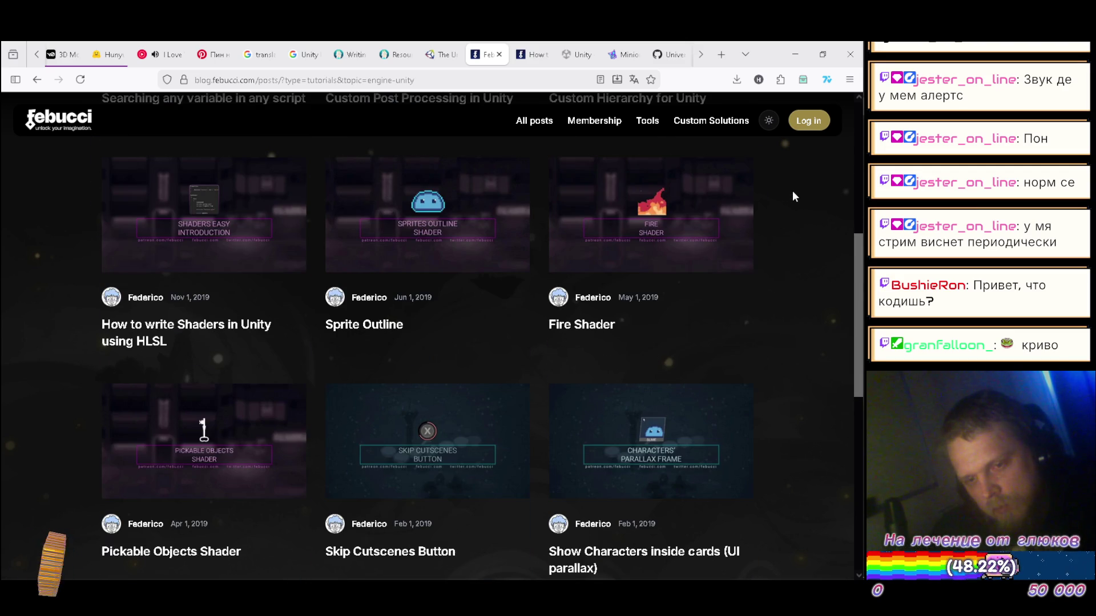
- Open the current track's now-playing view in YouTube Music, pausing and resuming it
left_click(171, 56)
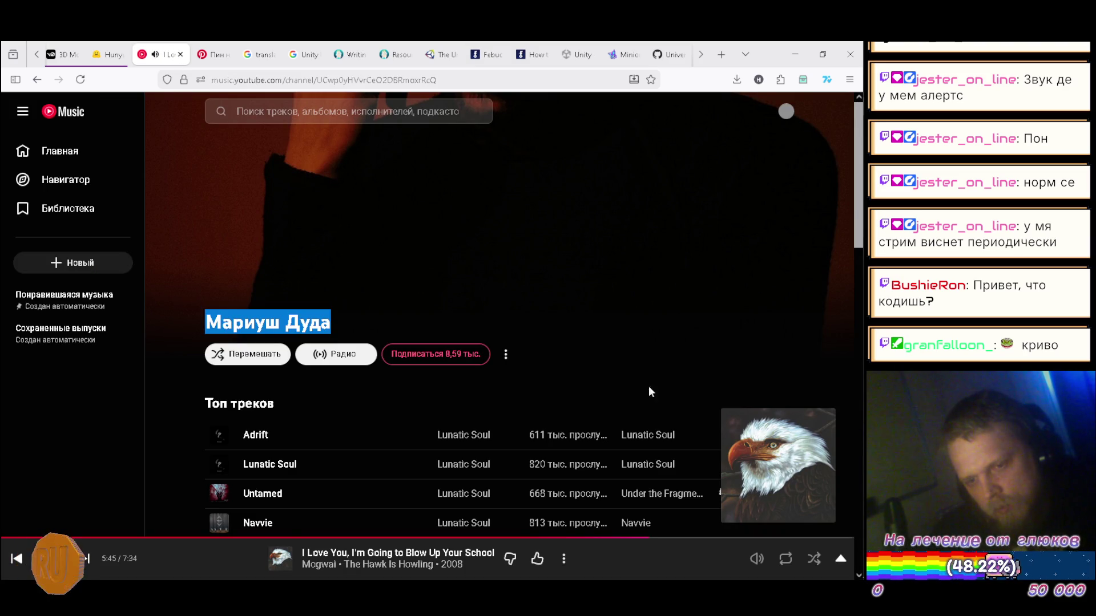
left_click(645, 569)
left_click(398, 351)
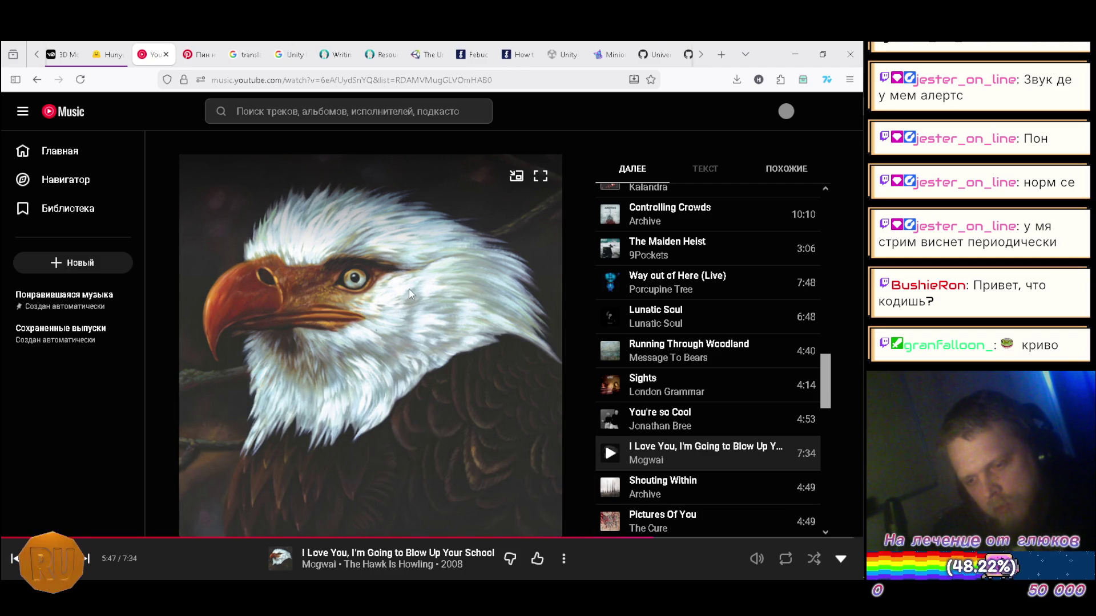
left_click(379, 262)
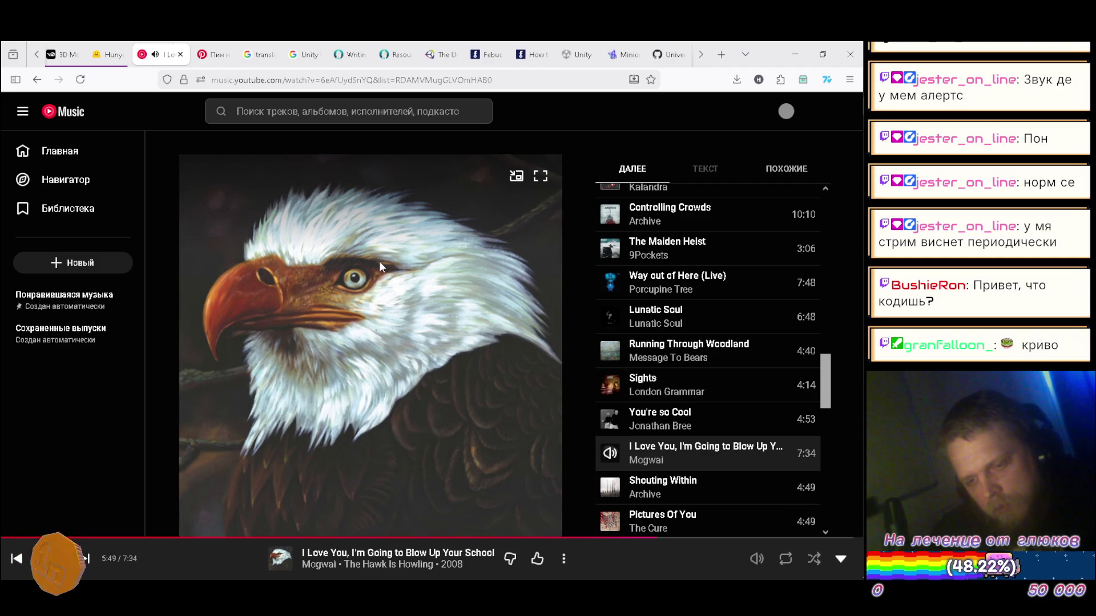
- Search for TOOL's Sober and set it to Play next
left_click(370, 108)
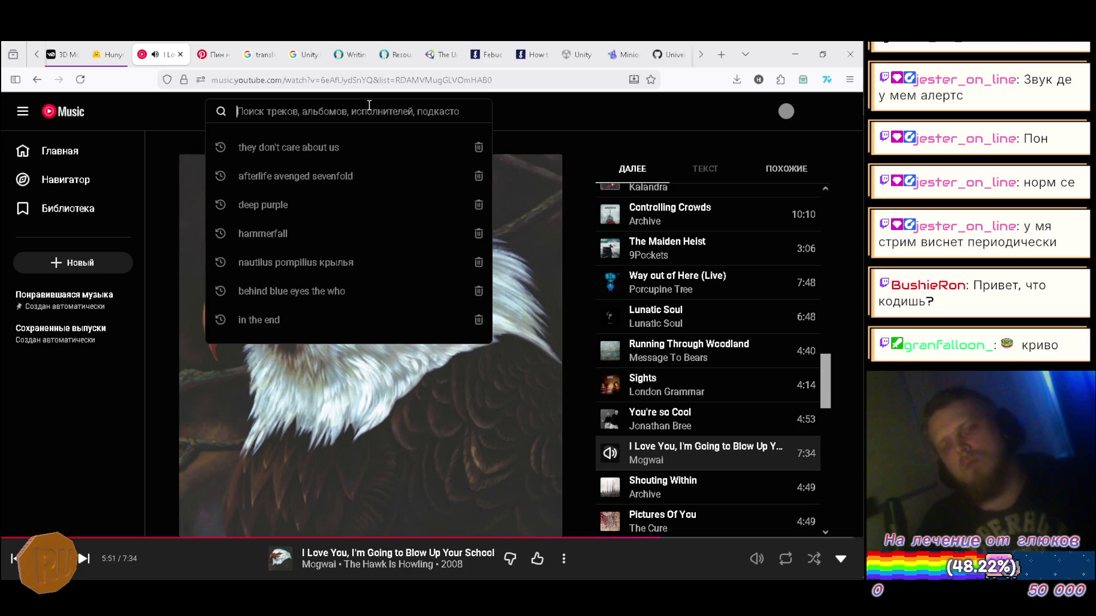
type("tool")
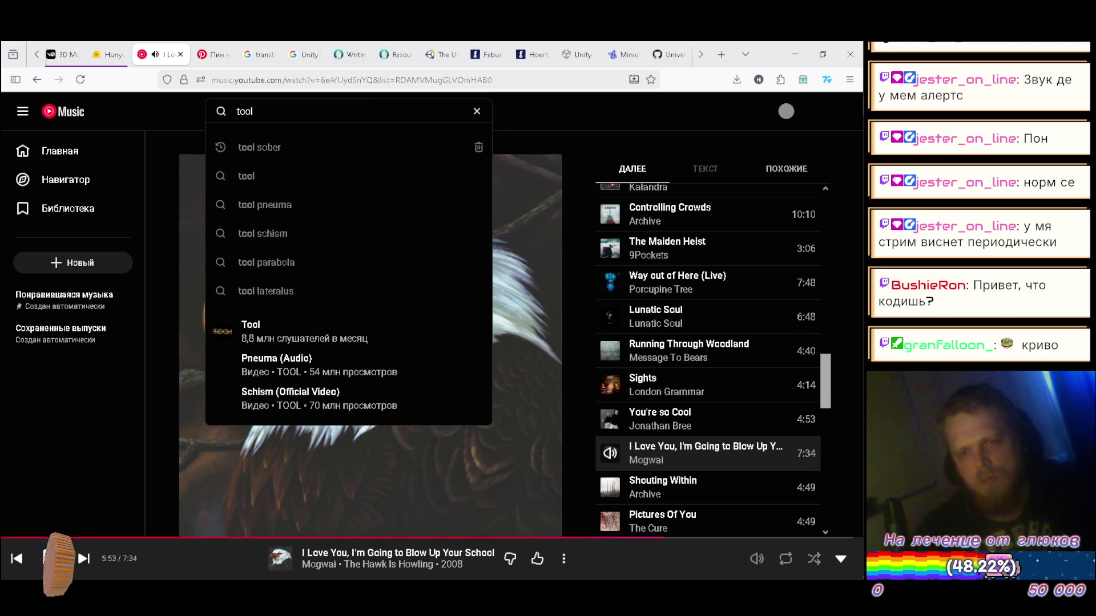
key("Down")
key("Down")
key("Down")
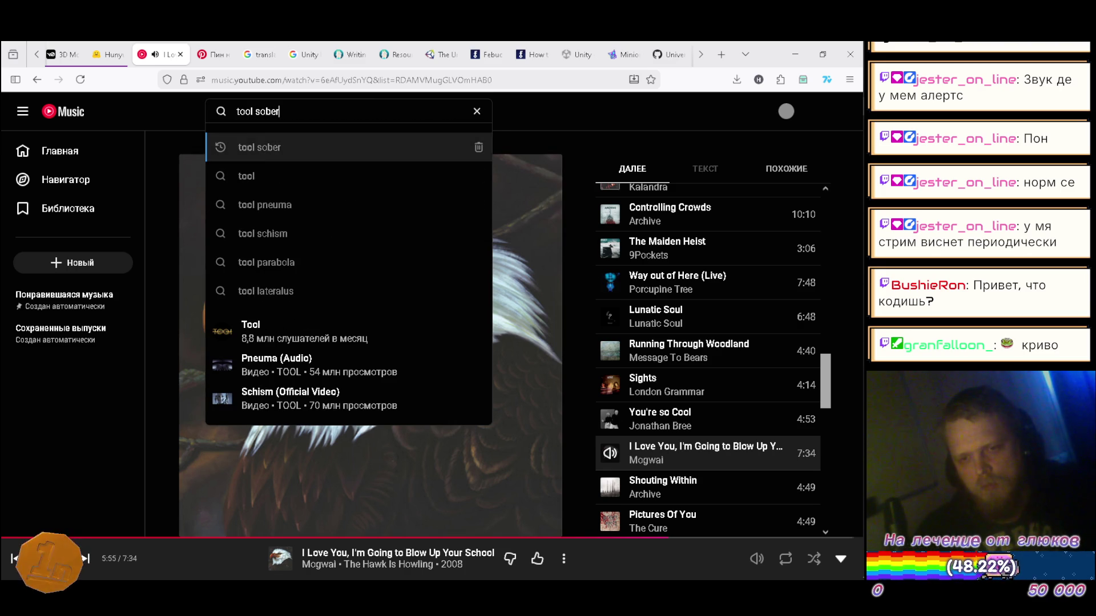
key("Return")
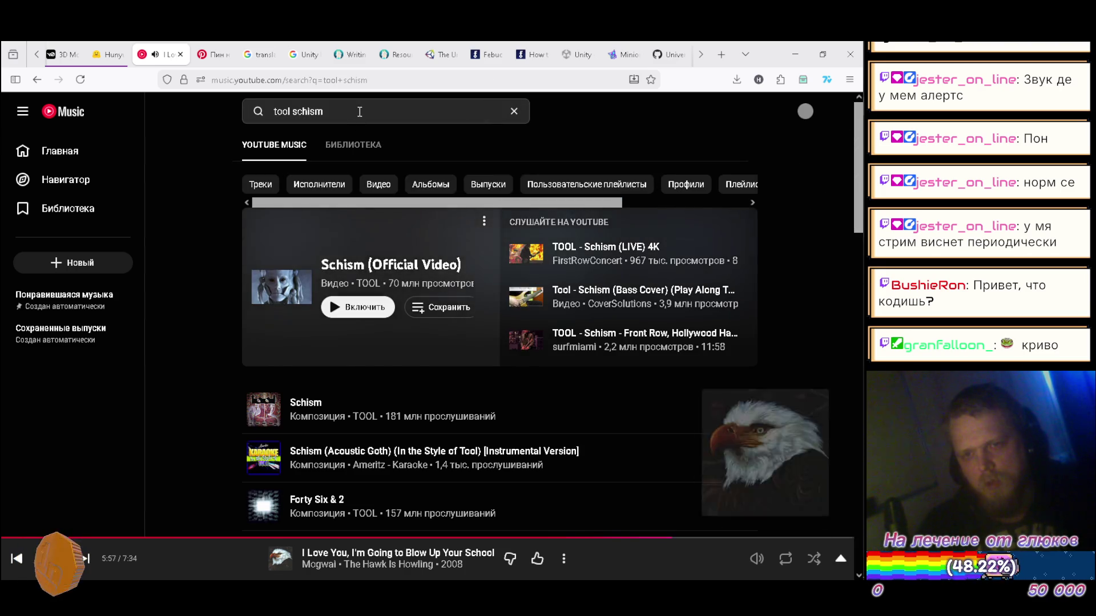
double_click(359, 112)
type("sobeer")
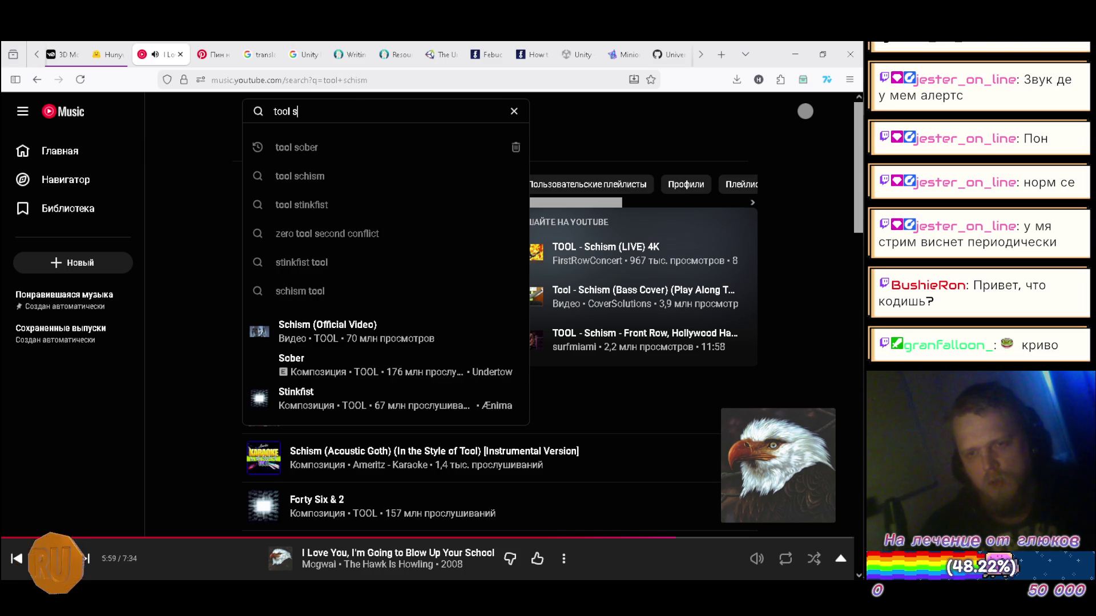
left_click(311, 146)
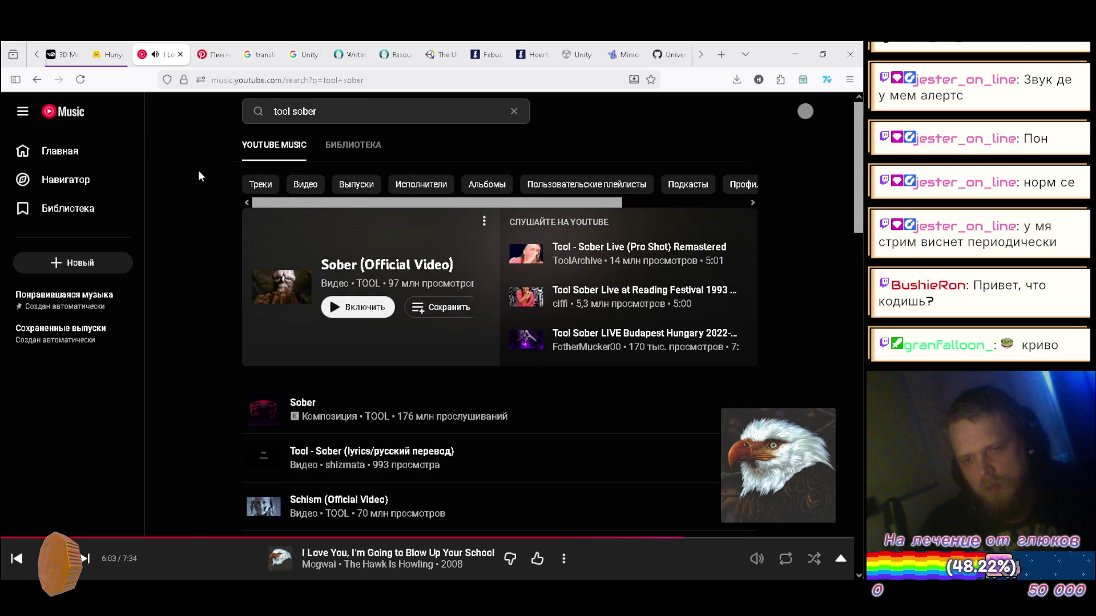
scroll(197, 179, "down", 3)
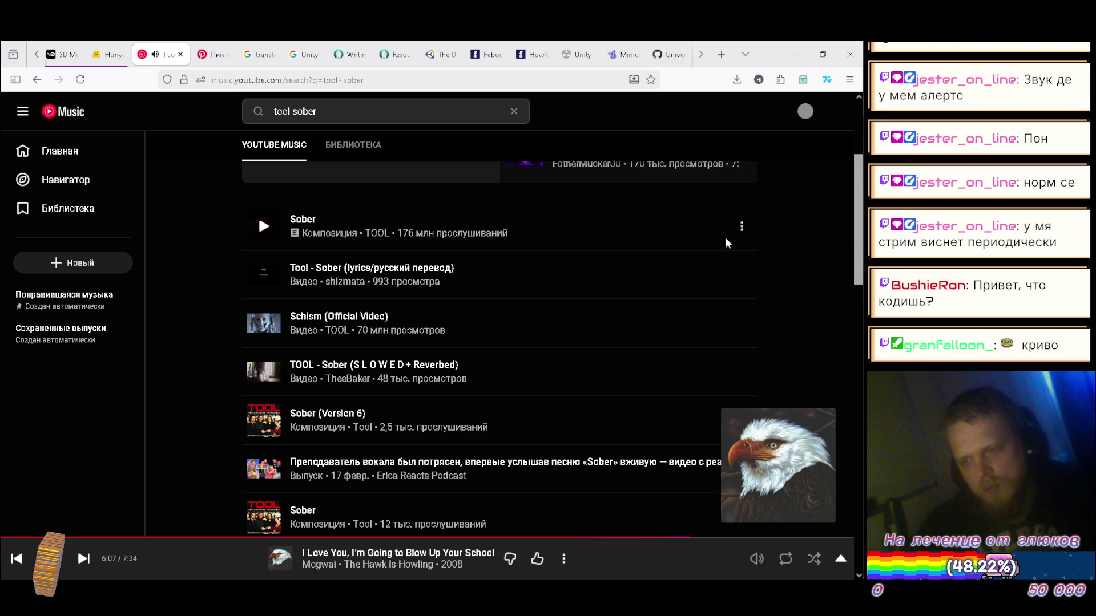
left_click(742, 228)
left_click(639, 269)
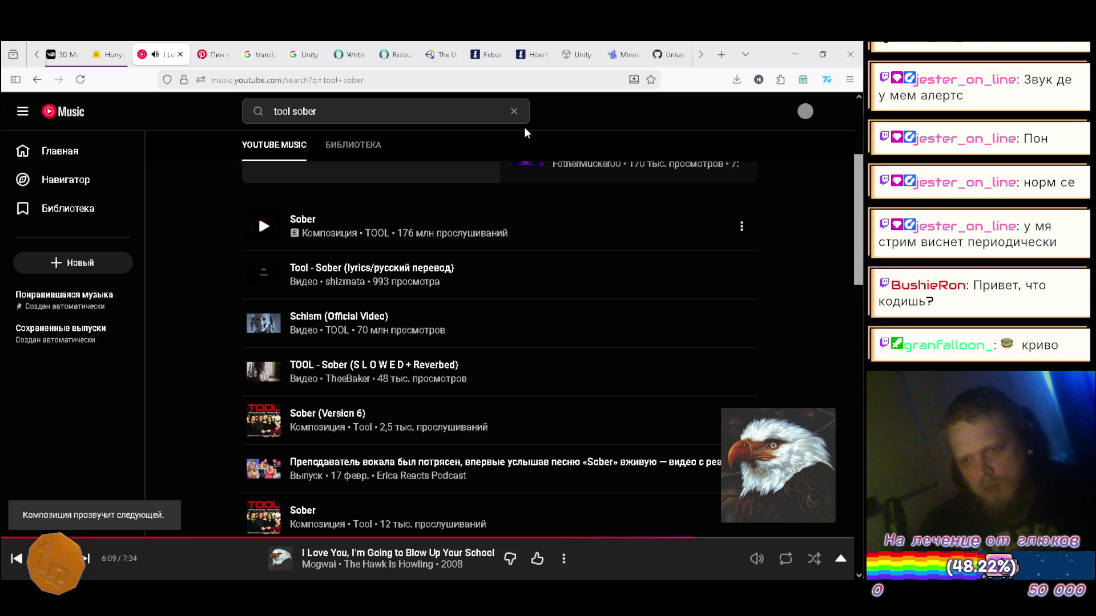
- Clear the search, expand the now-playing queue, and go to the Mogwai artist page
left_click(514, 111)
left_click(604, 109)
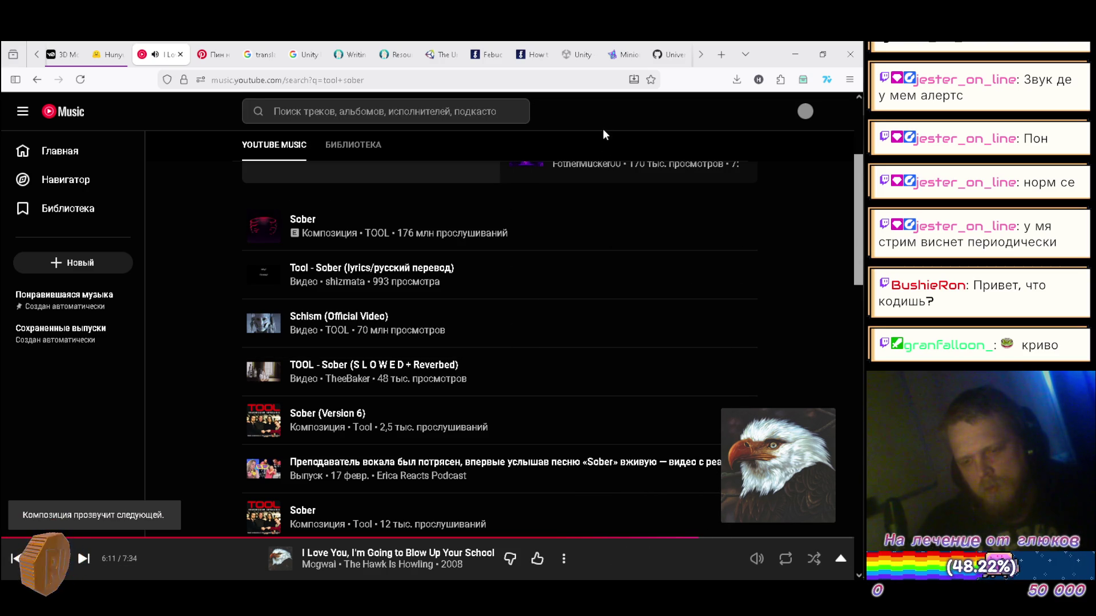
left_click(639, 567)
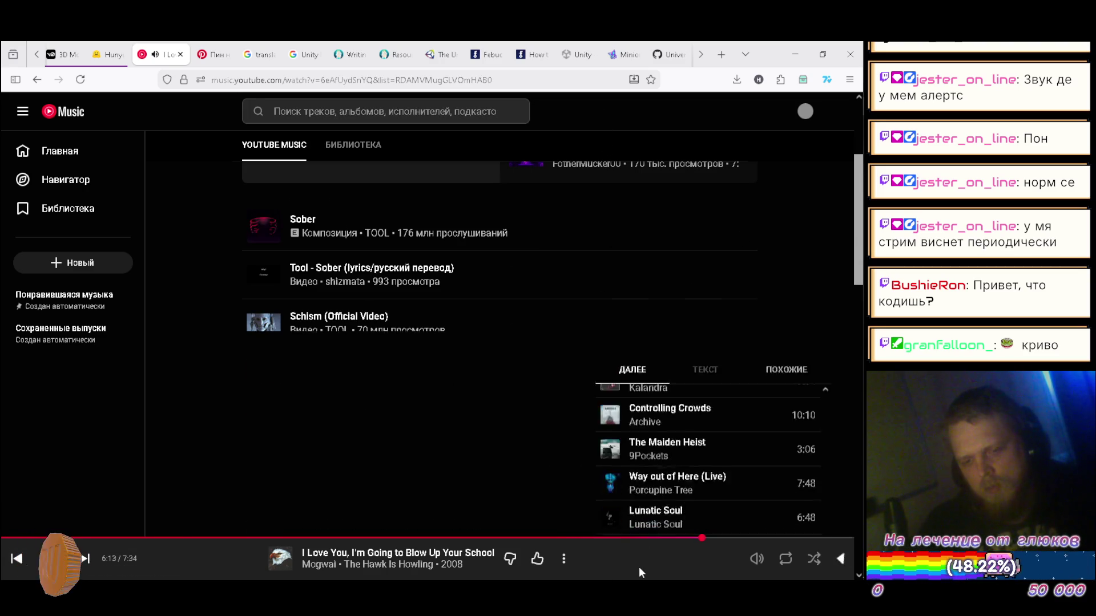
left_click(312, 568)
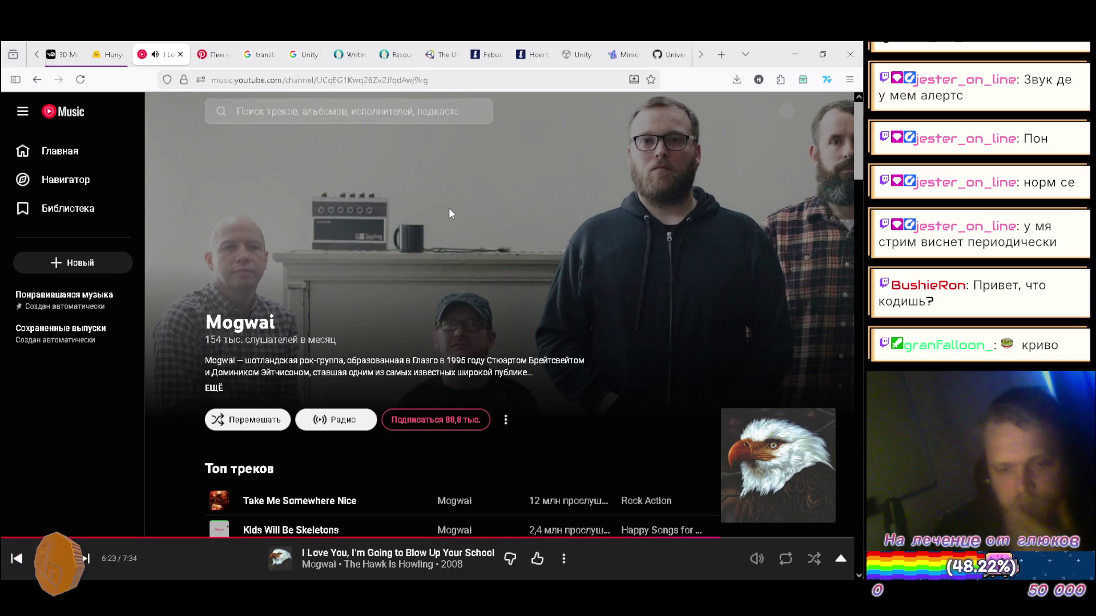
- Read Mogwai's full artist description and Top tracks, then return to the Febucci blog tab
scroll(282, 281, "down", 1)
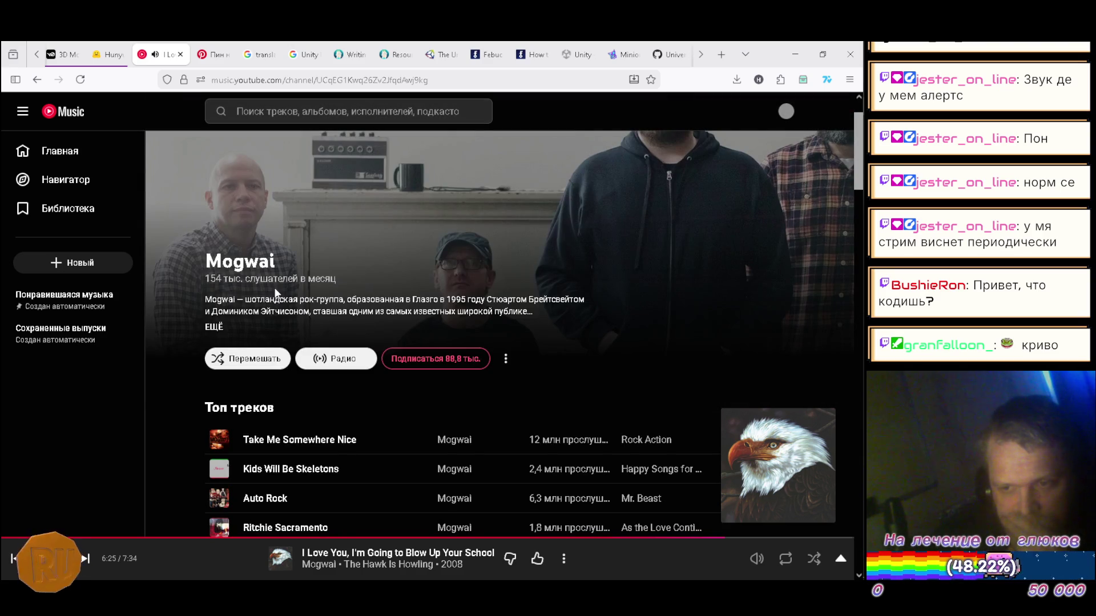
left_click(215, 328)
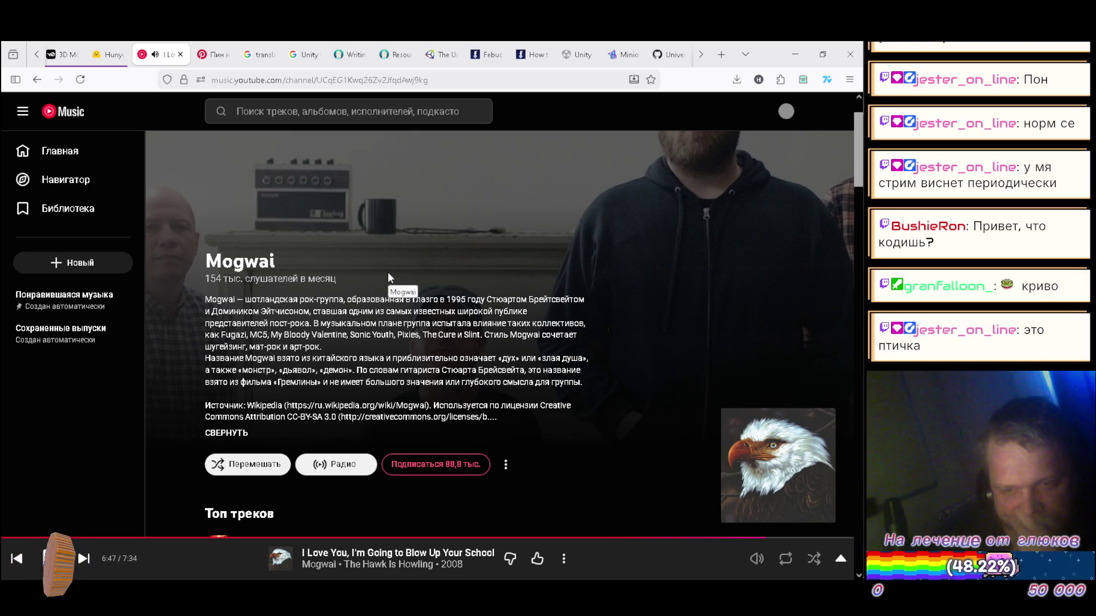
scroll(388, 273, "up", 2)
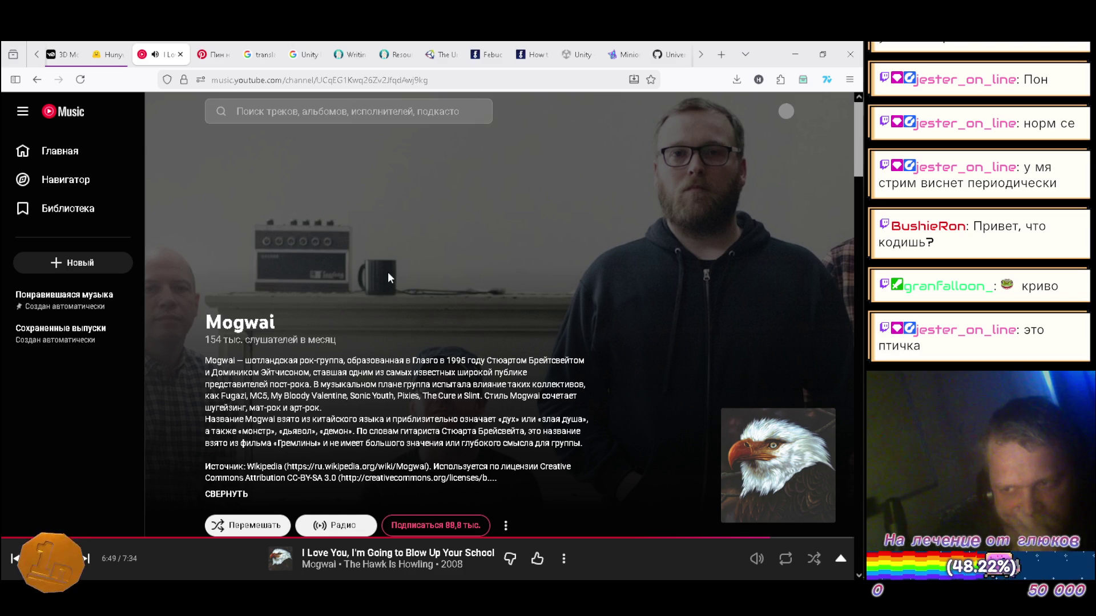
scroll(559, 321, "down", 3)
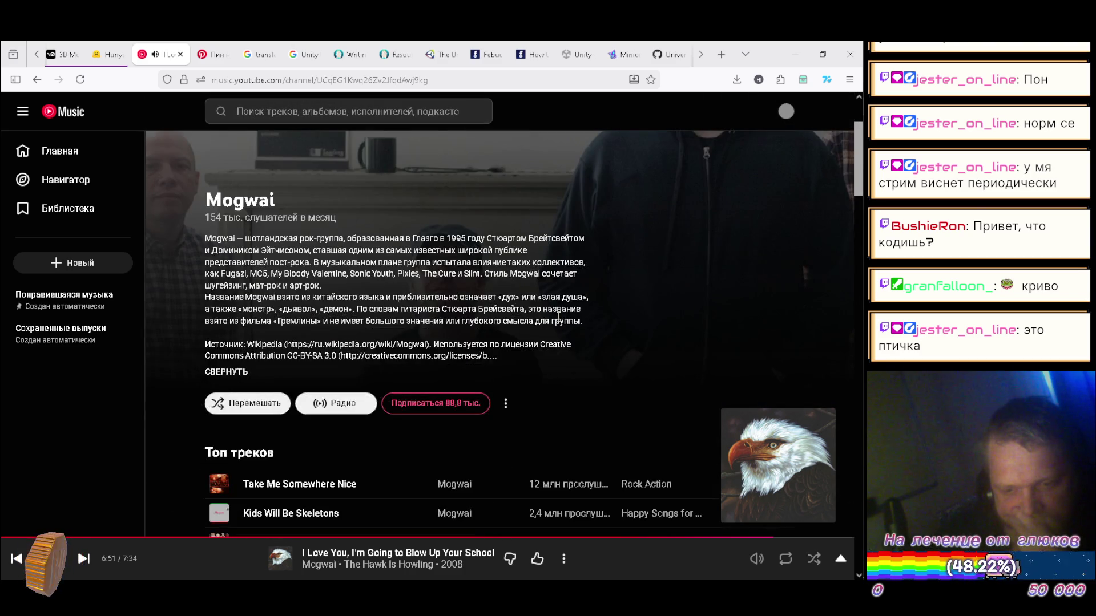
scroll(560, 310, "down", 1)
left_click(487, 54)
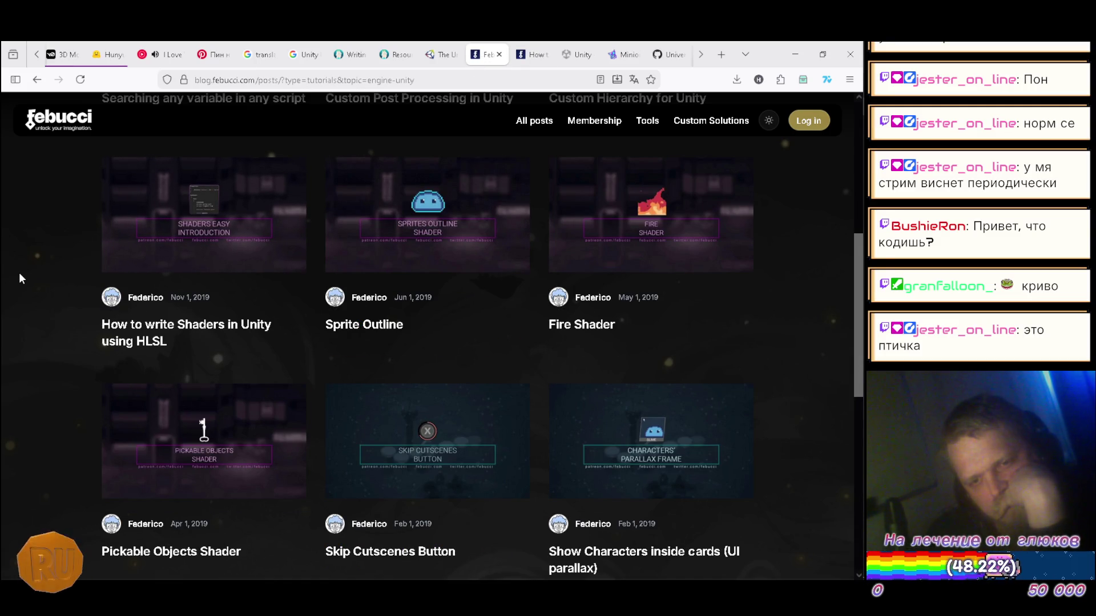
scroll(20, 278, "down", 3)
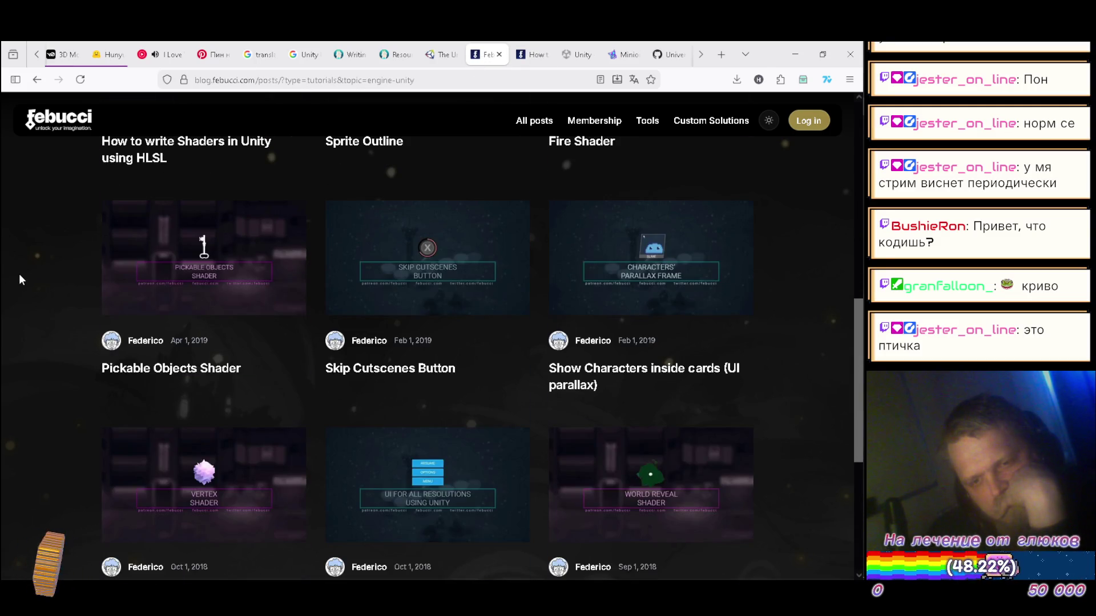
scroll(20, 278, "down", 3)
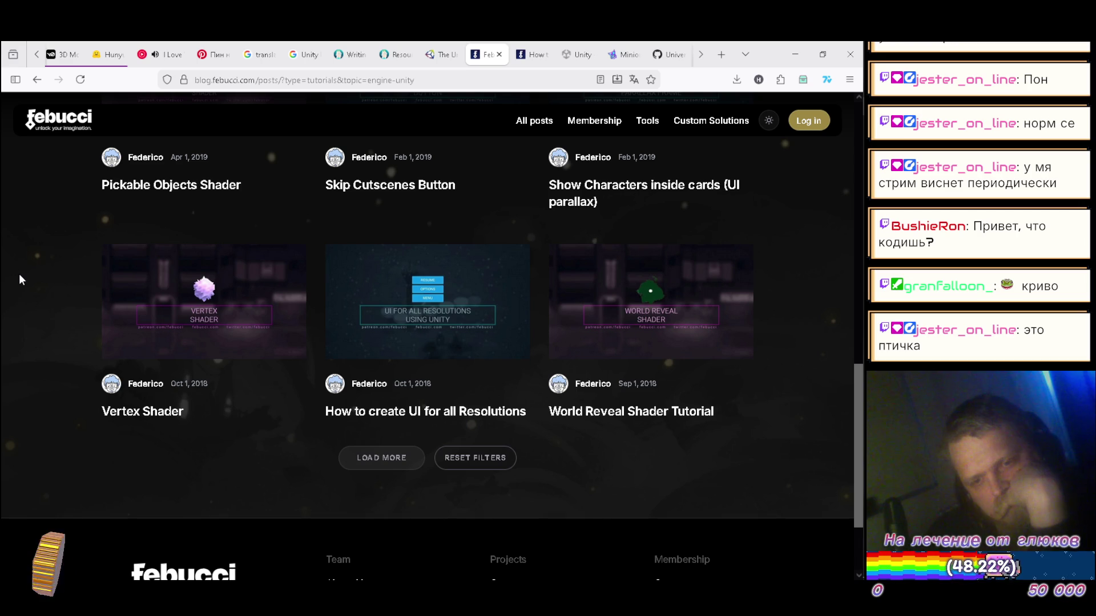
scroll(20, 280, "up", 3)
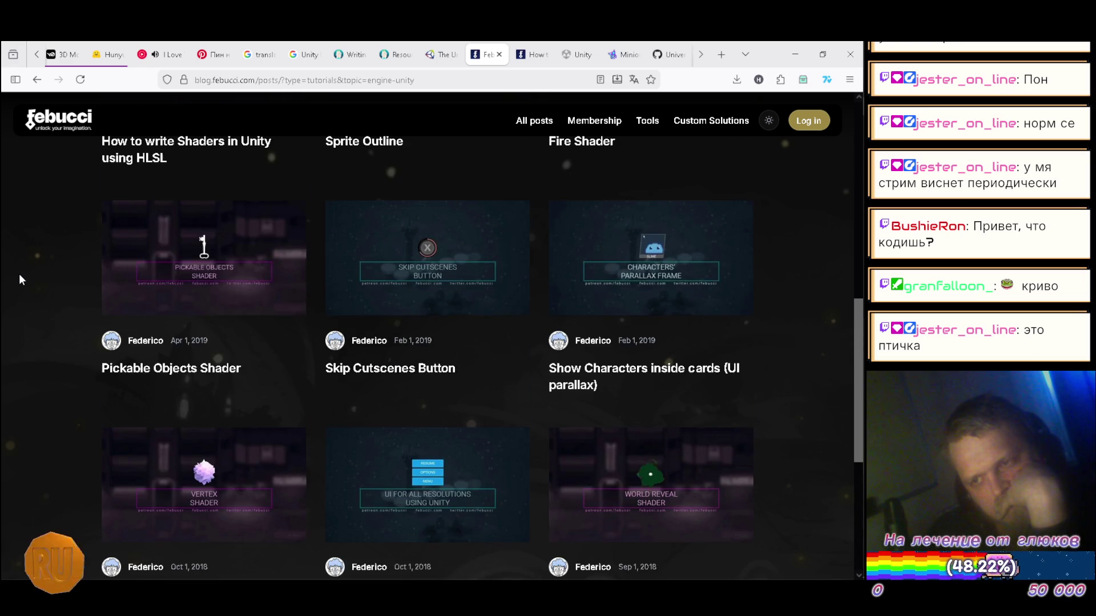
scroll(20, 280, "up", 4)
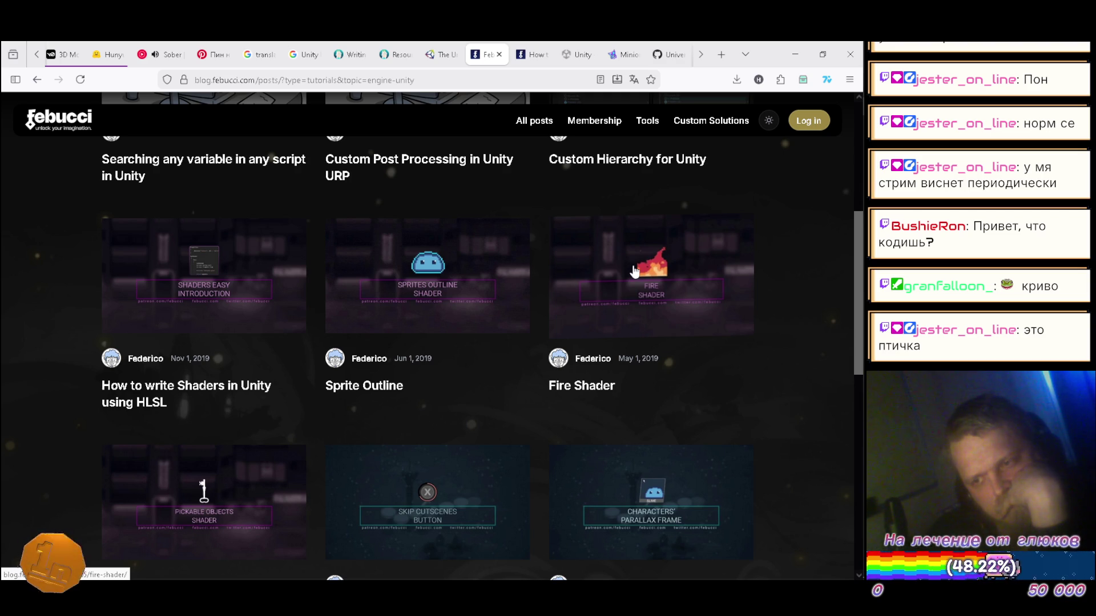
right_click(446, 258)
left_click(468, 170)
- Read through the Sprite Outline shader post, briefly checking that Sober is playing
left_click(530, 55)
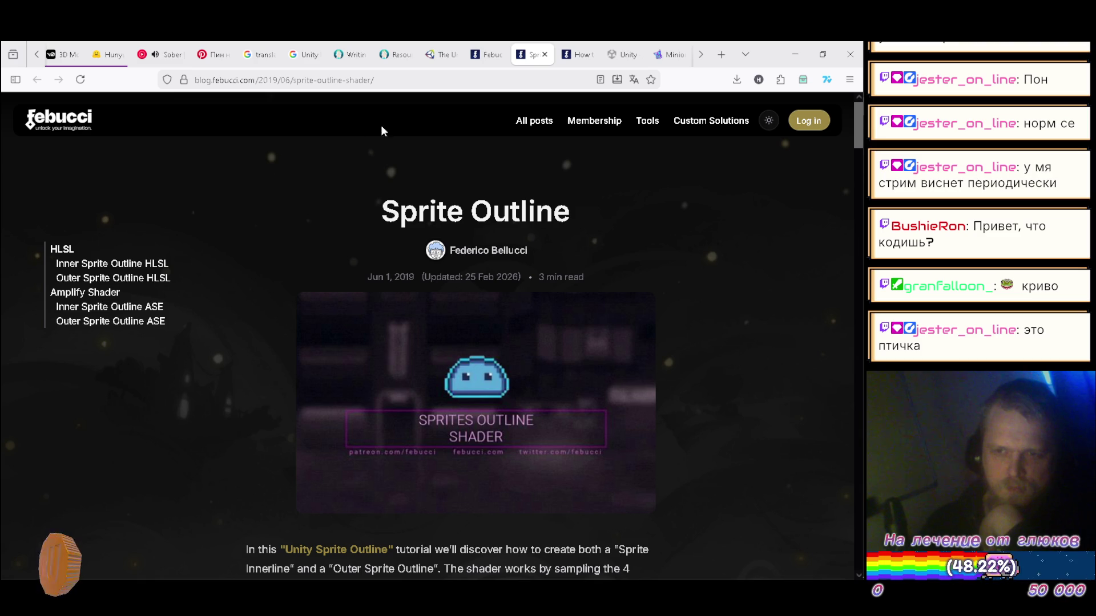
left_click(173, 54)
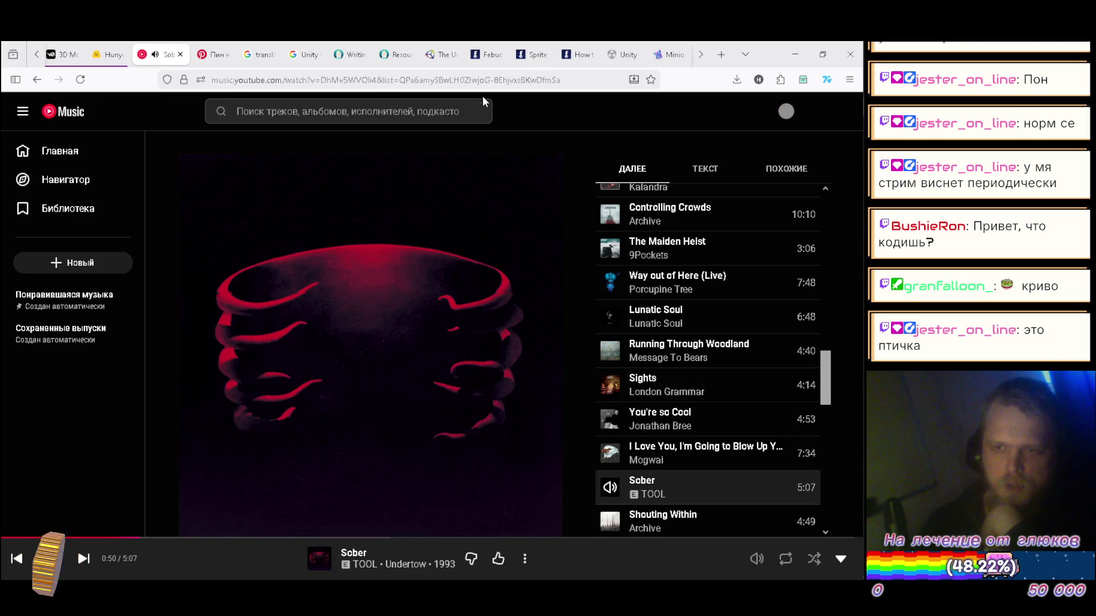
left_click(531, 55)
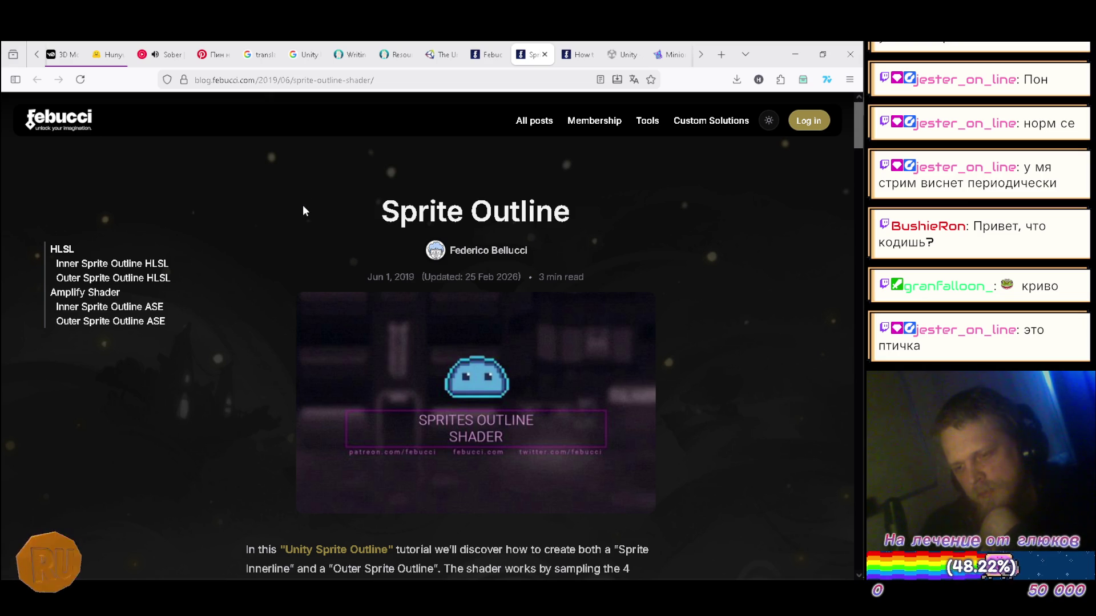
scroll(302, 207, "down", 3)
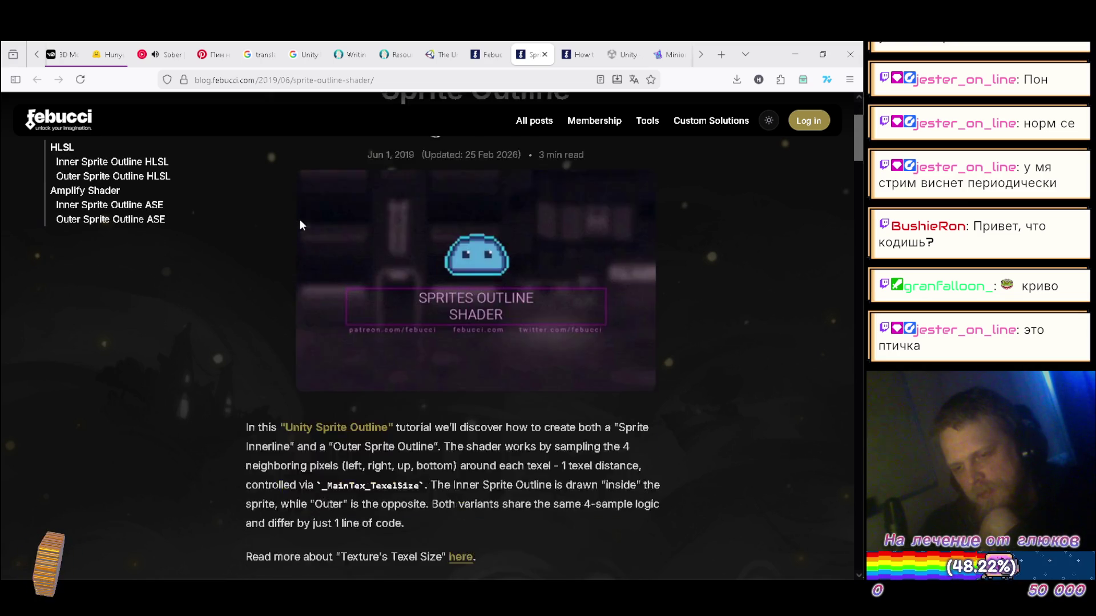
scroll(292, 227, "down", 3)
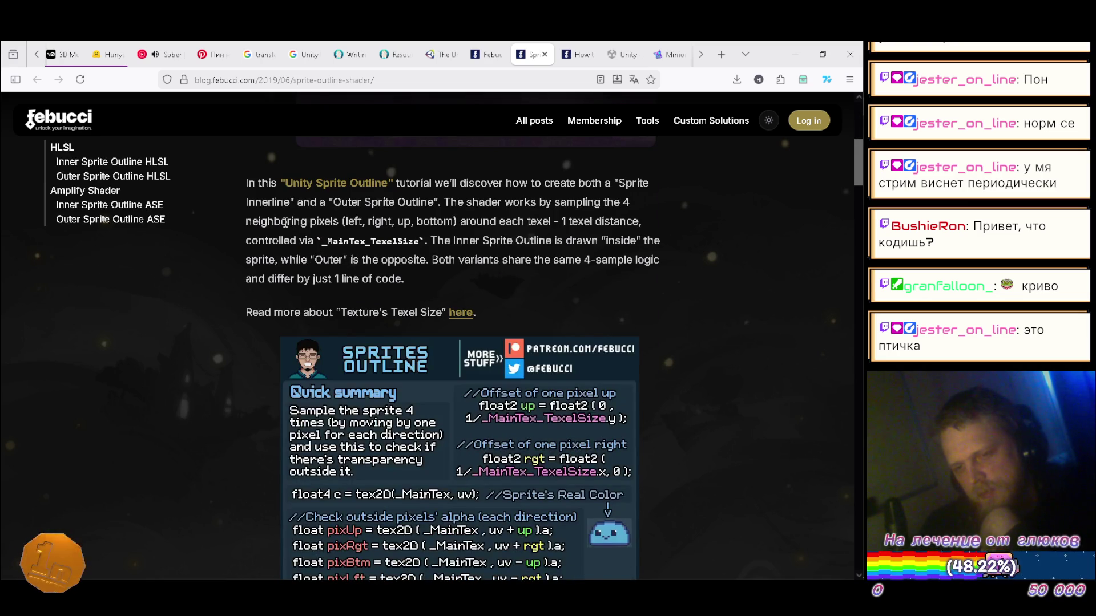
scroll(284, 223, "down", 4)
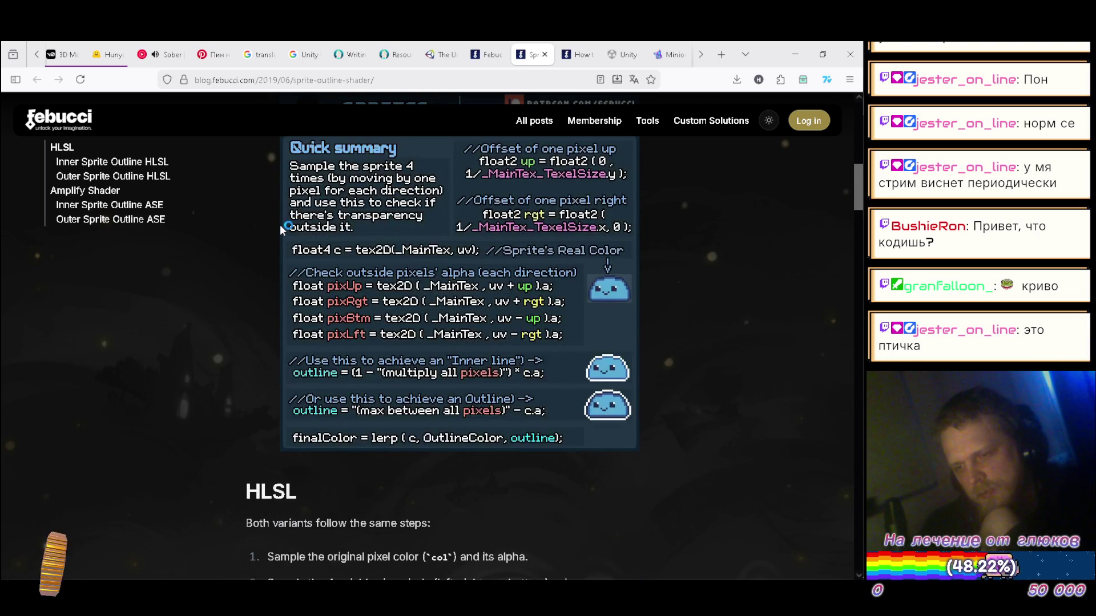
scroll(280, 225, "down", 3)
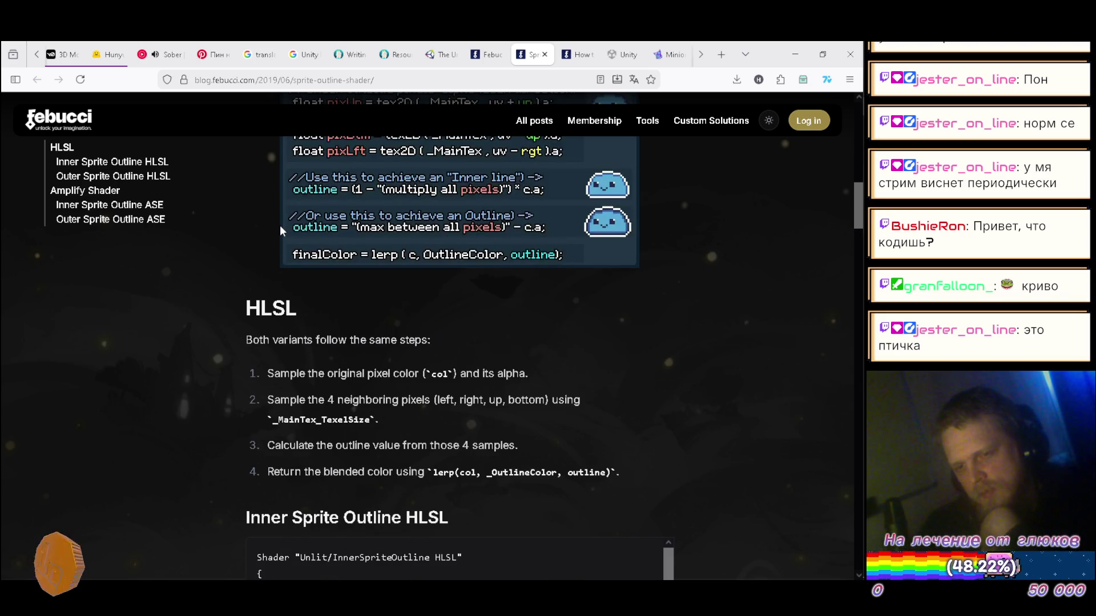
scroll(280, 225, "up", 10)
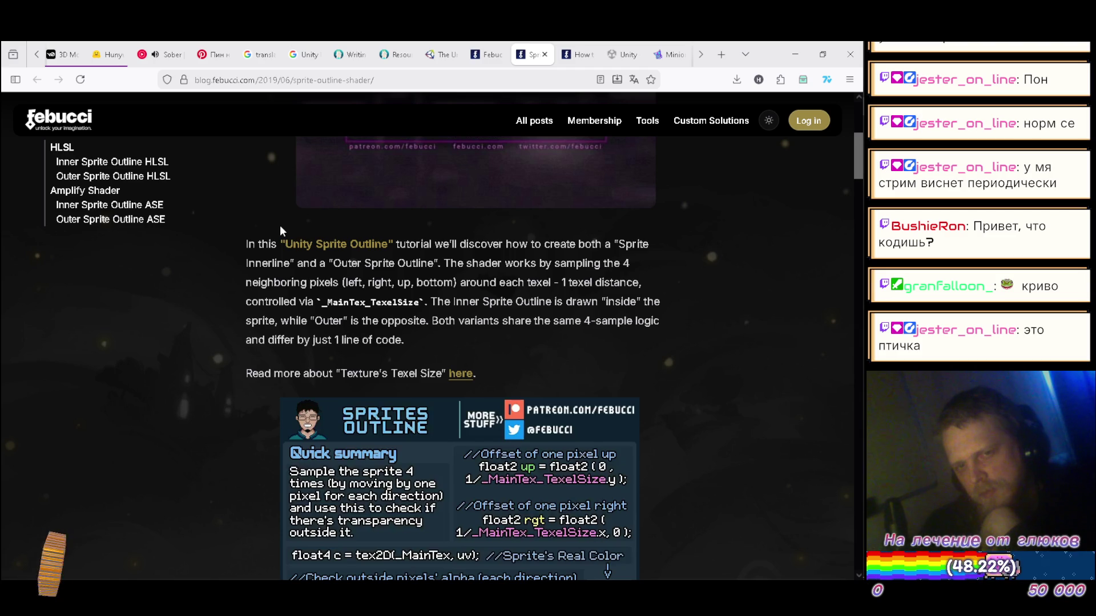
scroll(280, 225, "up", 2)
scroll(280, 225, "up", 3)
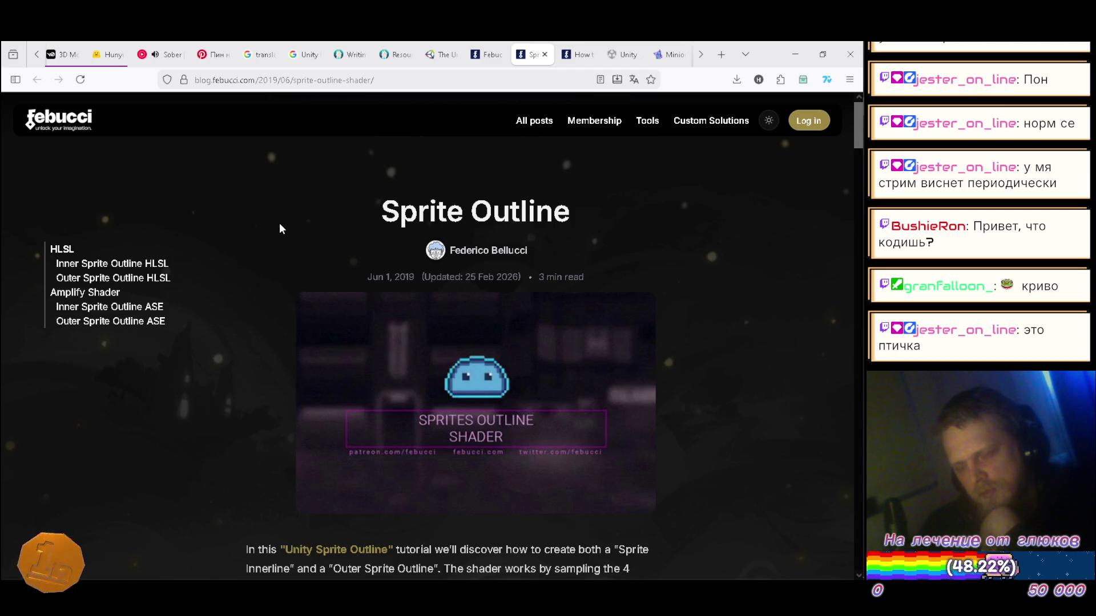
- Close the Sprite Outline and How to write Shaders tabs
left_click(545, 55)
scroll(503, 149, "up", 7)
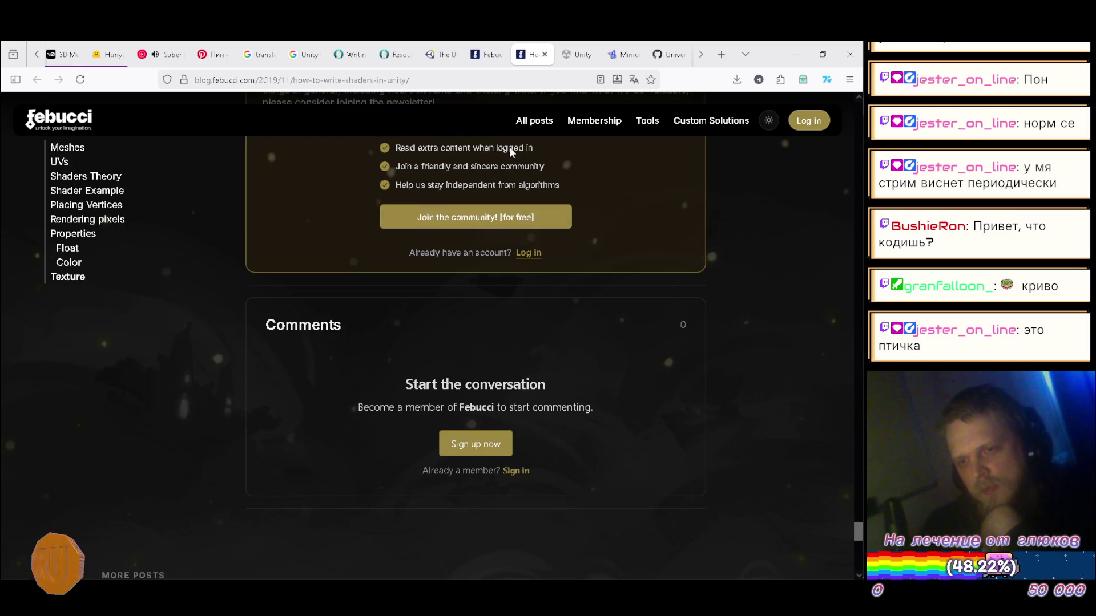
left_click(545, 54)
- Open Febucci's Fire Shader post from the Unity tutorials listing in a new tab
left_click(485, 55)
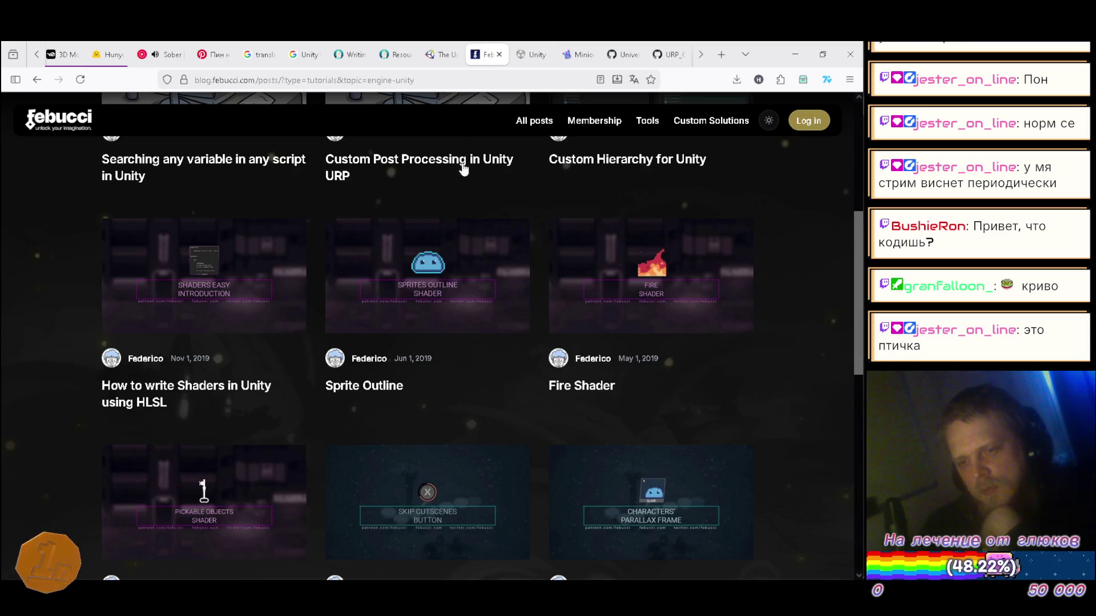
right_click(664, 291)
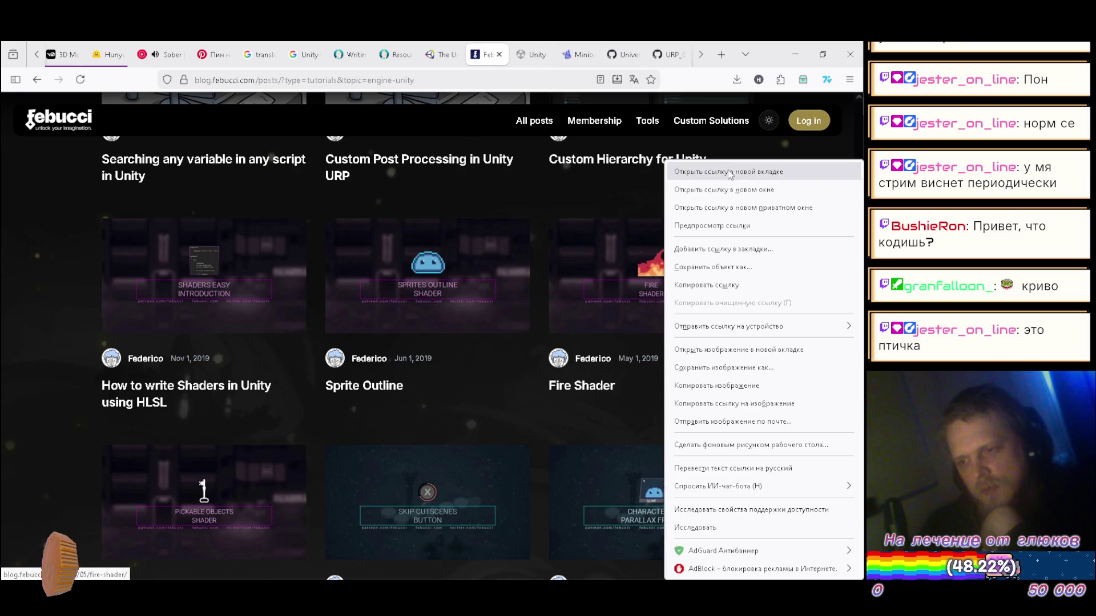
left_click(728, 172)
left_click(532, 54)
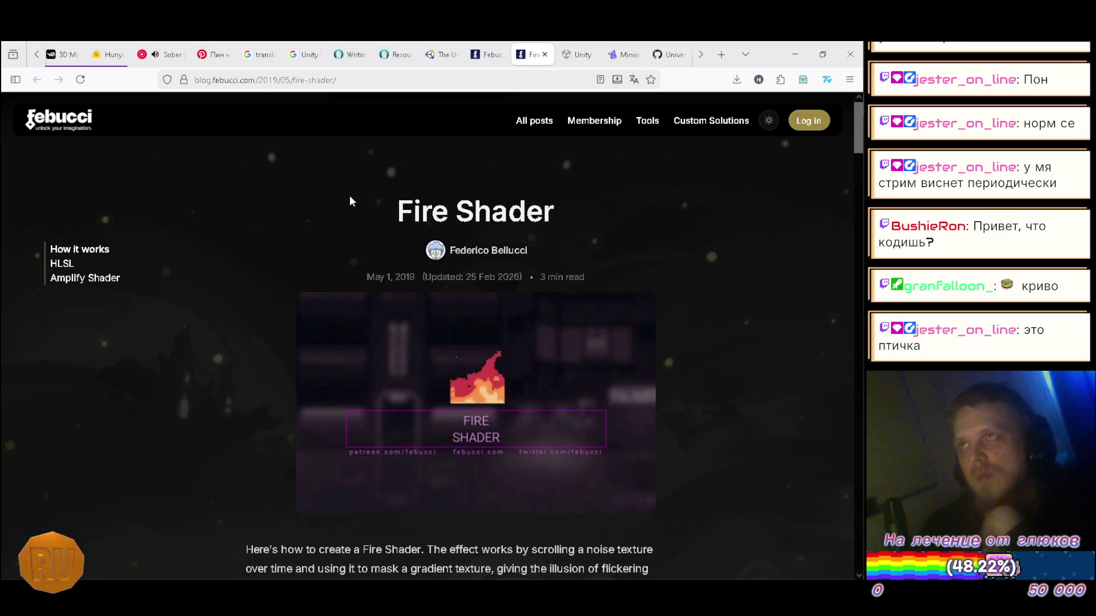
- Scroll through the Fire Shader article to reach its HLSL code box
scroll(336, 190, "down", 4)
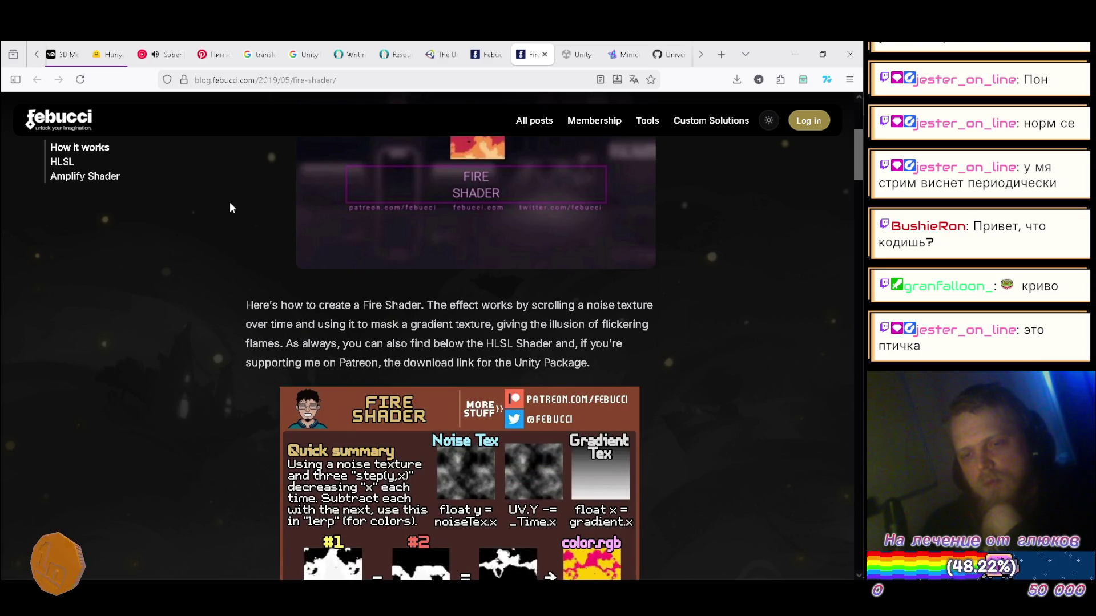
scroll(229, 203, "up", 3)
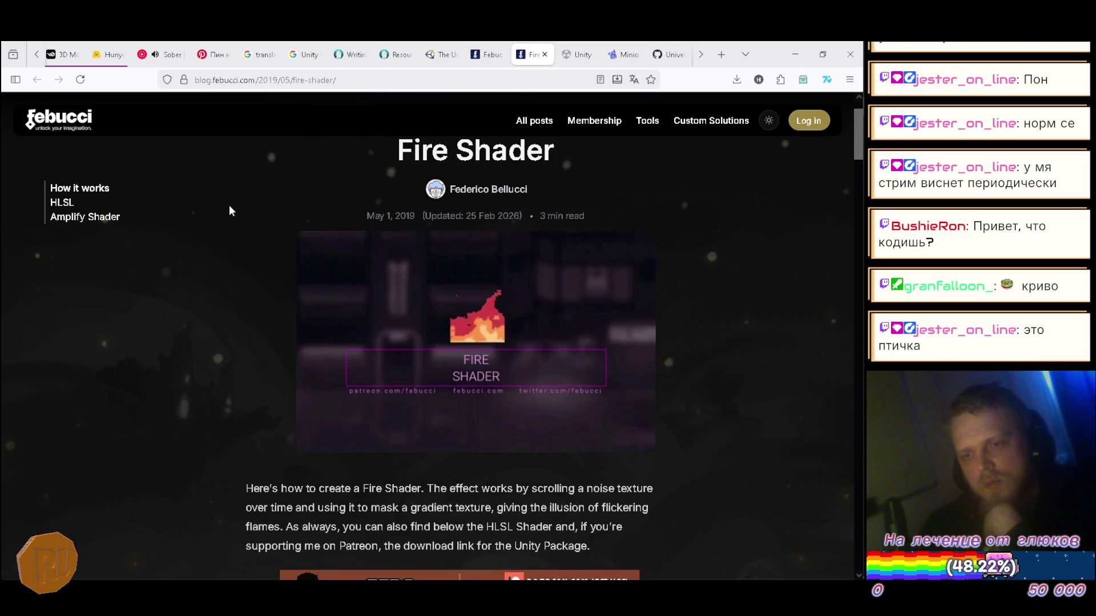
scroll(229, 211, "down", 3)
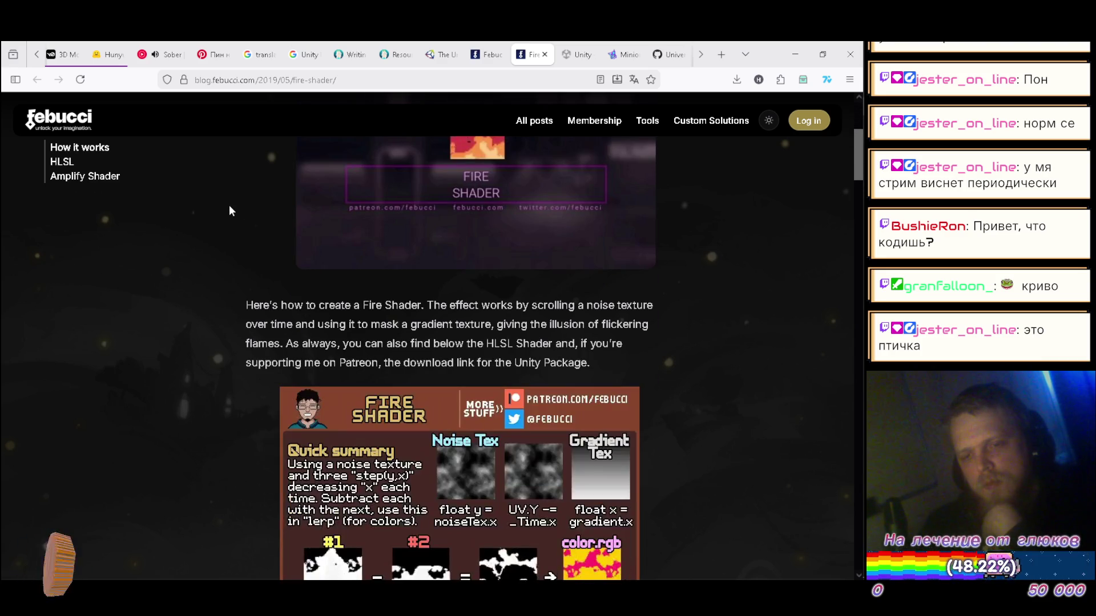
scroll(226, 214, "down", 2)
scroll(225, 212, "down", 2)
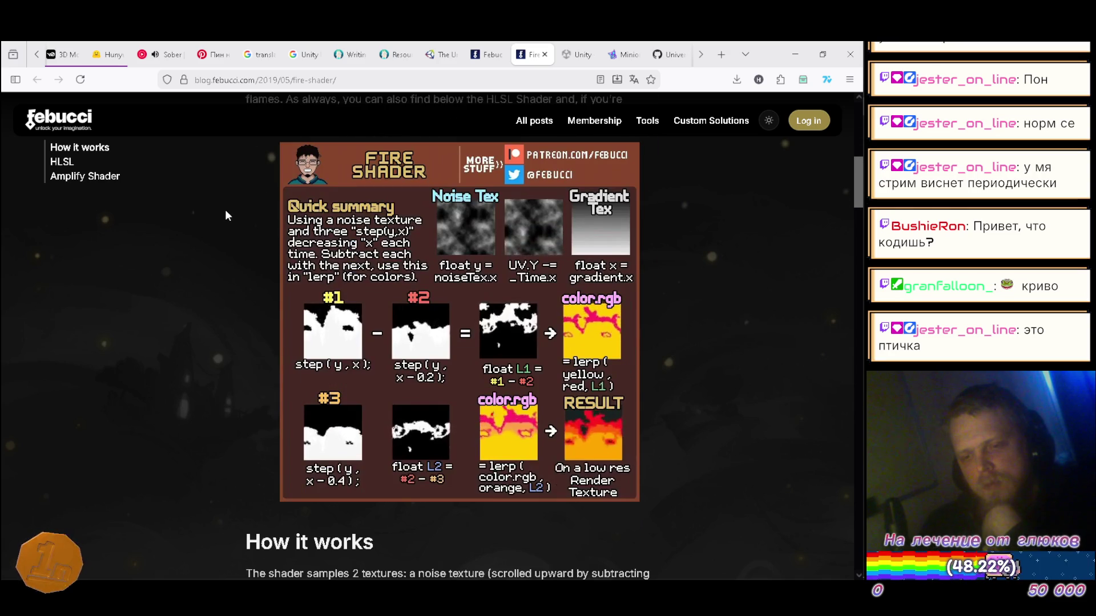
scroll(225, 211, "down", 2)
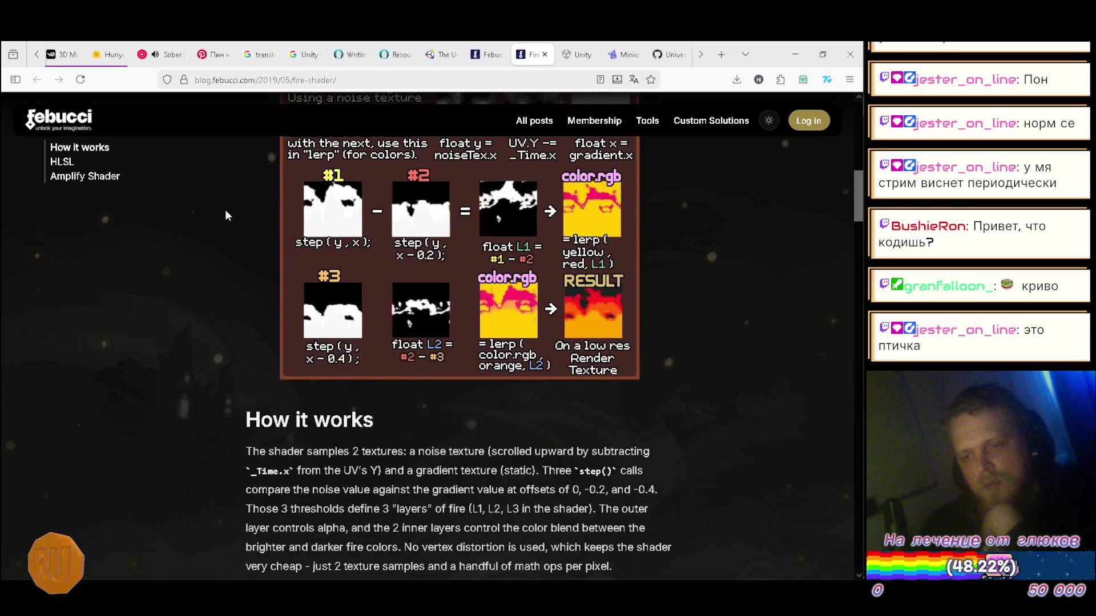
scroll(224, 212, "down", 2)
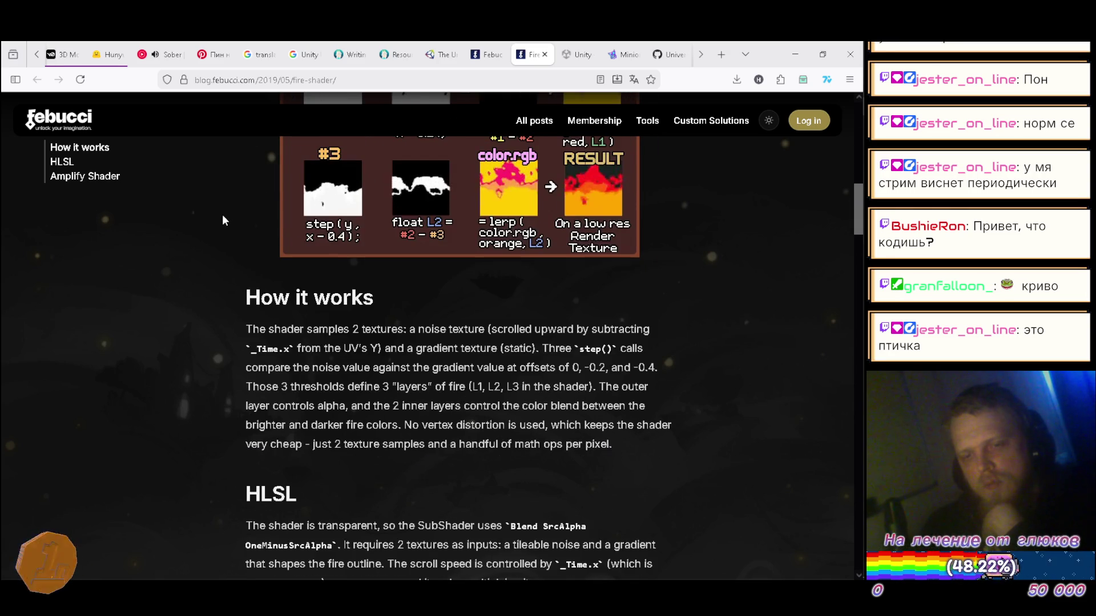
scroll(222, 217, "down", 3)
scroll(223, 217, "down", 5)
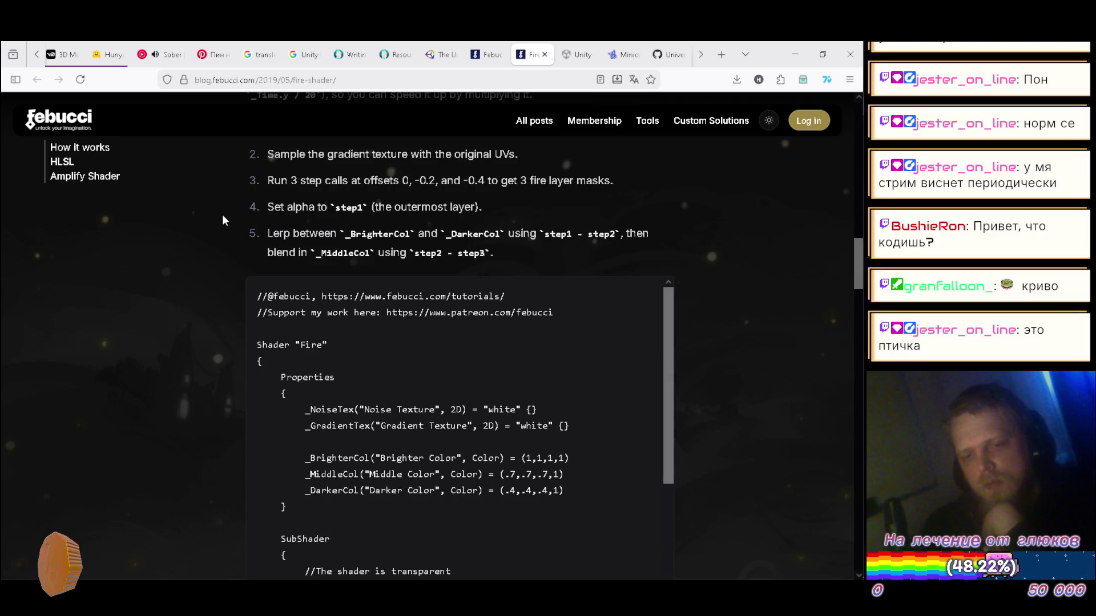
scroll(222, 216, "down", 15)
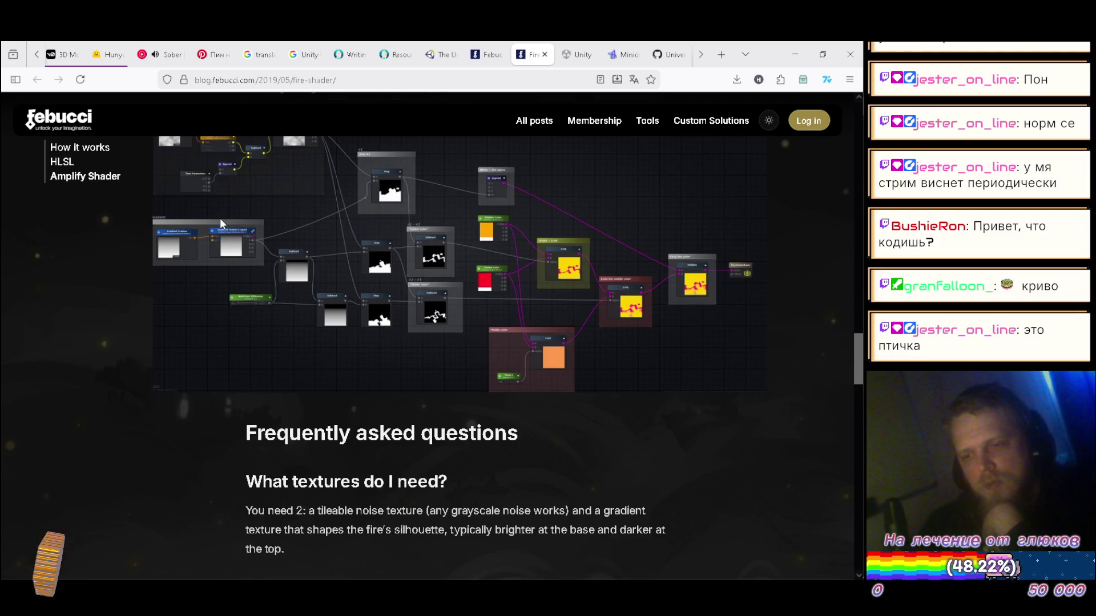
scroll(221, 218, "up", 4)
scroll(220, 218, "down", 3)
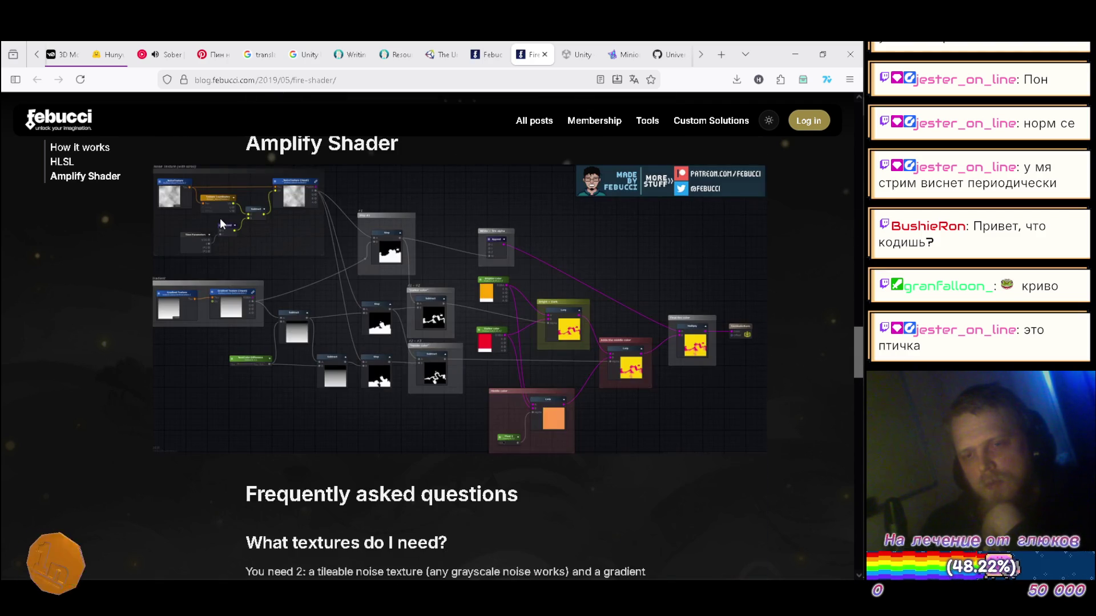
scroll(221, 220, "down", 3)
scroll(219, 227, "up", 6)
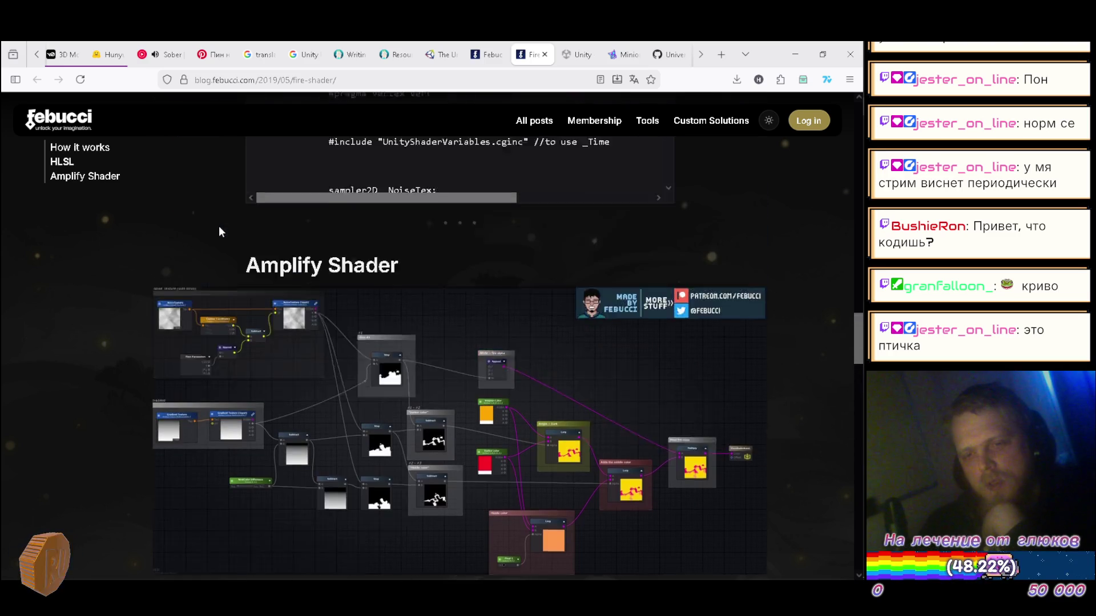
scroll(219, 231, "up", 12)
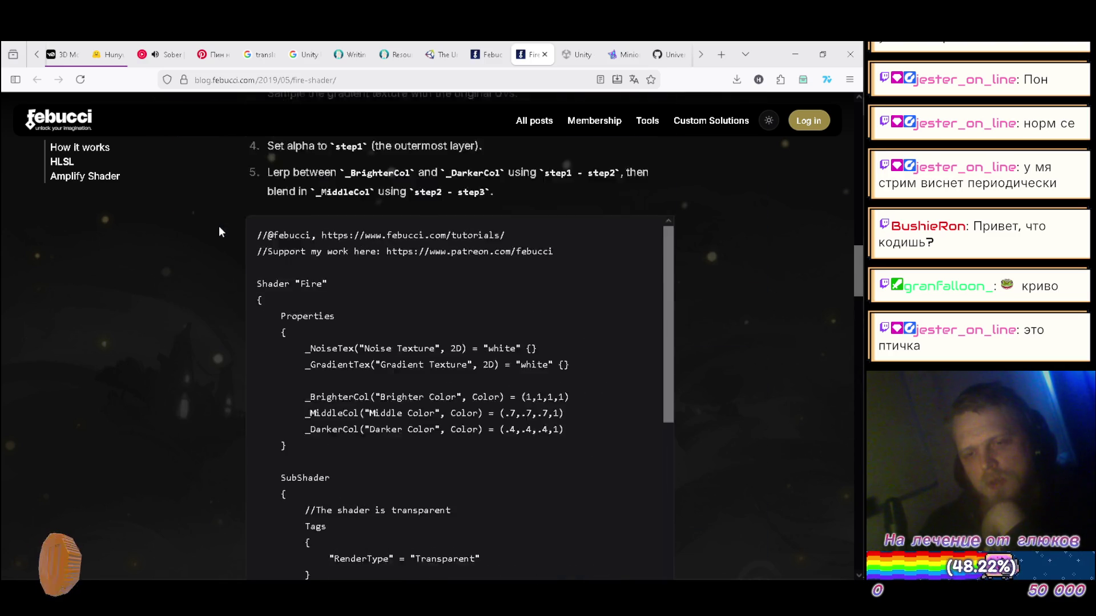
scroll(218, 218, "down", 20)
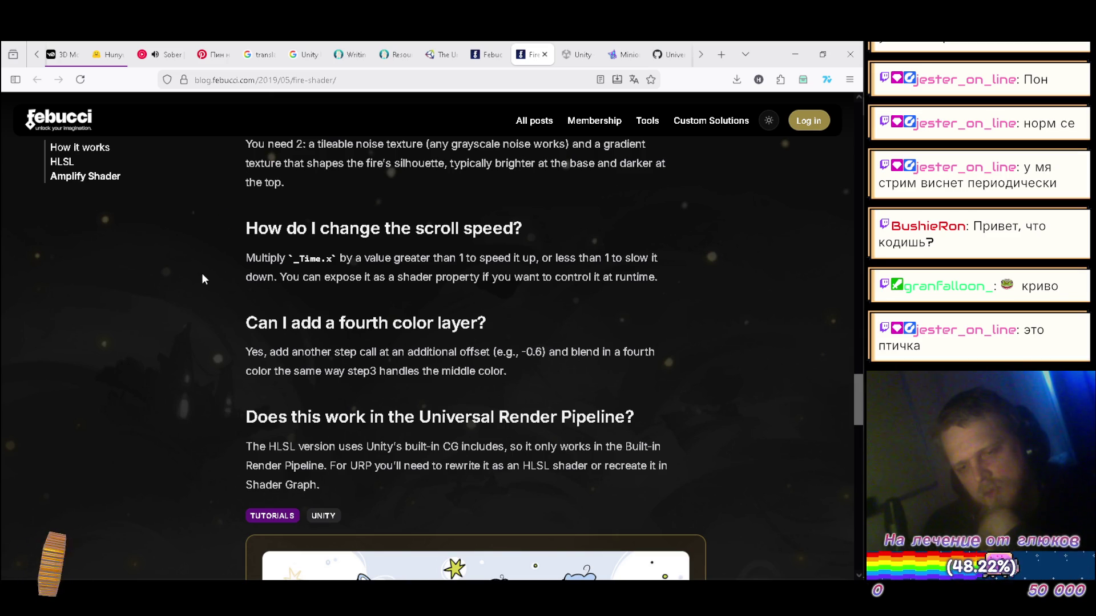
- Scroll the code box to show the Shader "Fire" Properties, SubShader and Pass
scroll(201, 272, "down", 5)
scroll(196, 275, "up", 3)
scroll(195, 279, "up", 1)
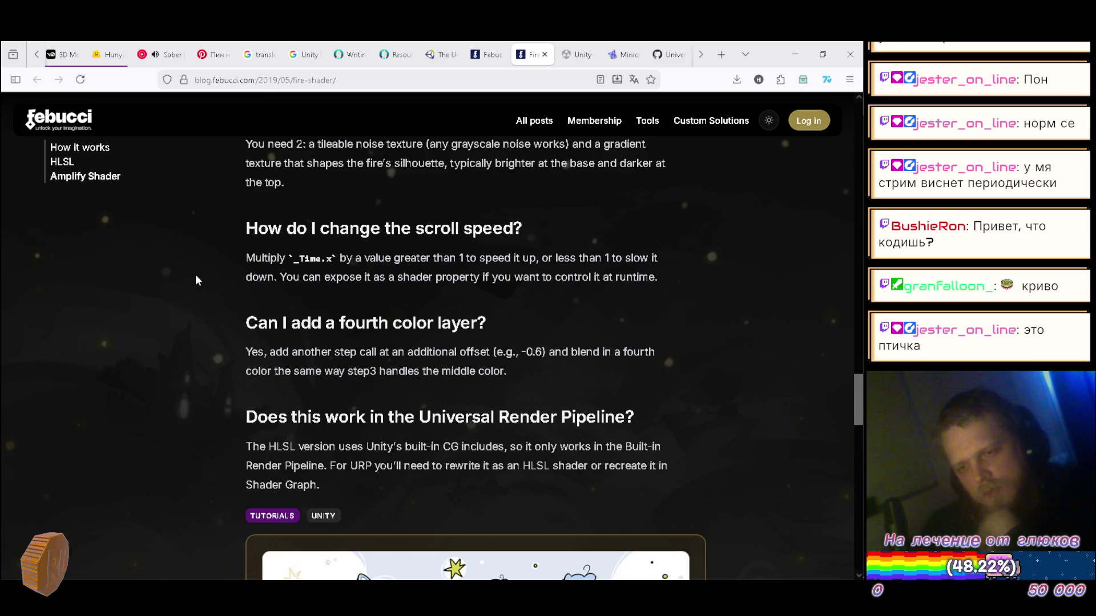
scroll(194, 280, "up", 2)
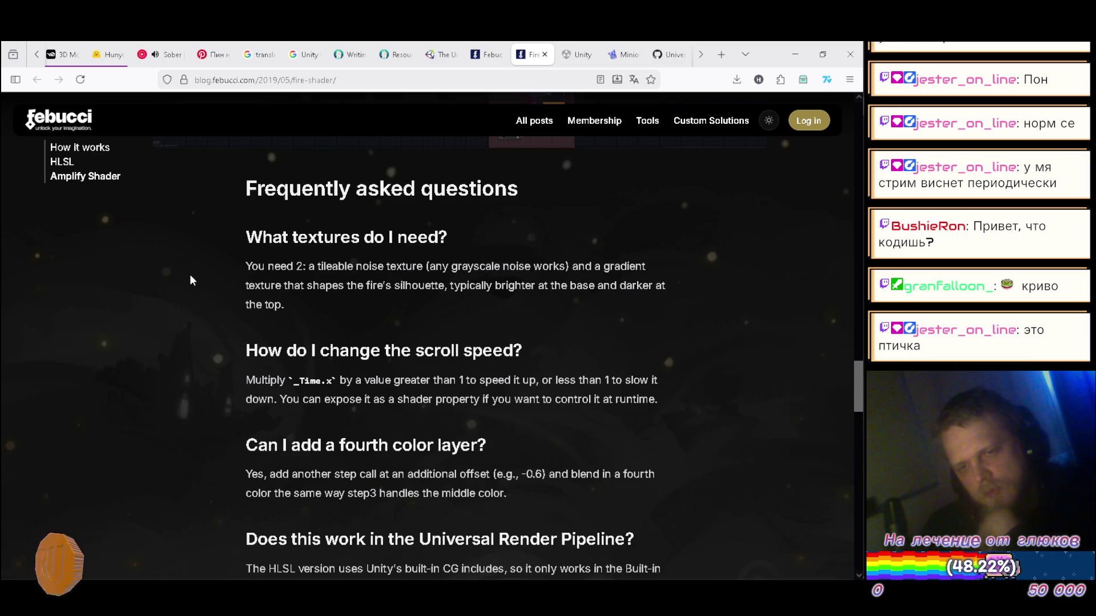
scroll(191, 280, "up", 2)
scroll(189, 278, "up", 11)
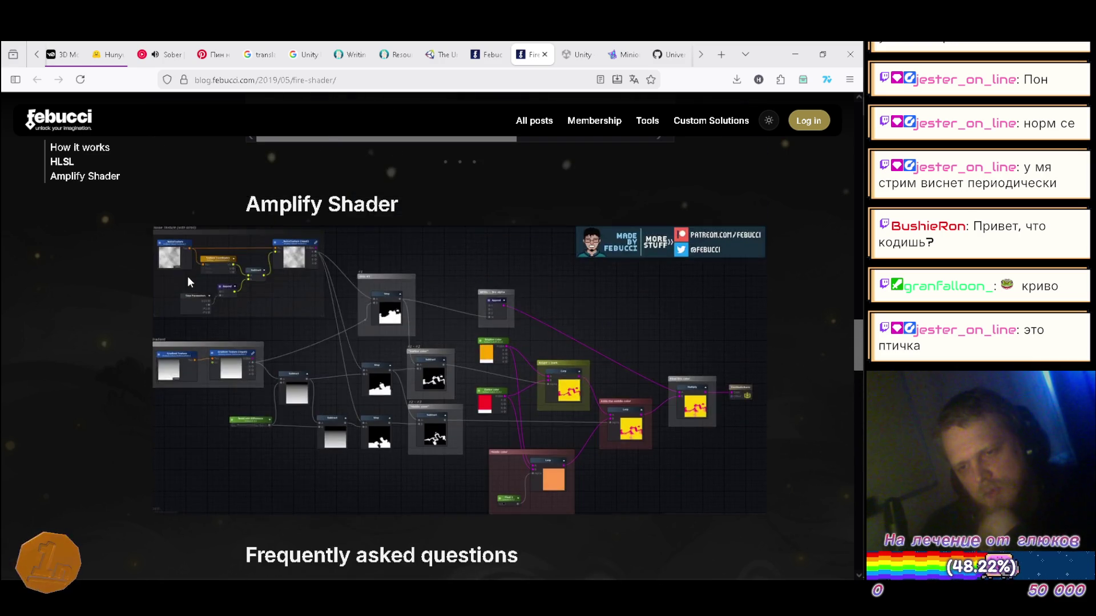
scroll(337, 305, "down", 1)
scroll(337, 305, "down", 10)
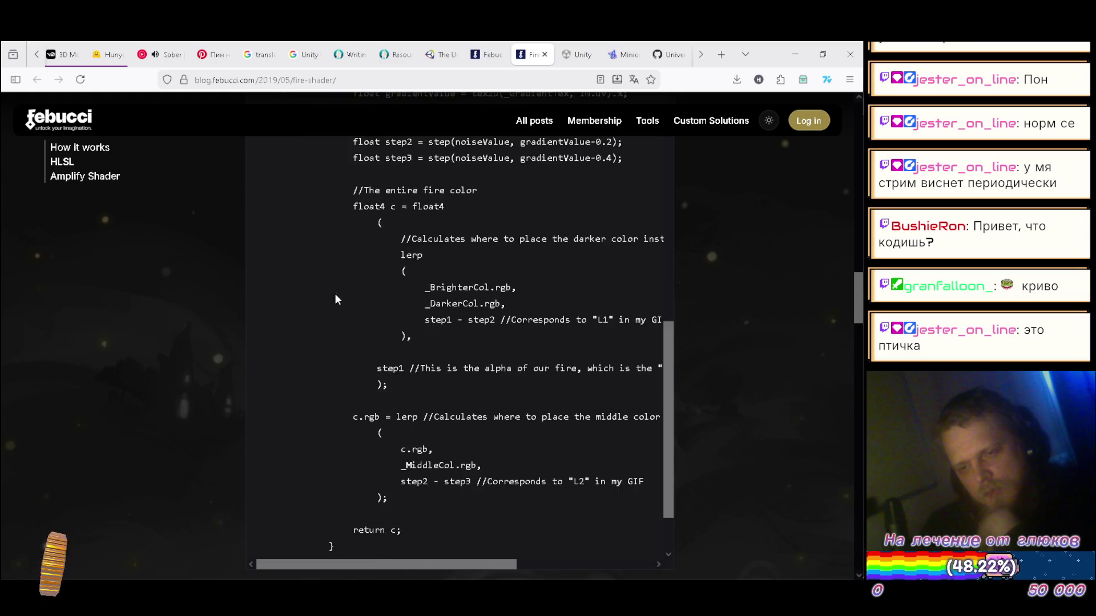
scroll(329, 289, "up", 8)
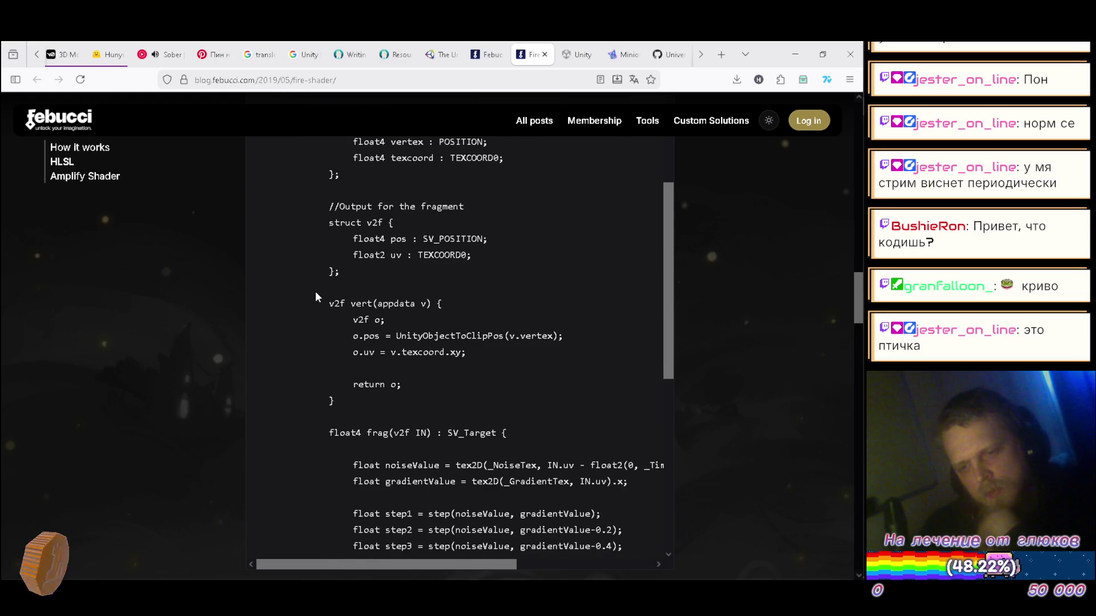
scroll(318, 296, "up", 10)
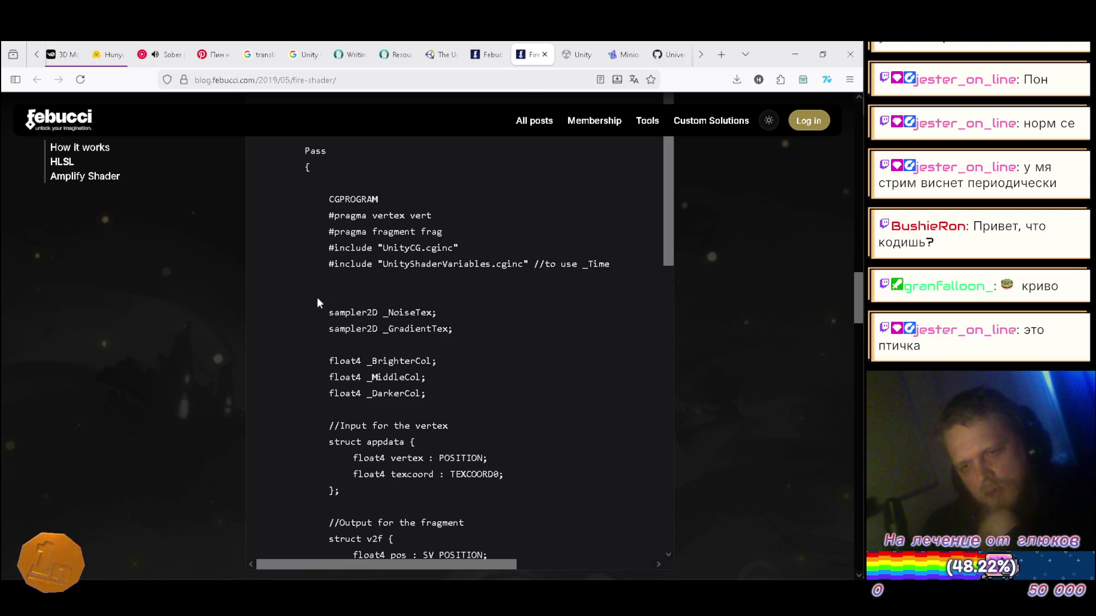
scroll(322, 307, "up", 5)
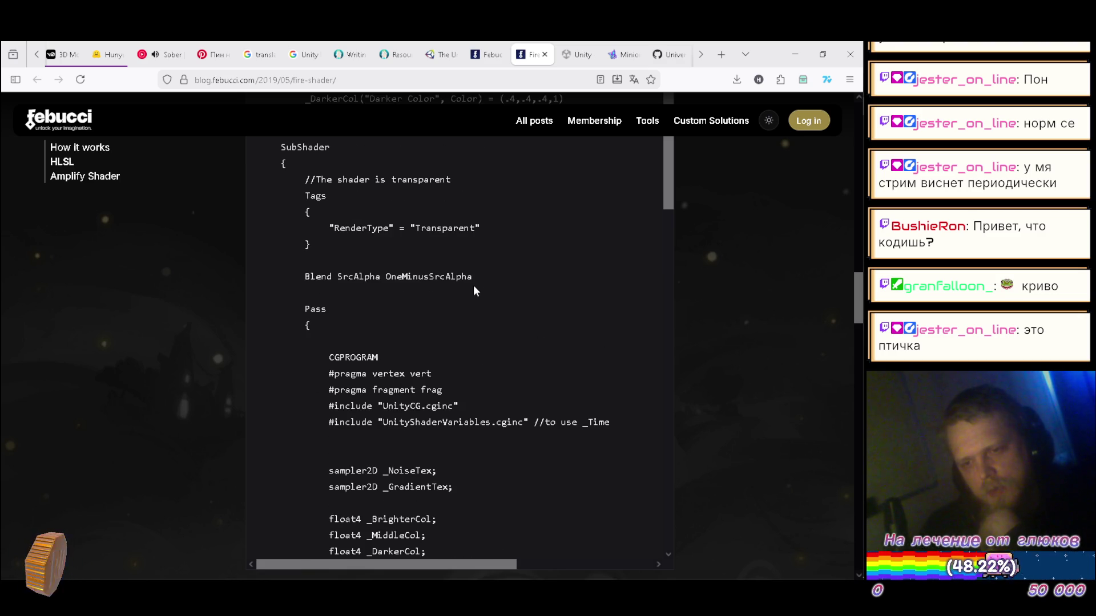
scroll(481, 285, "up", 3)
scroll(332, 276, "up", 3)
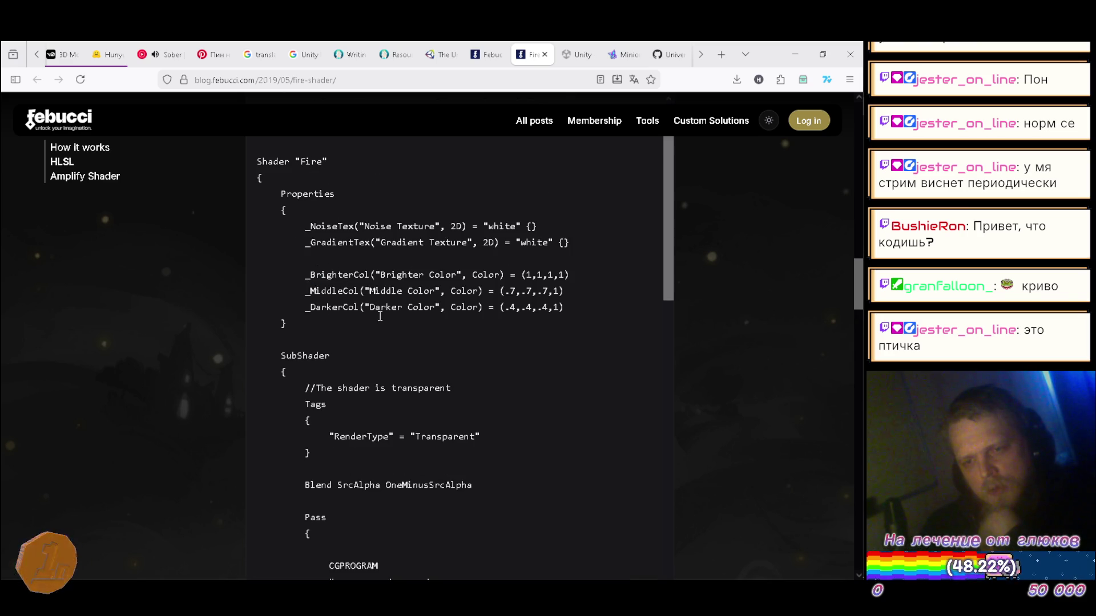
scroll(531, 394, "down", 2)
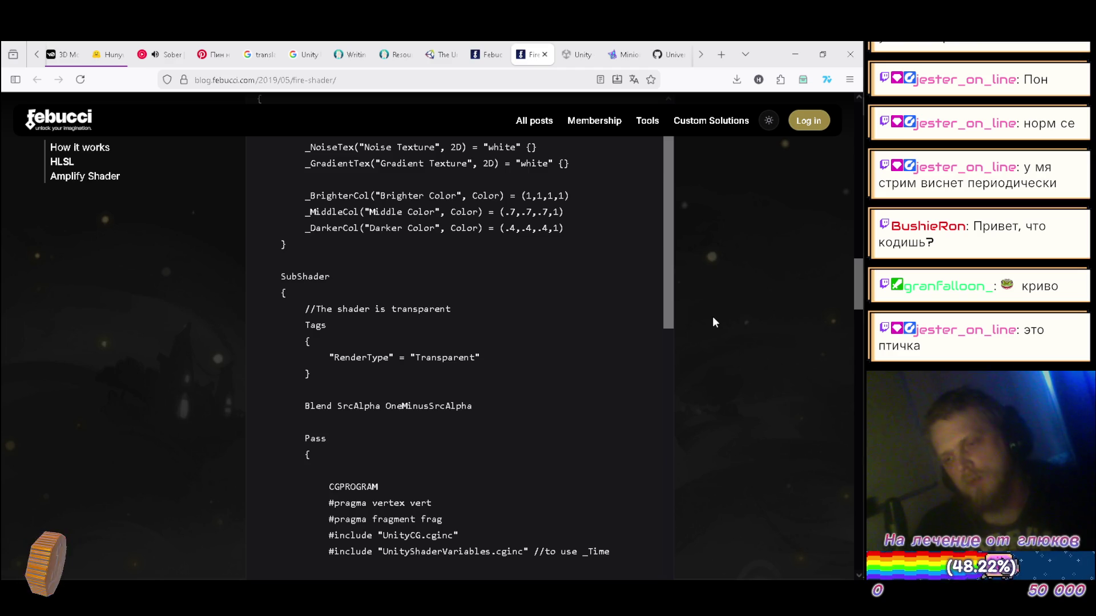
key("alt+Tab")
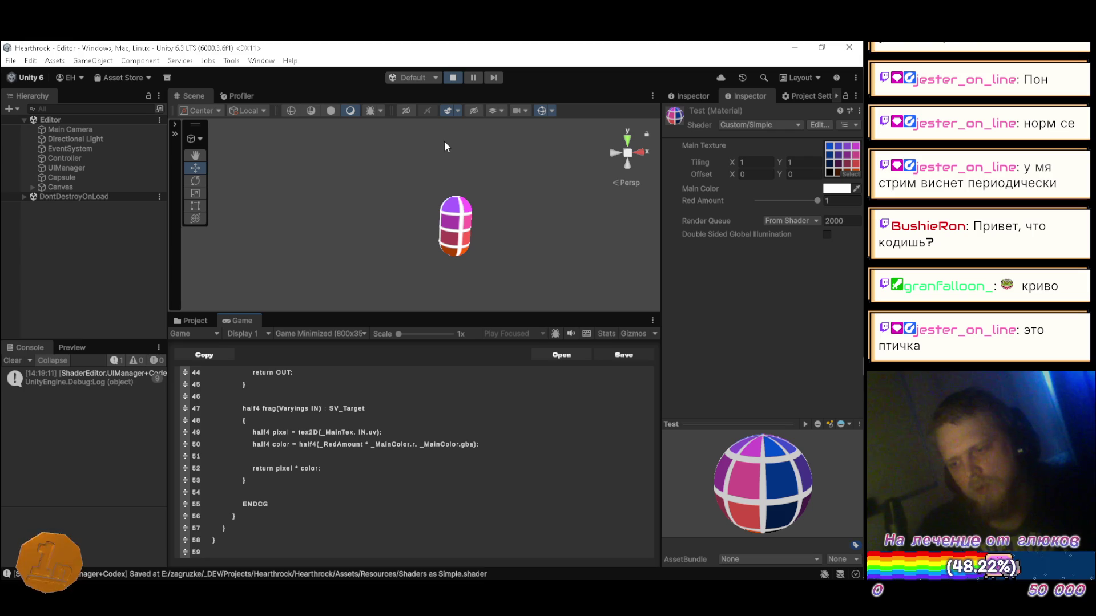
- Play the game and scroll the in-game editor to line 0 of the Custom/Simple shader
left_click(452, 78)
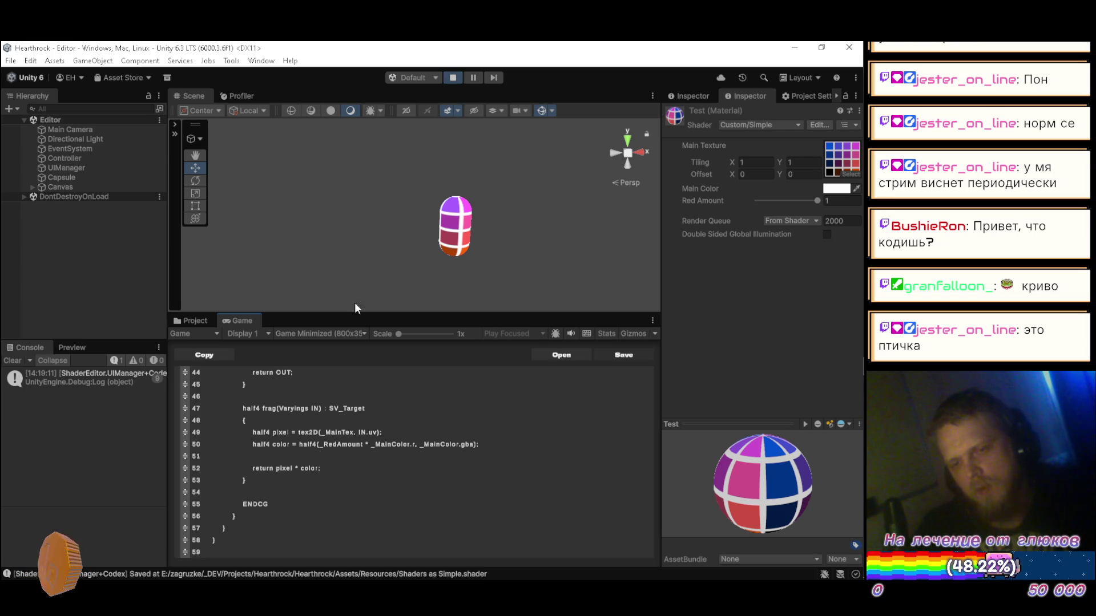
scroll(383, 414, "up", 10)
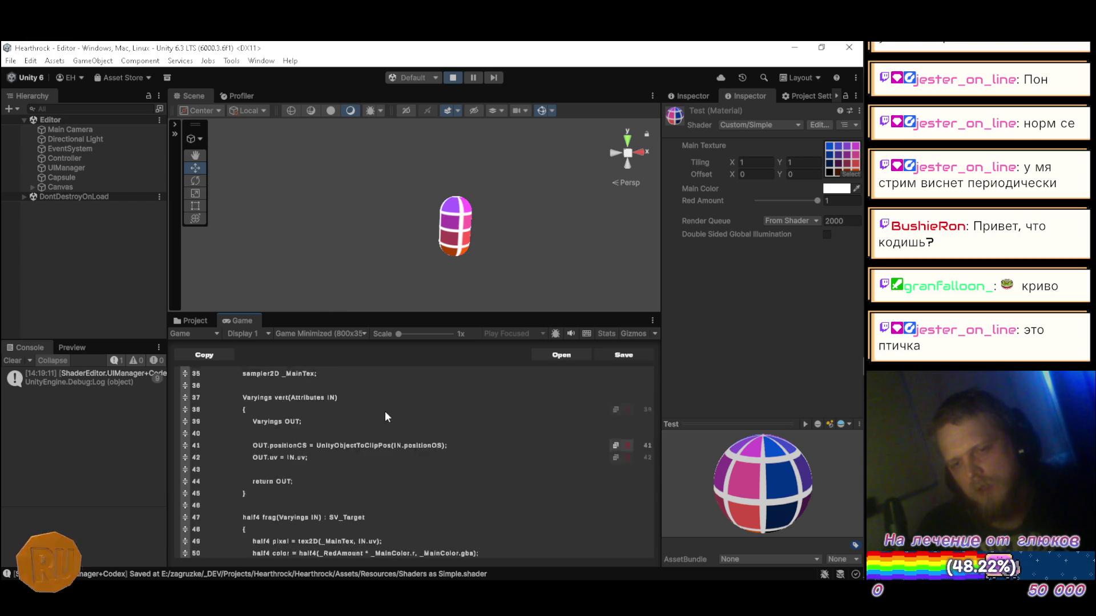
scroll(385, 407, "up", 4)
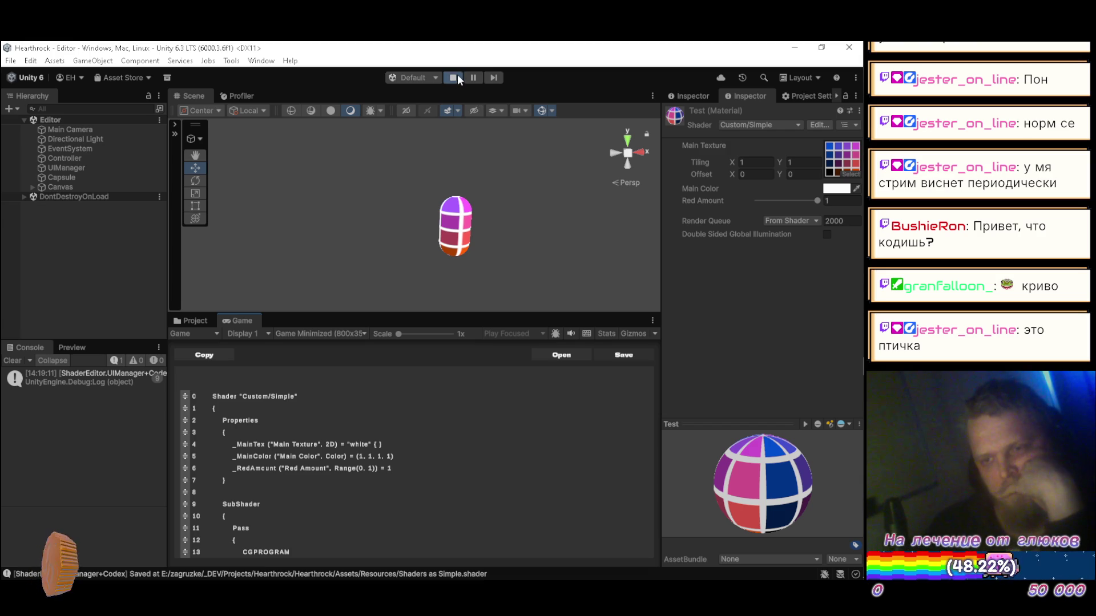
- Stop the game, browse Packages > Rendering > Resources > Shaders, then return to the Game view
left_click(455, 77)
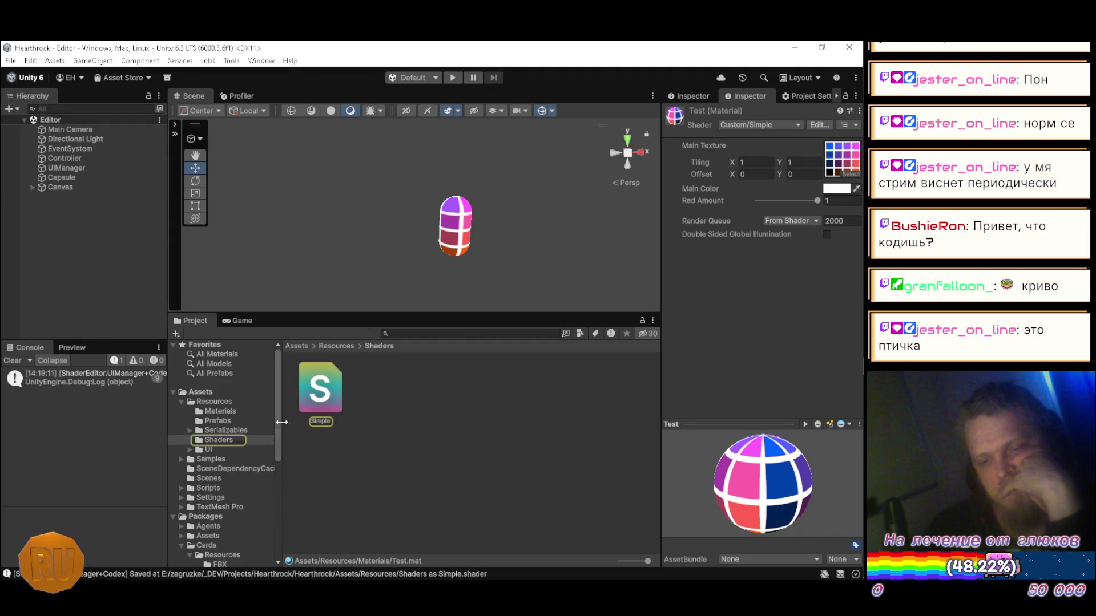
scroll(252, 444, "down", 5)
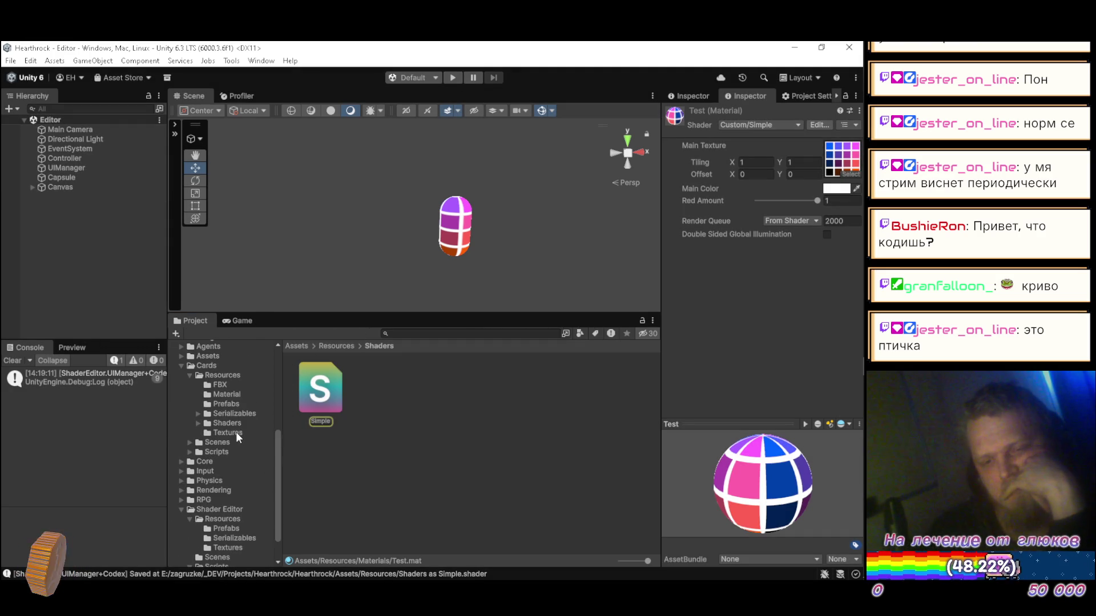
left_click(205, 461)
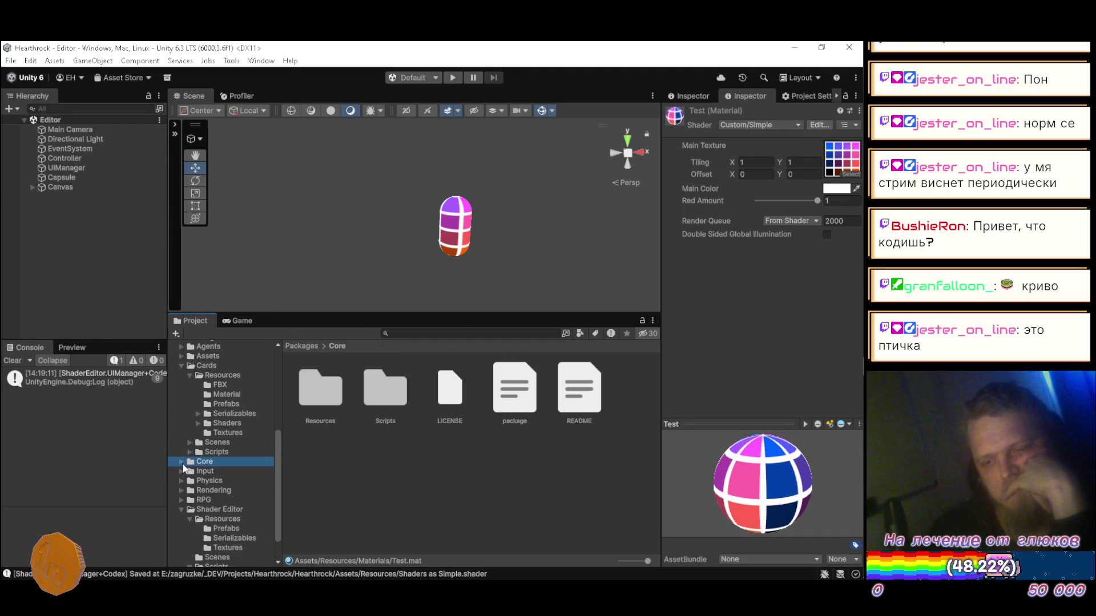
scroll(178, 470, "down", 3)
left_click(201, 454)
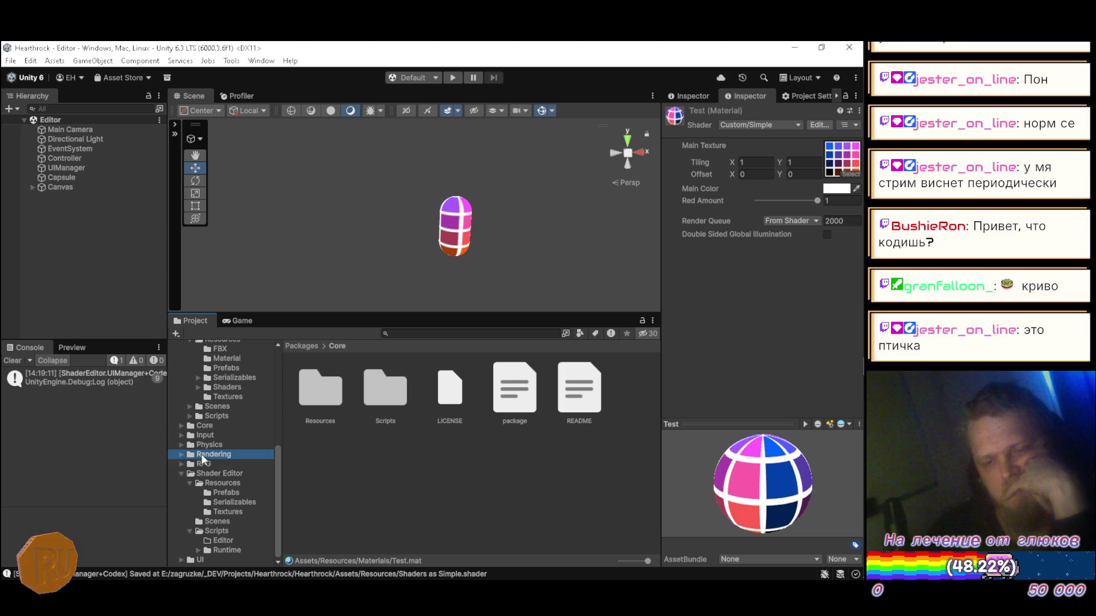
double_click(326, 403)
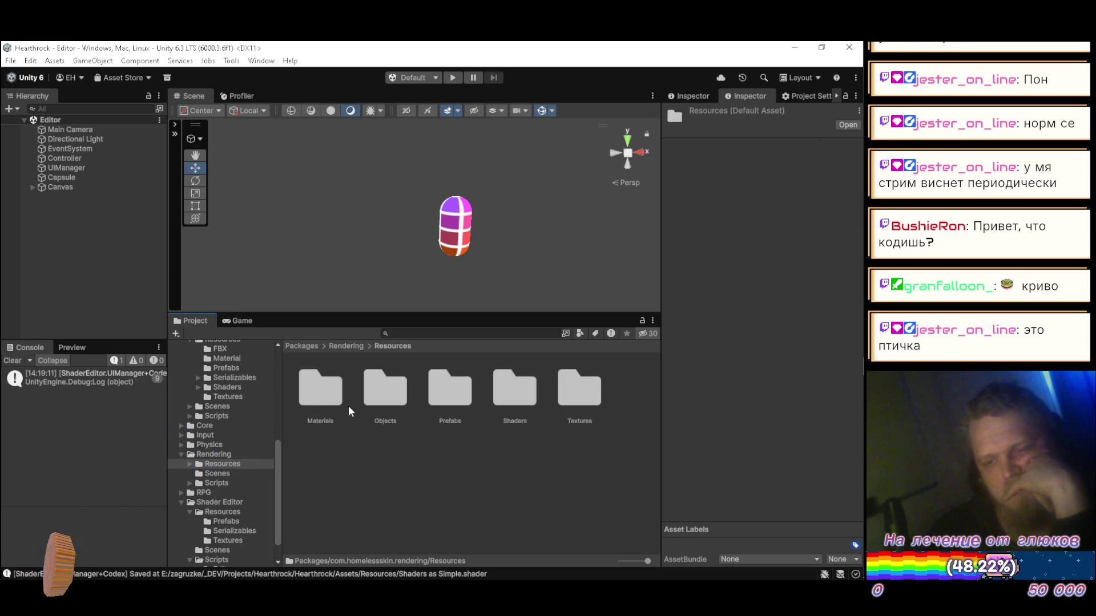
double_click(525, 400)
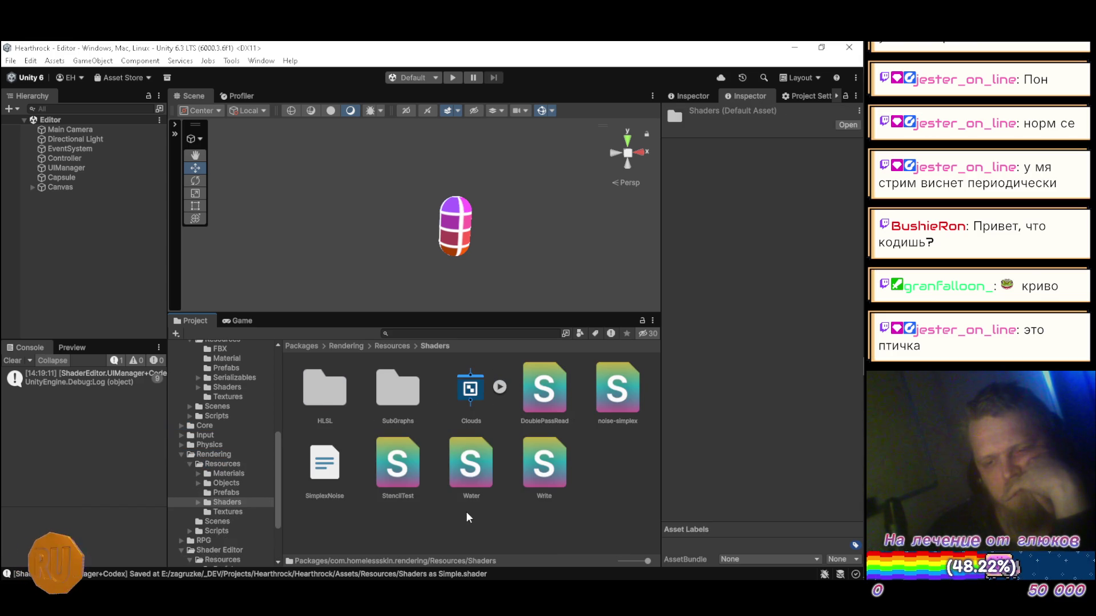
left_click(242, 320)
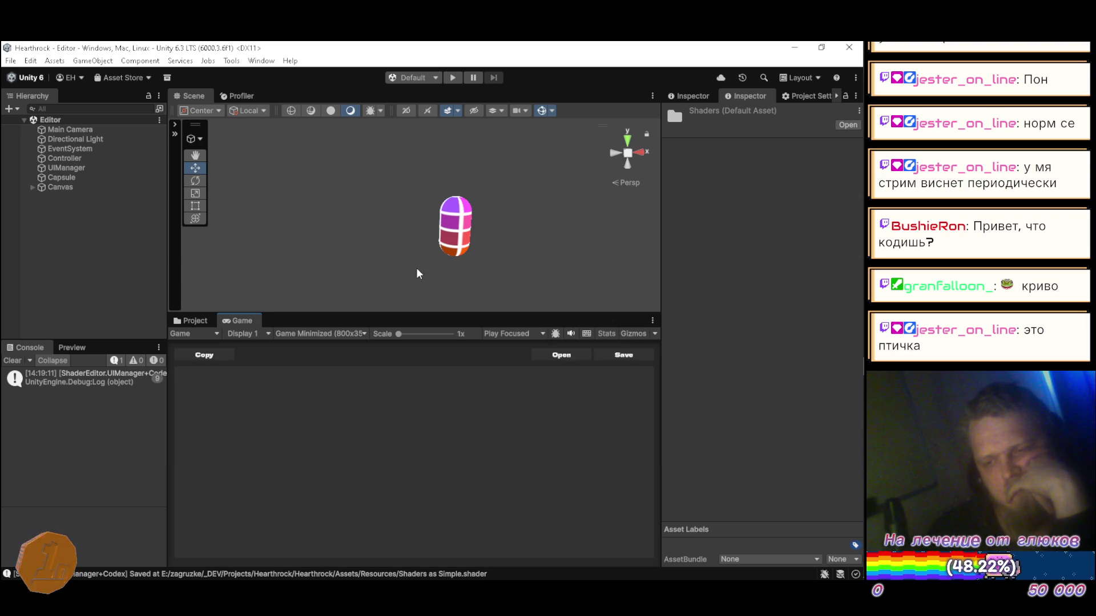
- Start the game and, in the Open dialog, go up from Assets to the _DEV folder
left_click(453, 78)
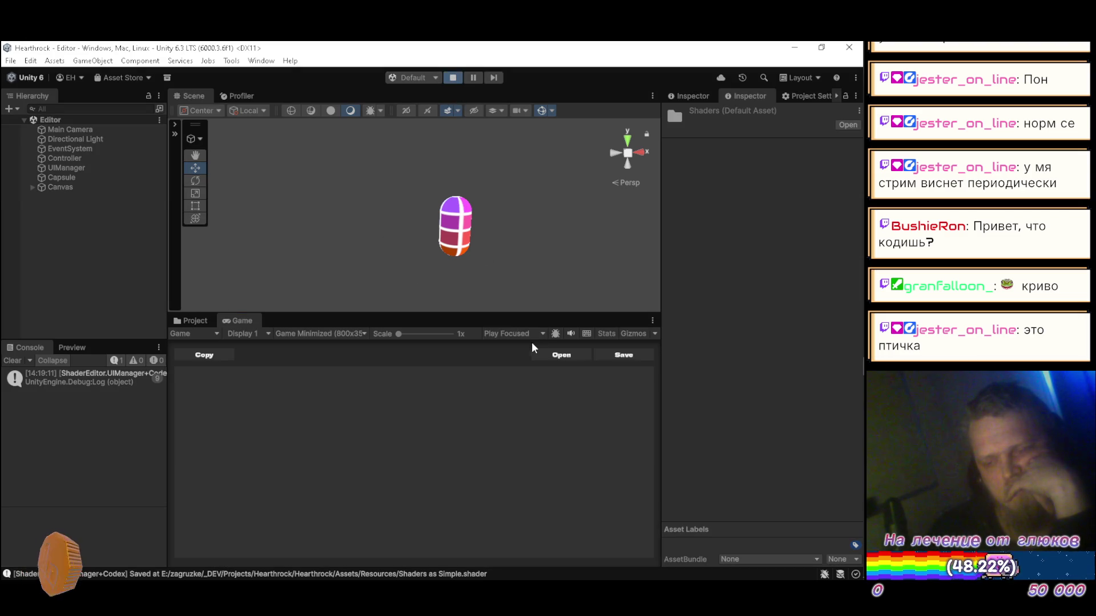
left_click(549, 351)
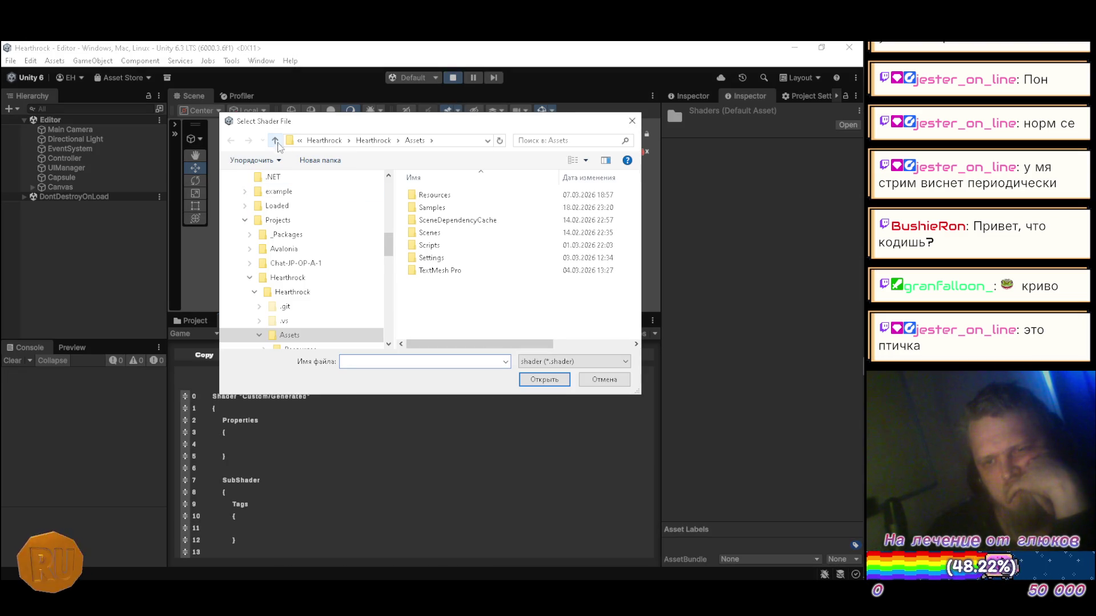
left_click(276, 141)
left_click(275, 141)
left_click(275, 141)
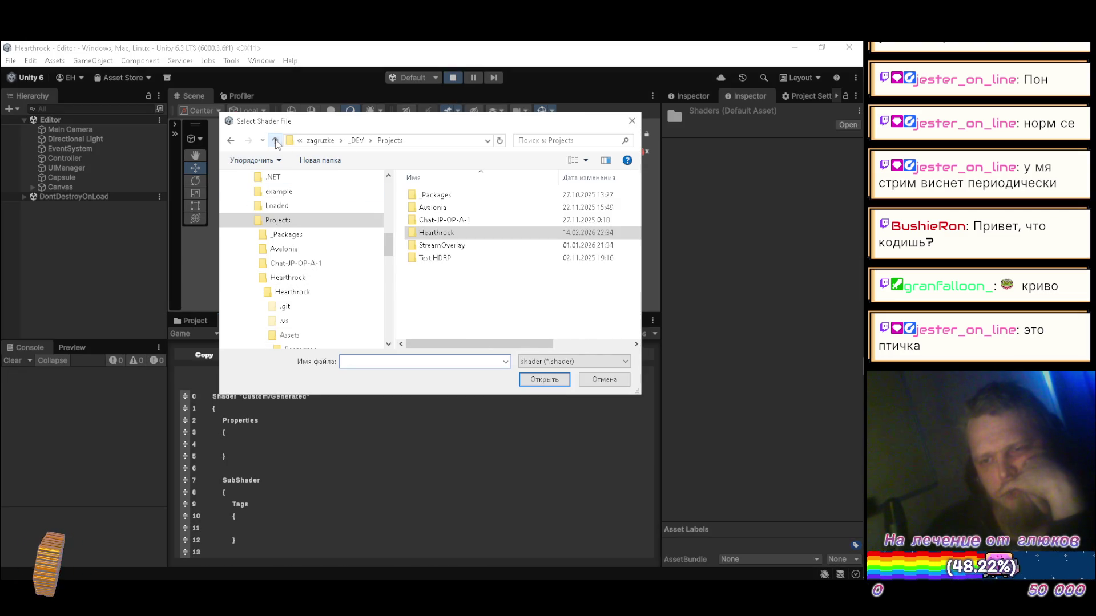
left_click(275, 141)
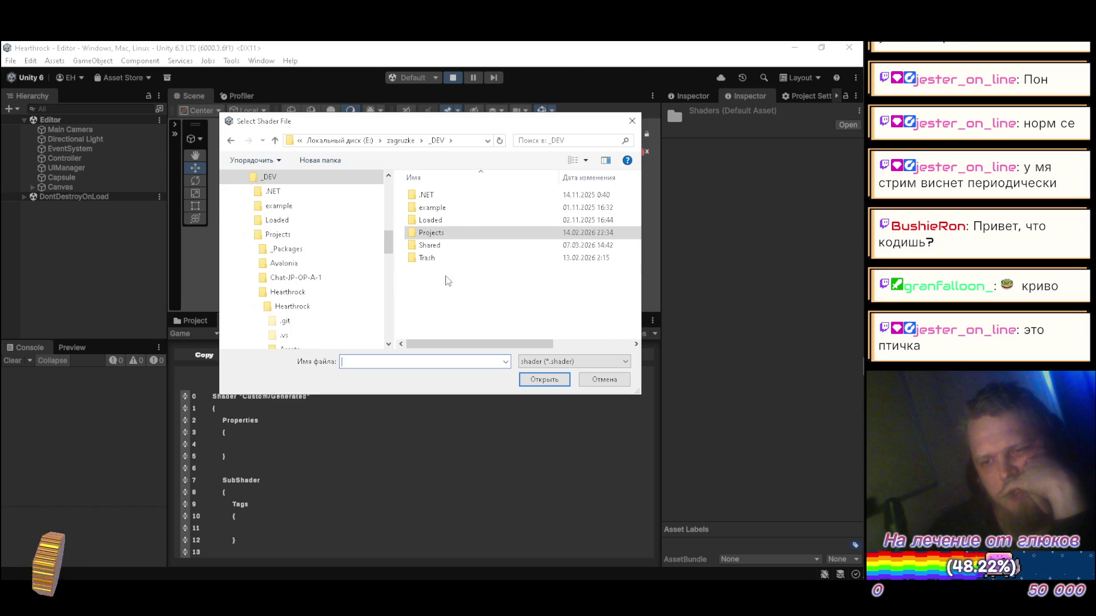
- Load Water.shader from Shared\com.homelessskin.rendering\Resources\Shaders into the in-game editor
double_click(434, 245)
scroll(447, 261, "down", 3)
double_click(447, 245)
left_click(441, 210)
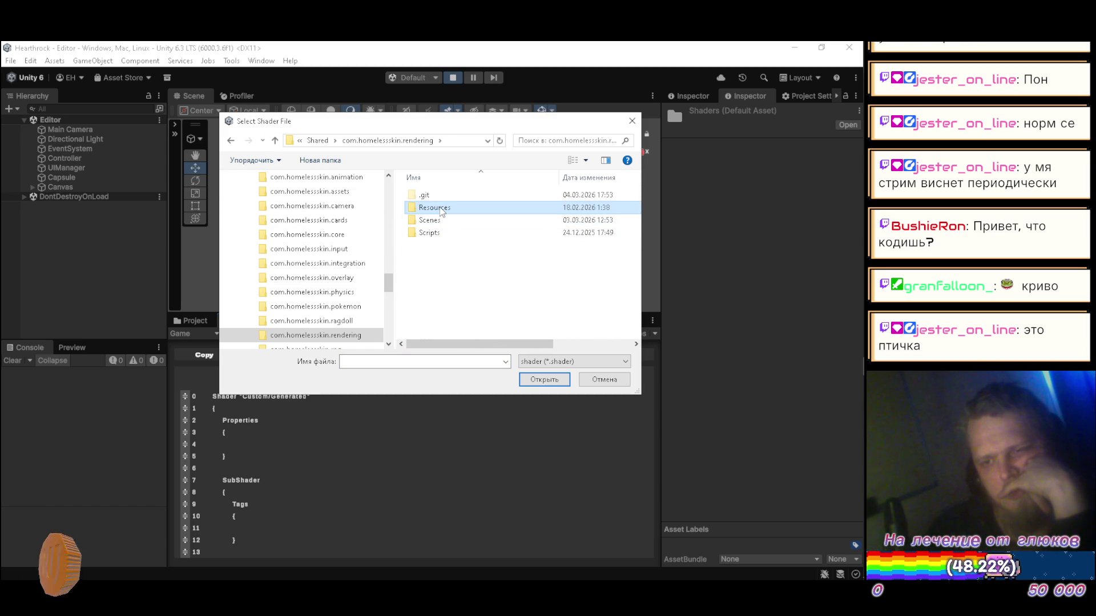
double_click(441, 209)
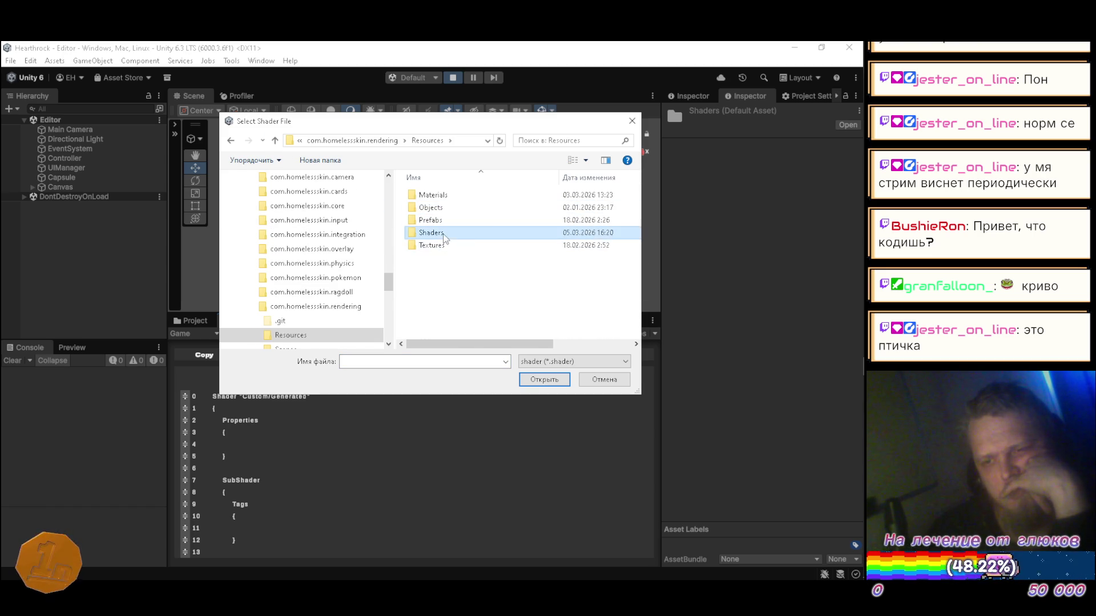
double_click(431, 233)
left_click(439, 257)
left_click(544, 380)
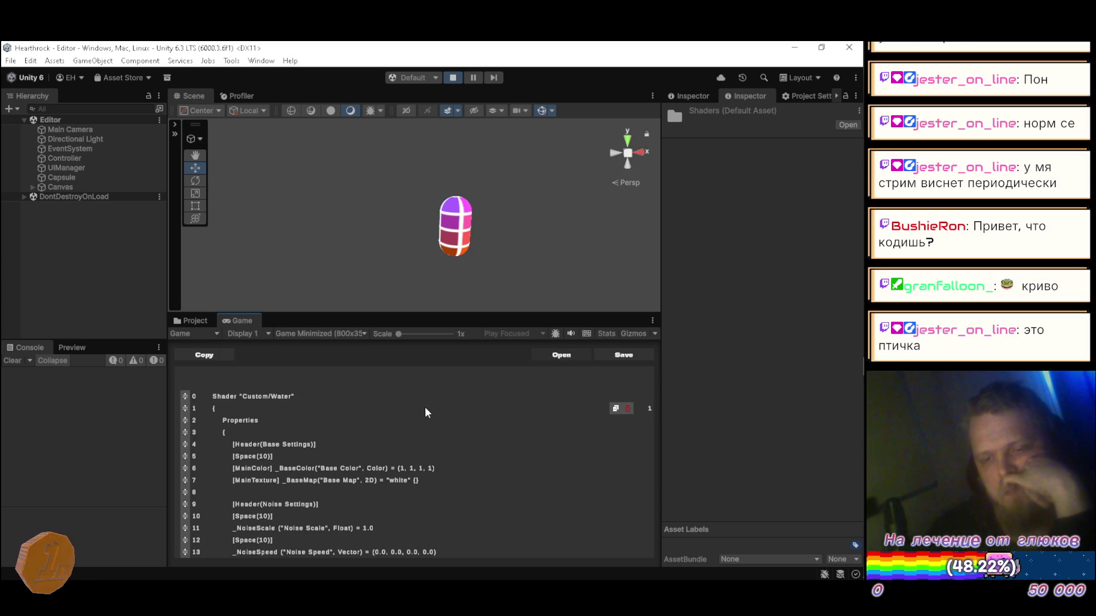
scroll(430, 407, "down", 8)
scroll(427, 426, "down", 12)
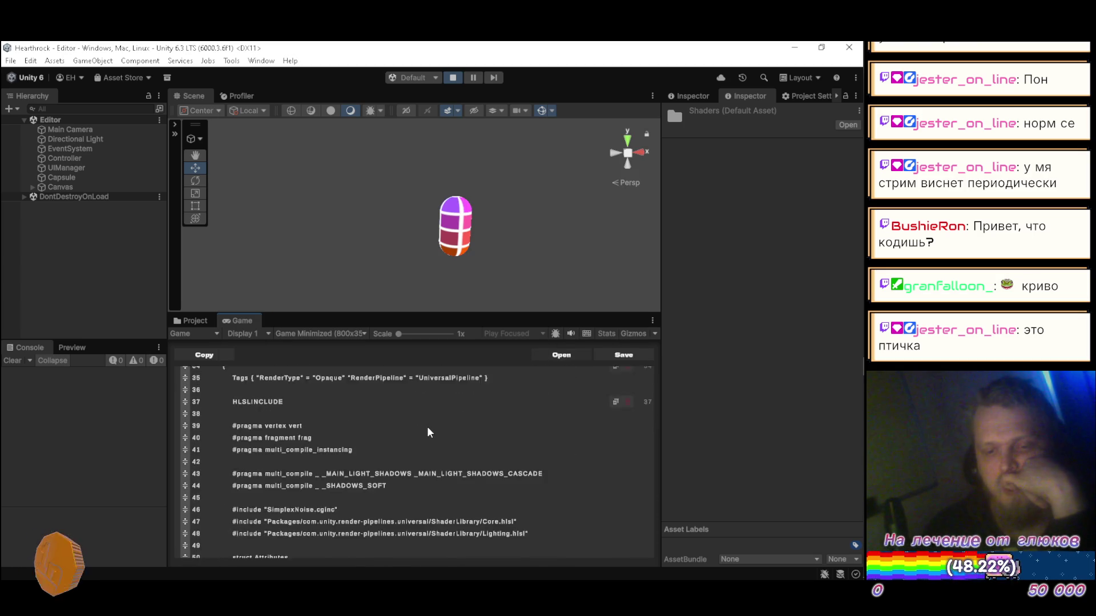
scroll(427, 424, "down", 15)
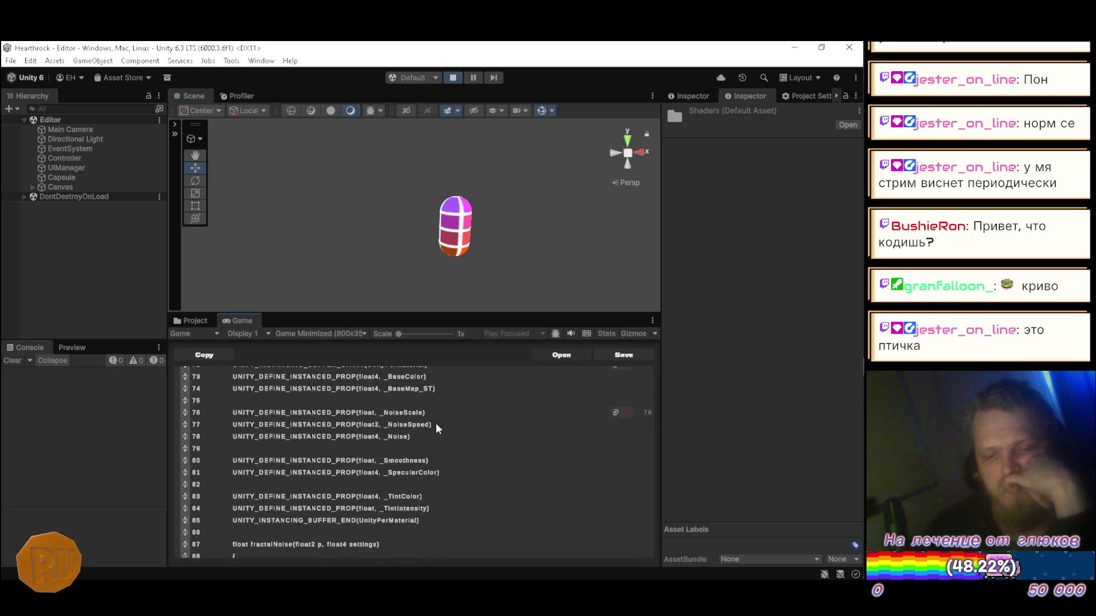
scroll(433, 443, "down", 11)
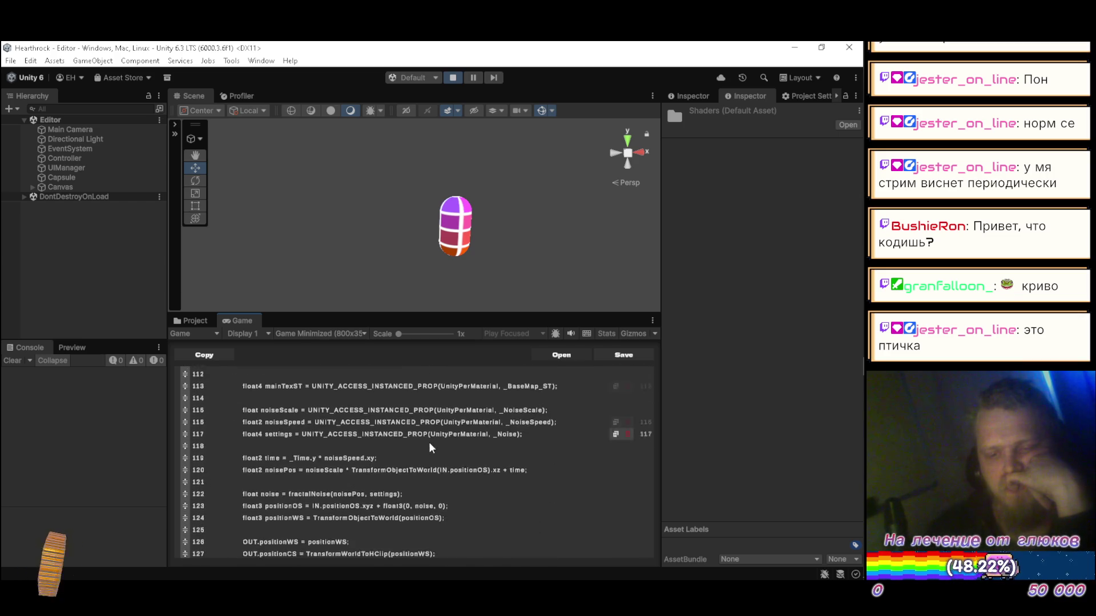
scroll(437, 431, "down", 13)
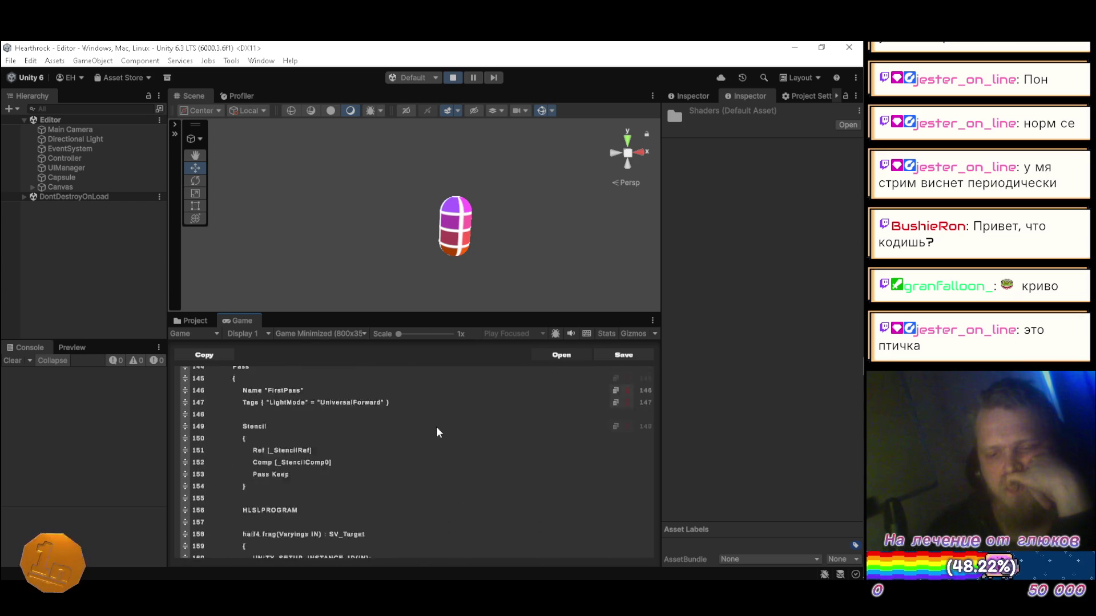
scroll(437, 421, "down", 13)
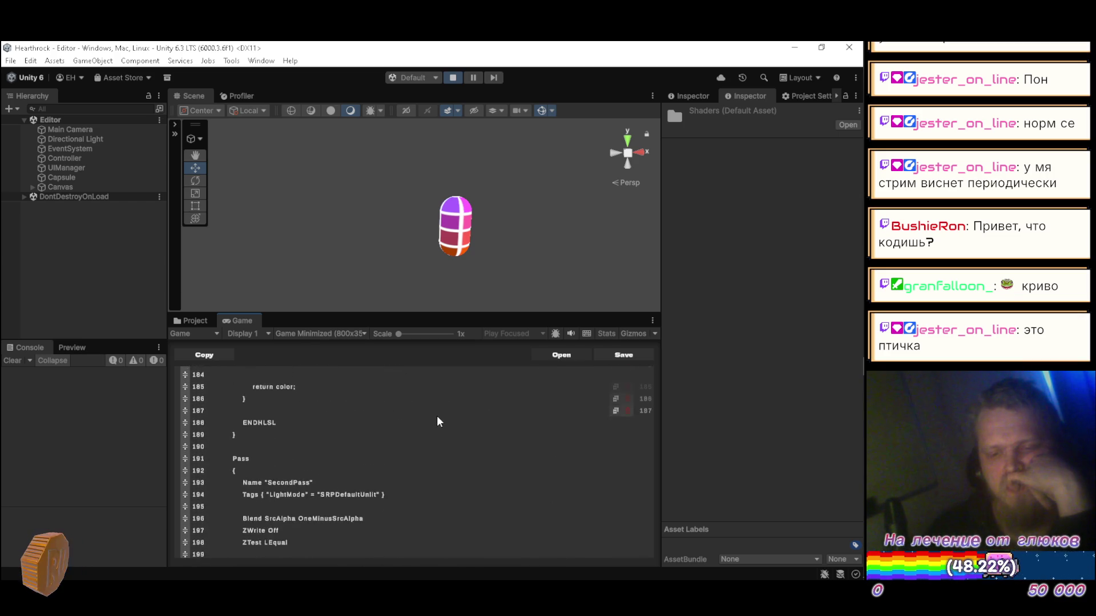
scroll(446, 409, "up", 9)
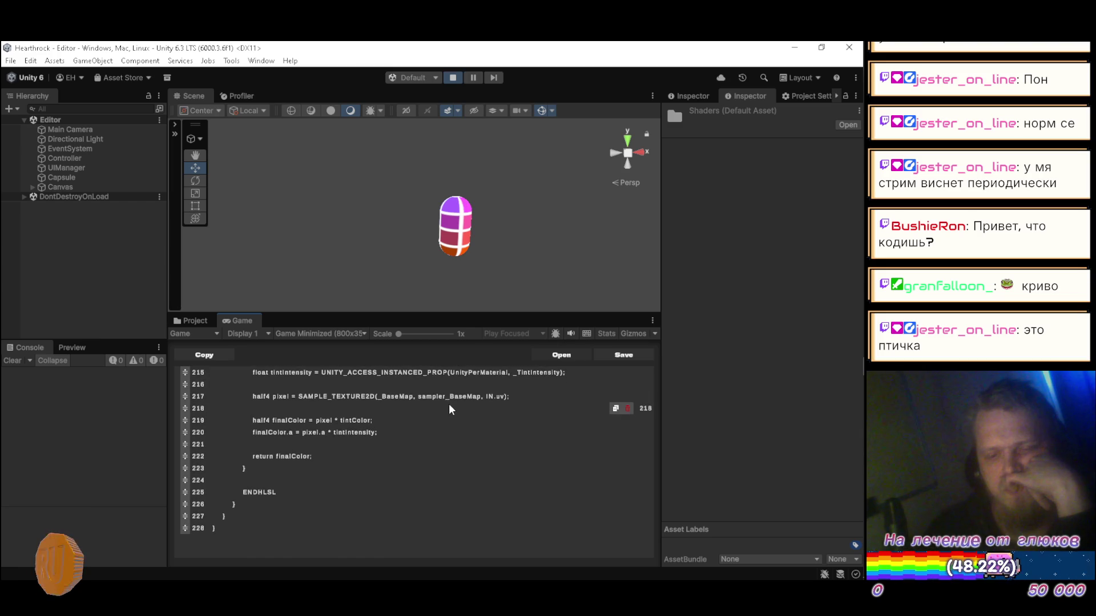
scroll(438, 417, "up", 16)
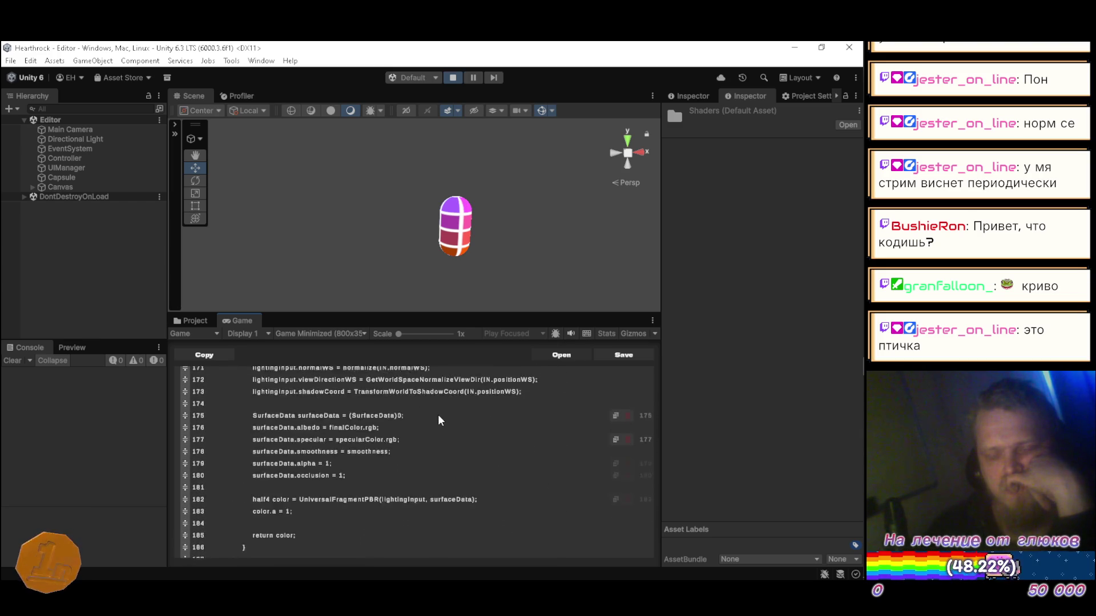
scroll(424, 421, "up", 15)
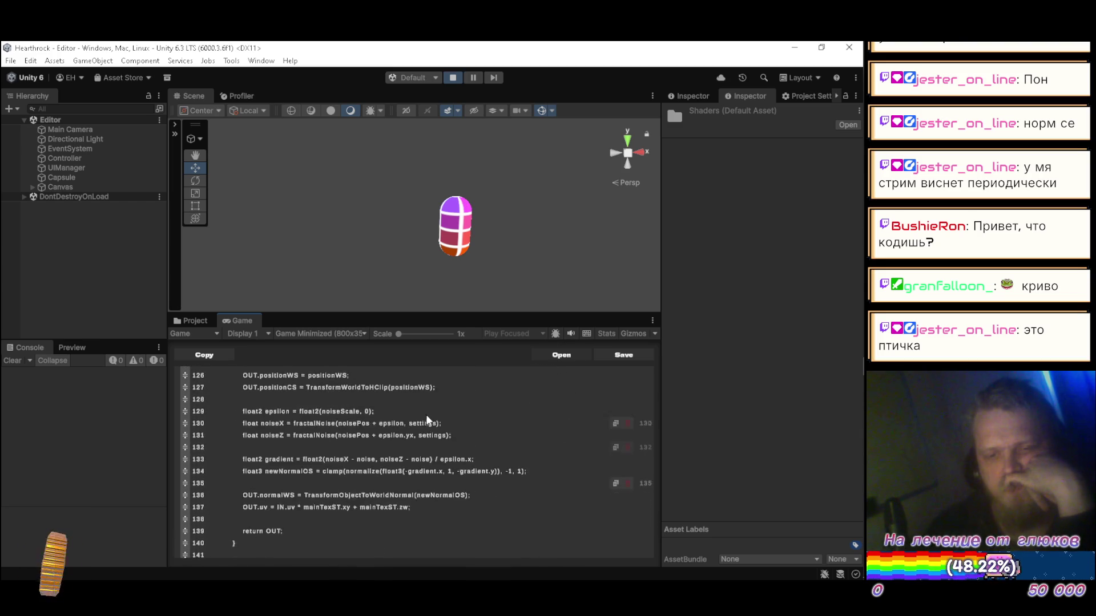
scroll(422, 411, "up", 14)
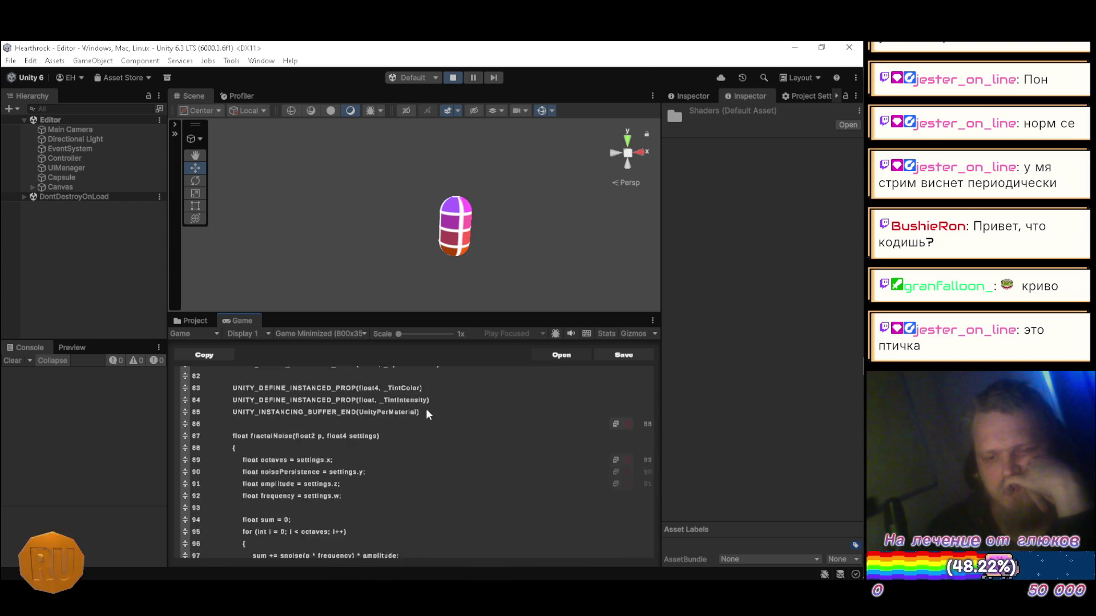
scroll(426, 413, "up", 15)
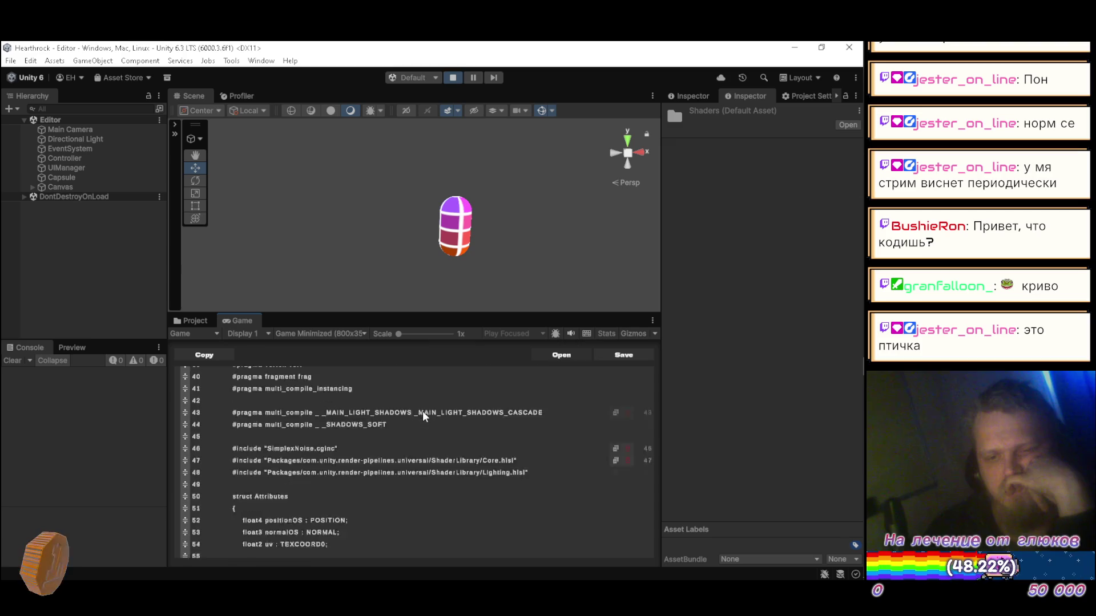
scroll(409, 425, "up", 3)
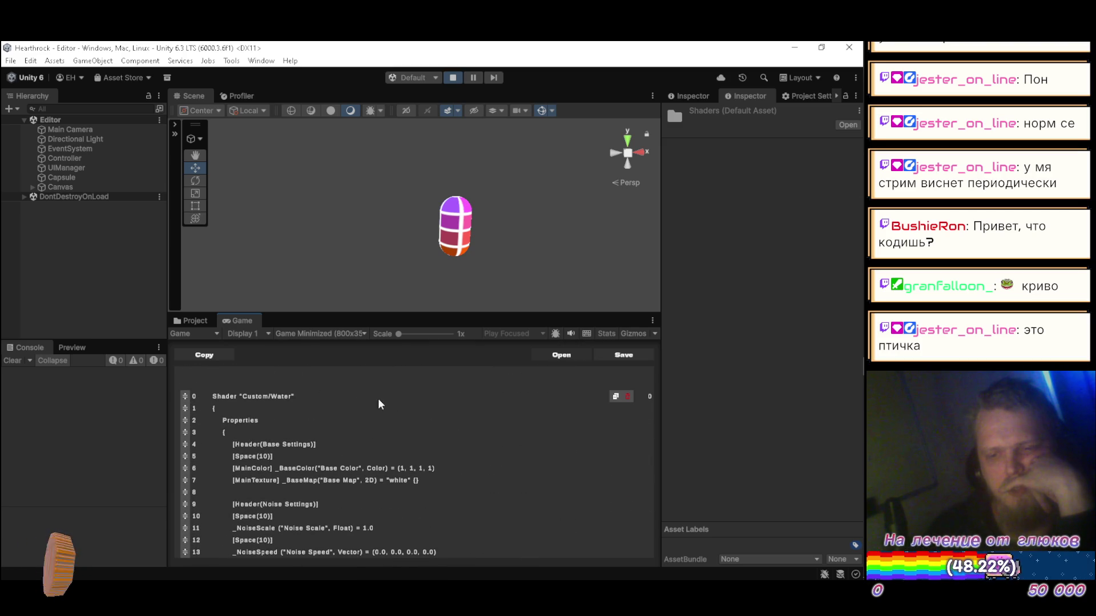
left_click(454, 78)
- In CodeLine.cs, inspect the SetIndices(index + 1) call on line 48 of Init
left_click(835, 257)
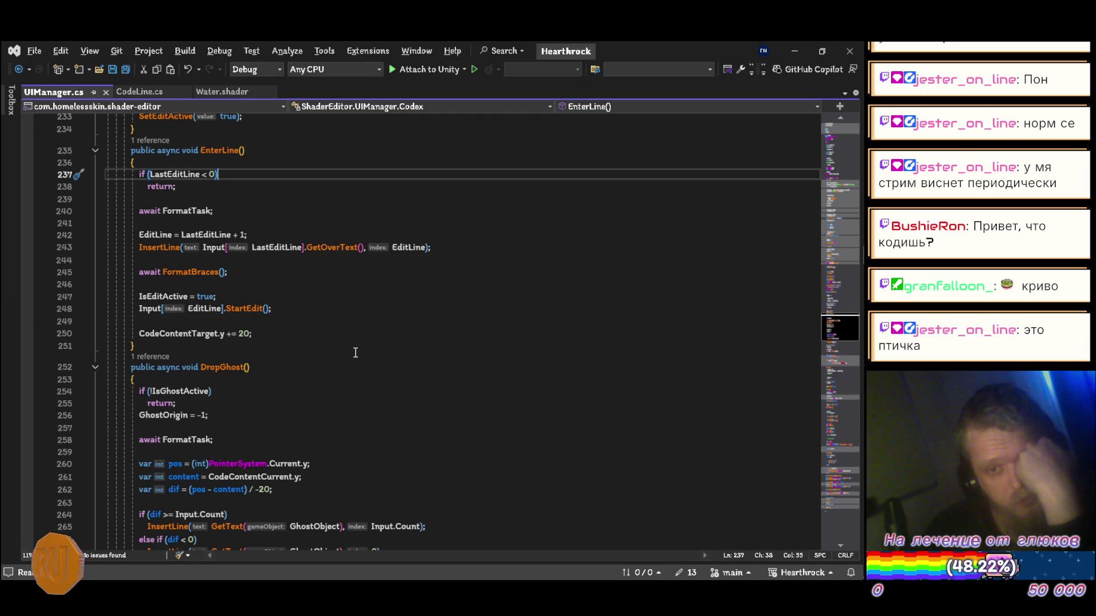
left_click(138, 92)
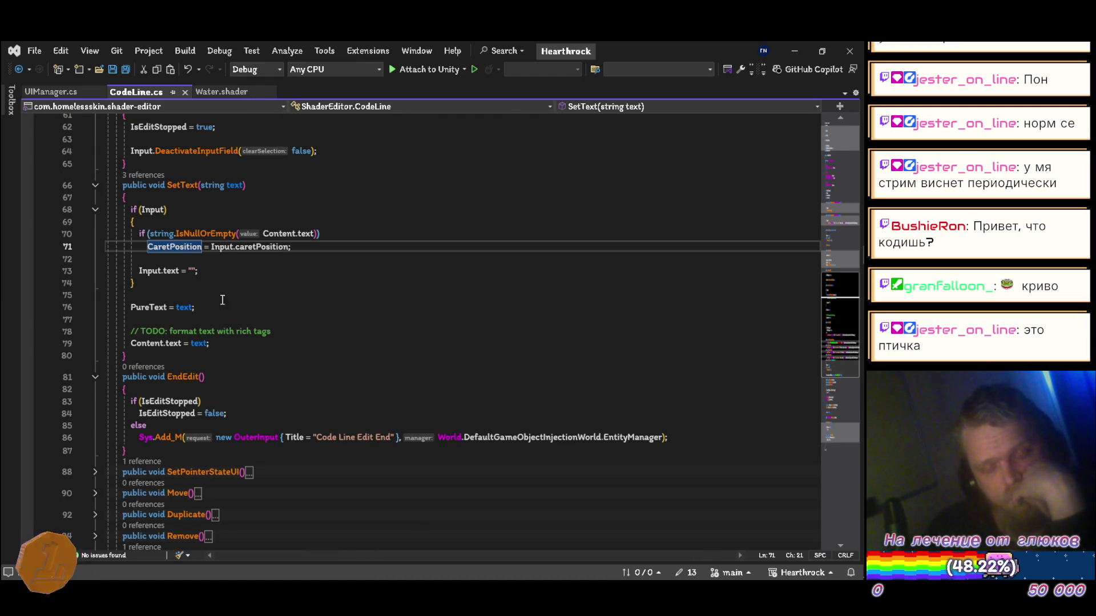
scroll(254, 274, "up", 4)
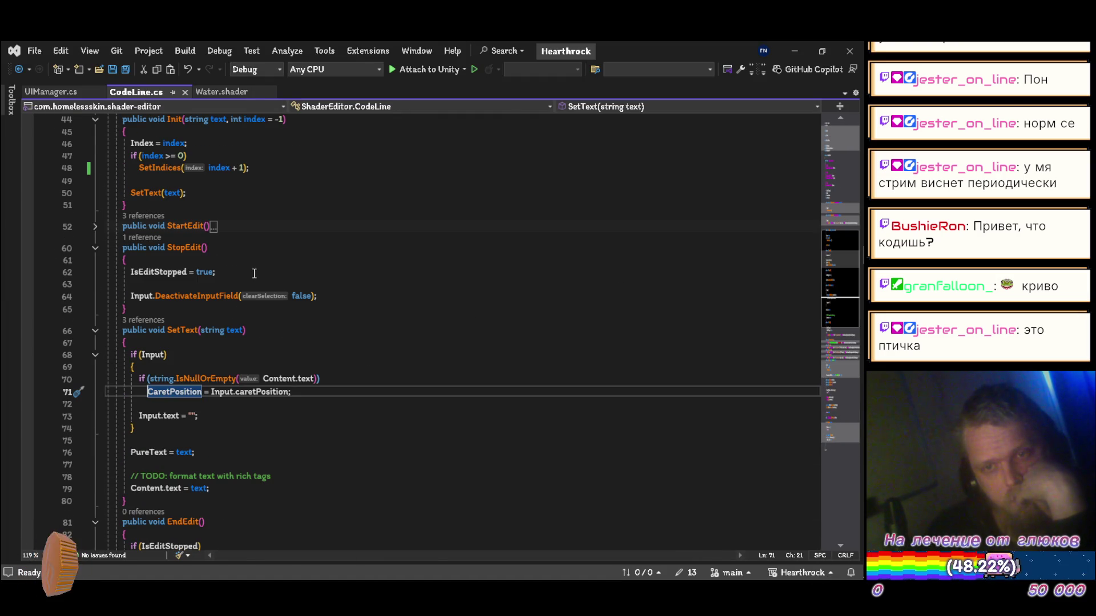
left_click_drag(209, 167, 300, 176)
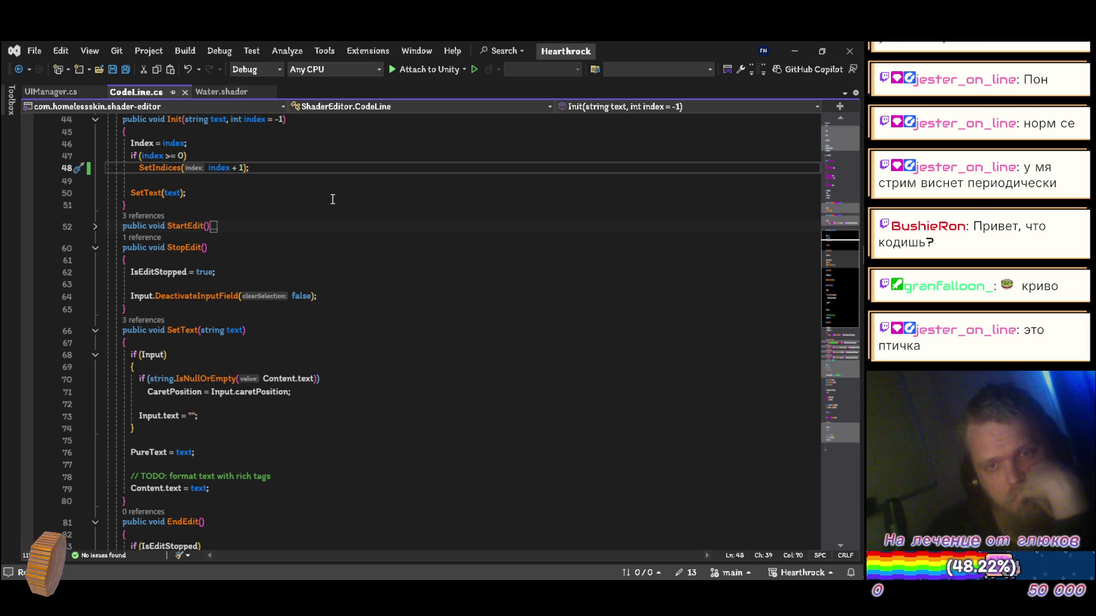
scroll(328, 201, "up", 1)
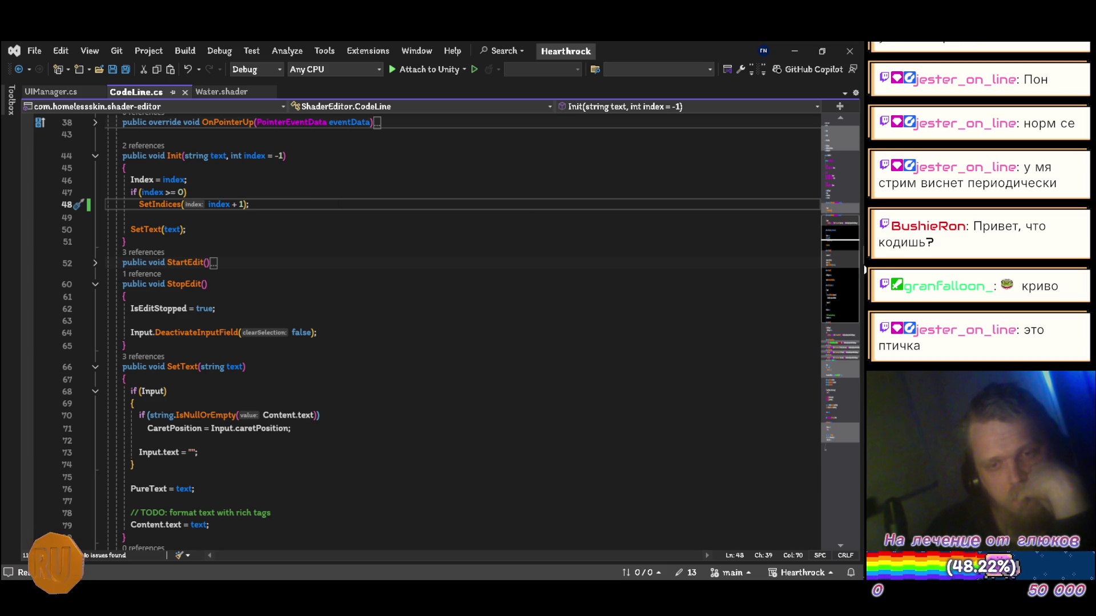
left_click(851, 361)
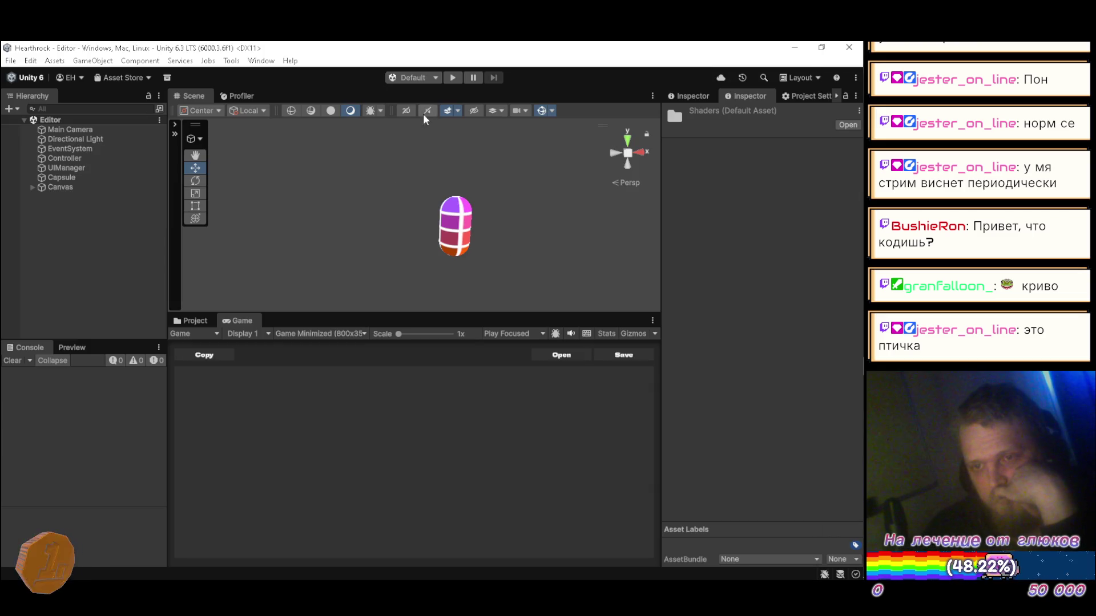
- Run the game briefly to check the Custom/Generated shader's line numbers, then stop it
left_click(455, 78)
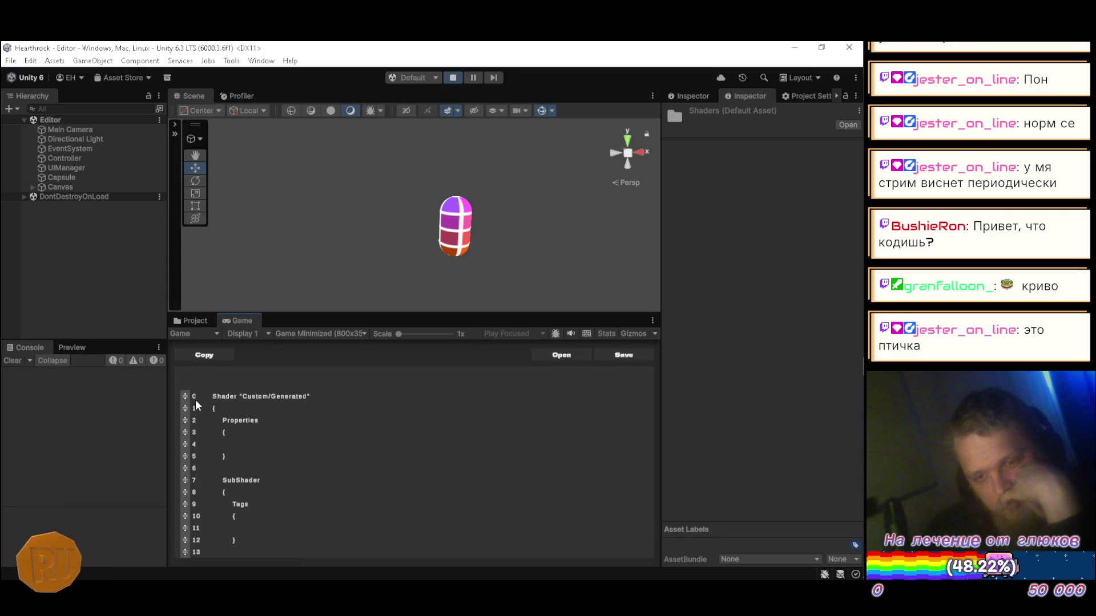
left_click(455, 78)
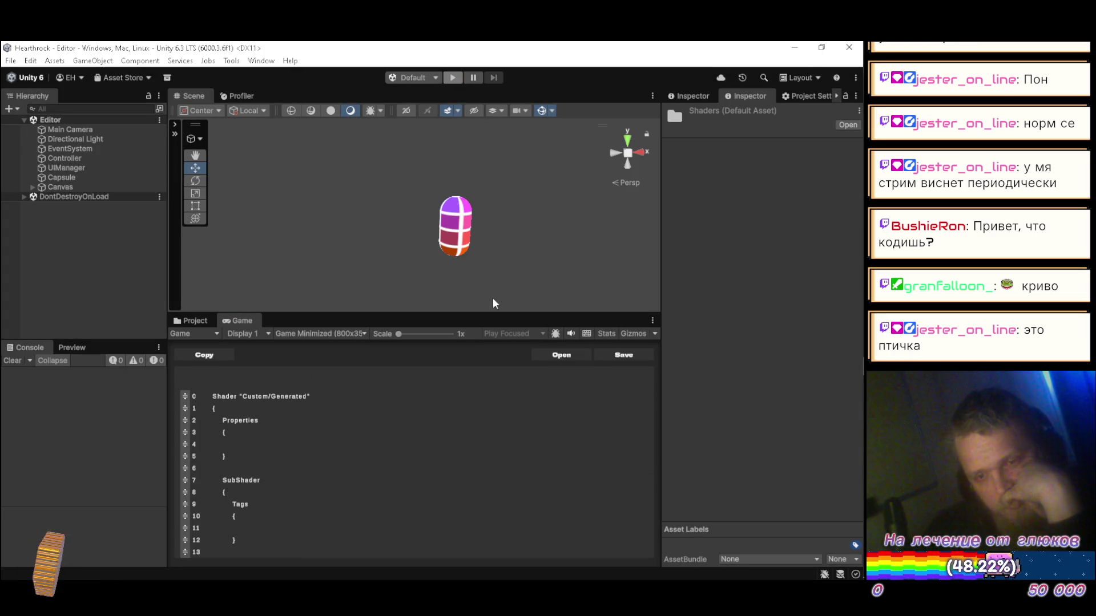
left_click(848, 259)
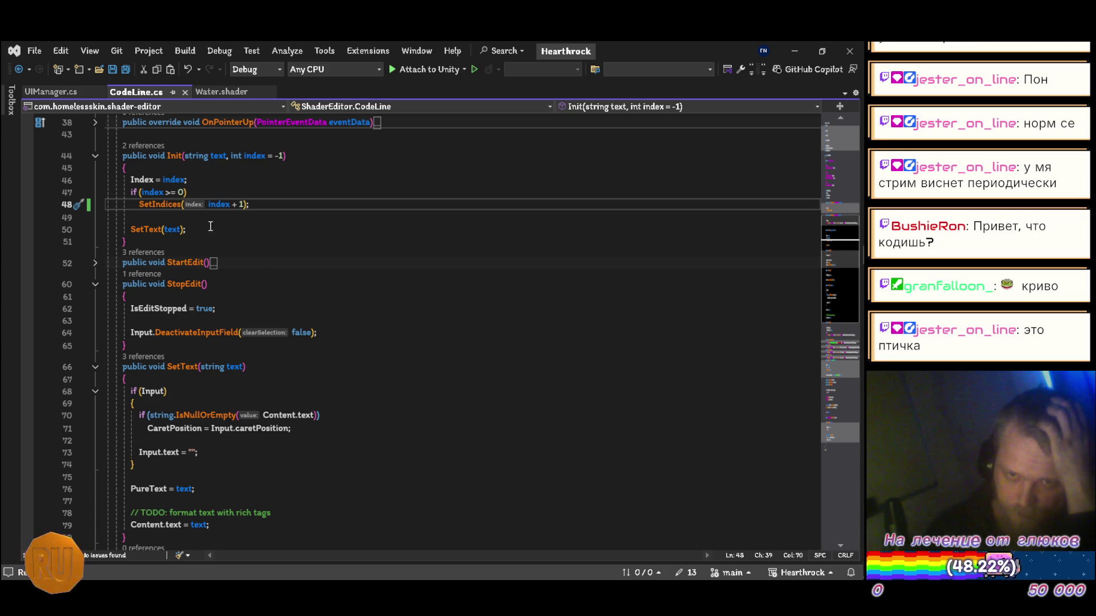
- Append ' + 1' to the SetIndices index argument on line 100 in Shift
left_click(158, 204, "ctrl")
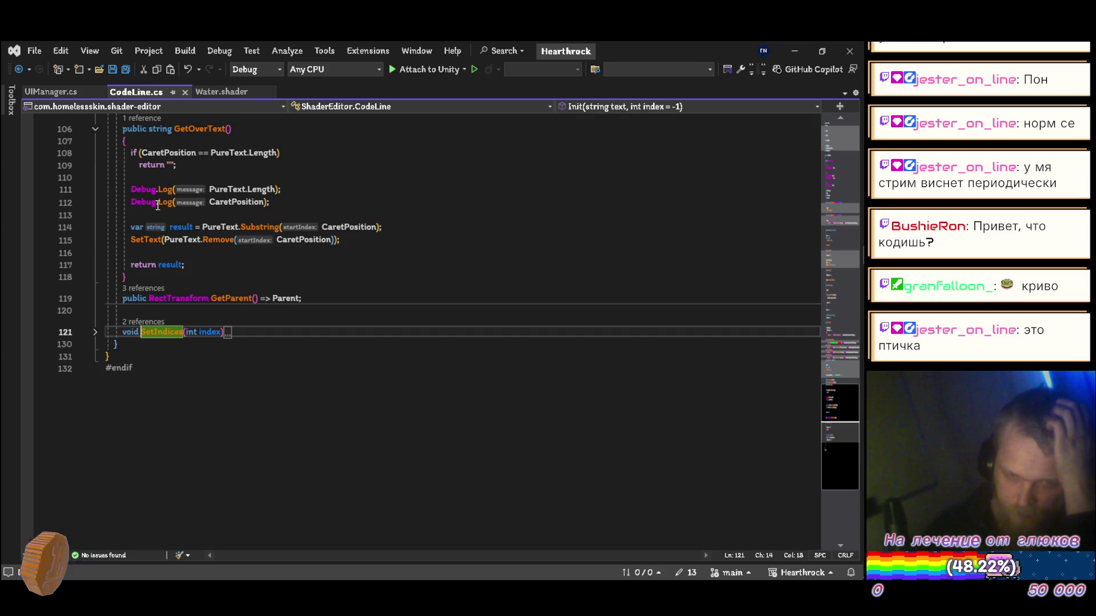
left_click(151, 323)
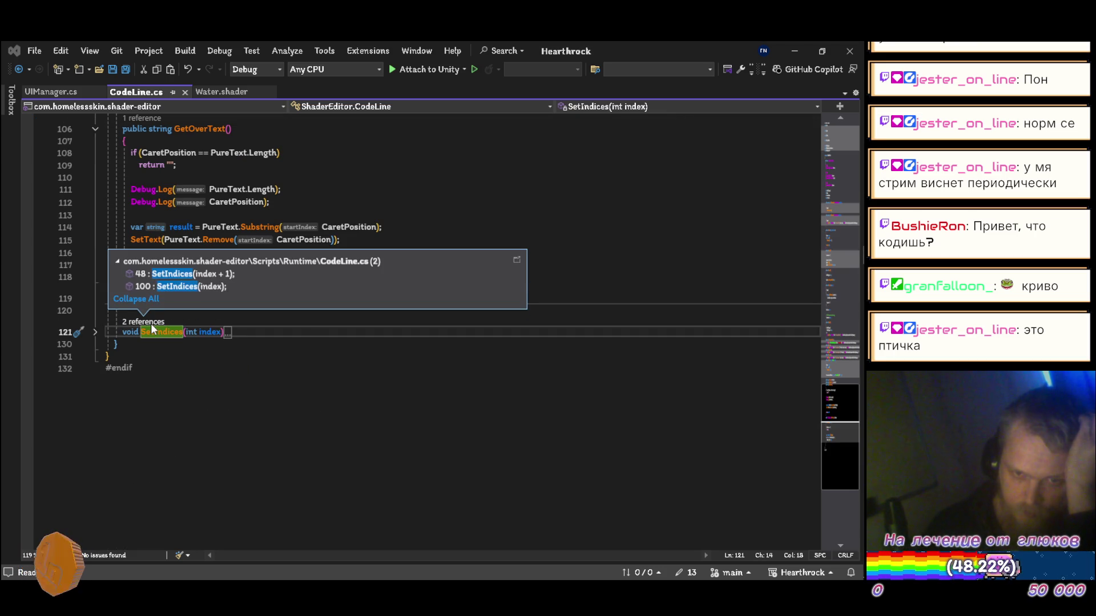
left_click(230, 284)
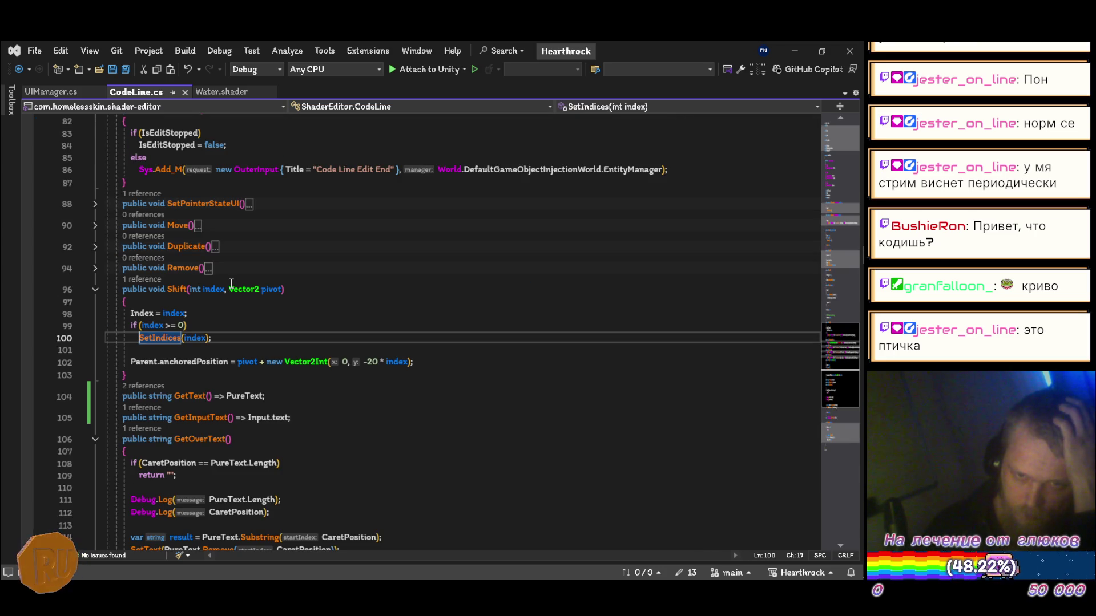
left_click(206, 338)
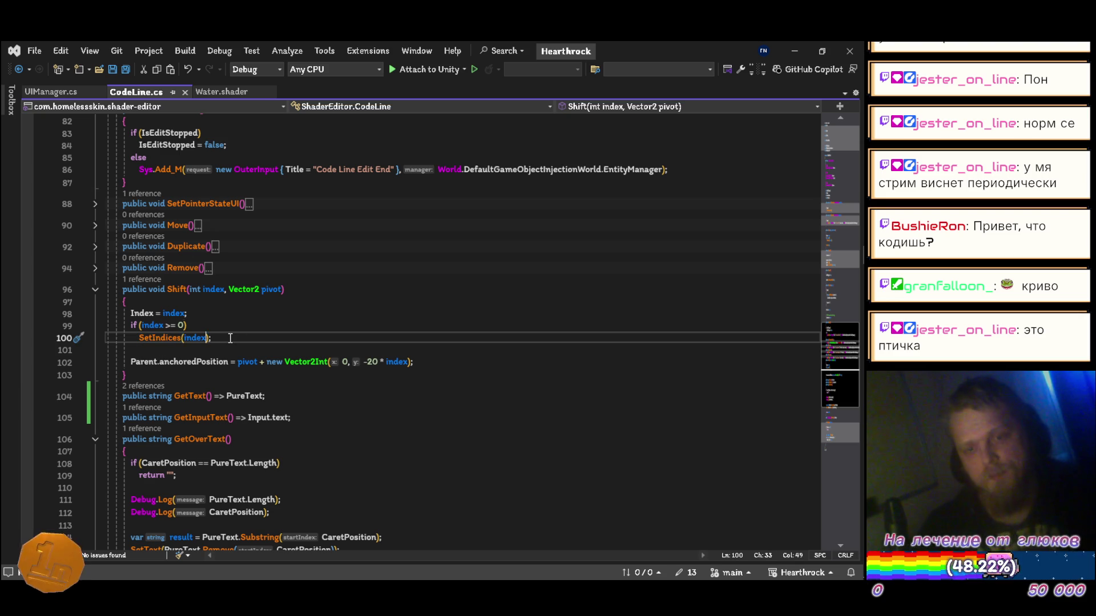
type("+ 1")
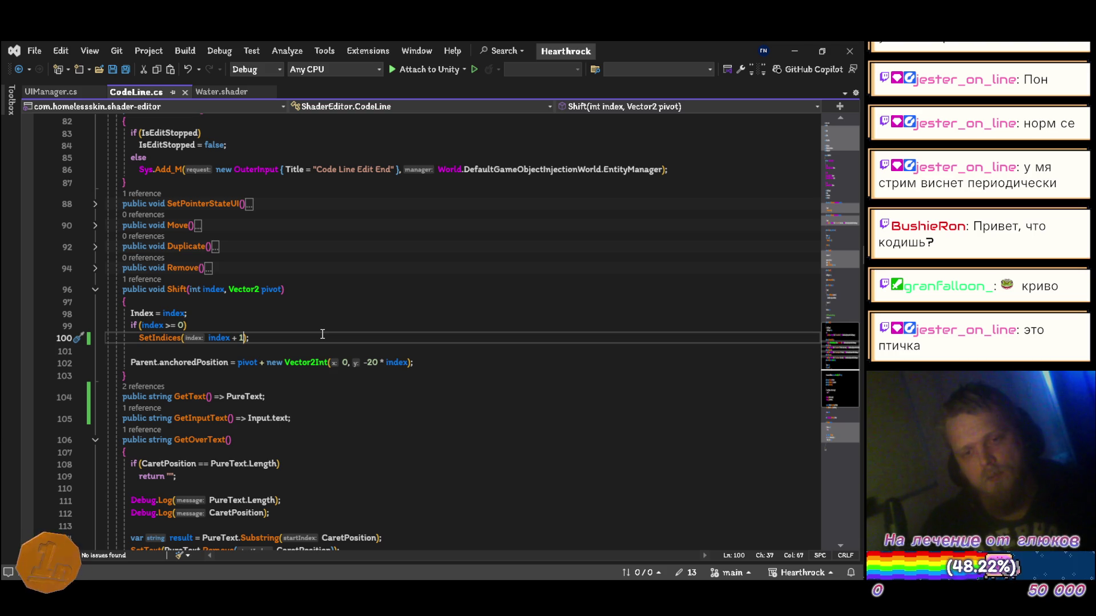
key("alt+Tab")
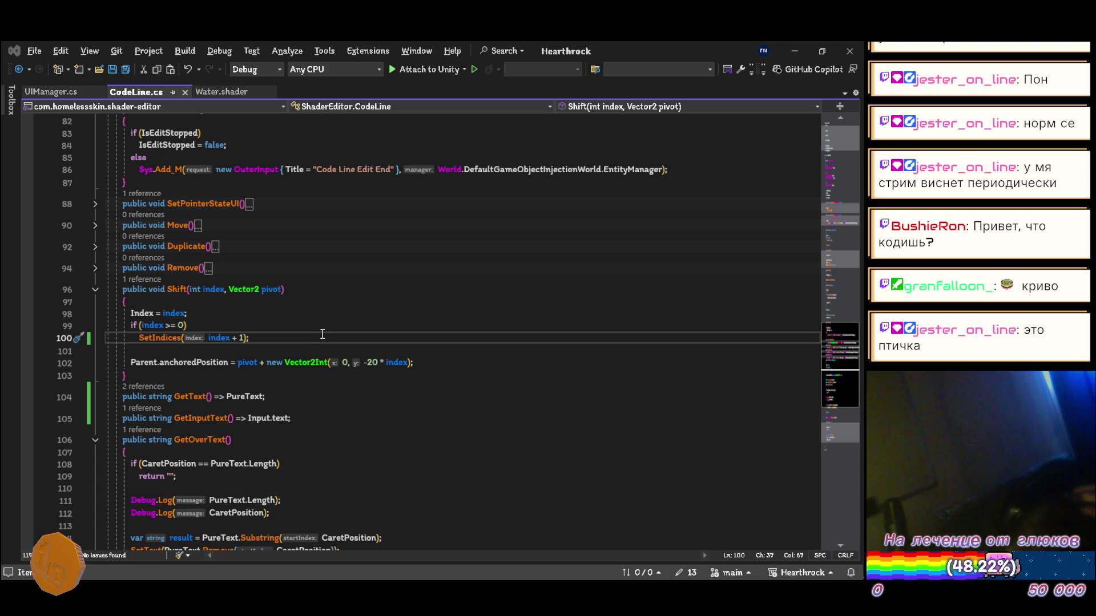
key("alt+Tab")
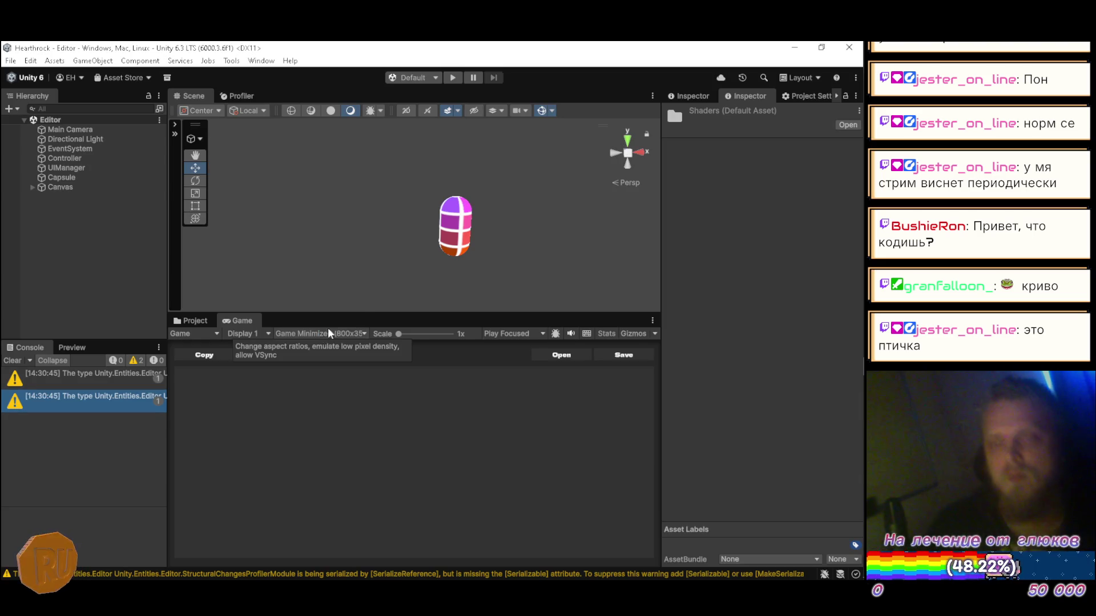
- Play the game to confirm lines are numbered from 1, then switch to Firefox
left_click(455, 76)
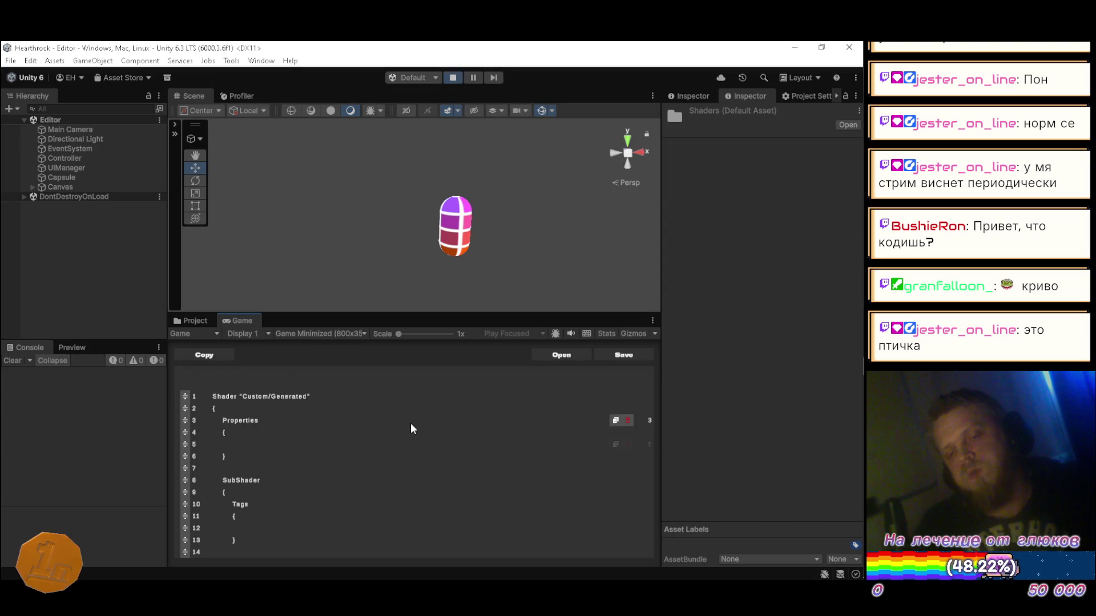
key("alt+Tab")
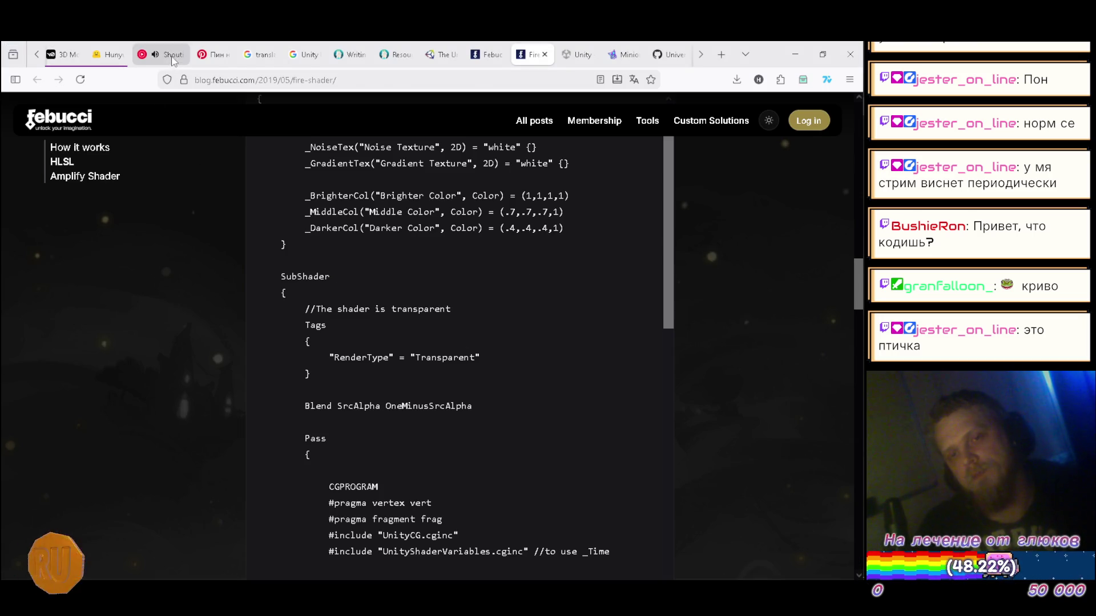
- Check the YouTube Music Up Next queue, then scroll the Fire Shader code back to its top
left_click(161, 54)
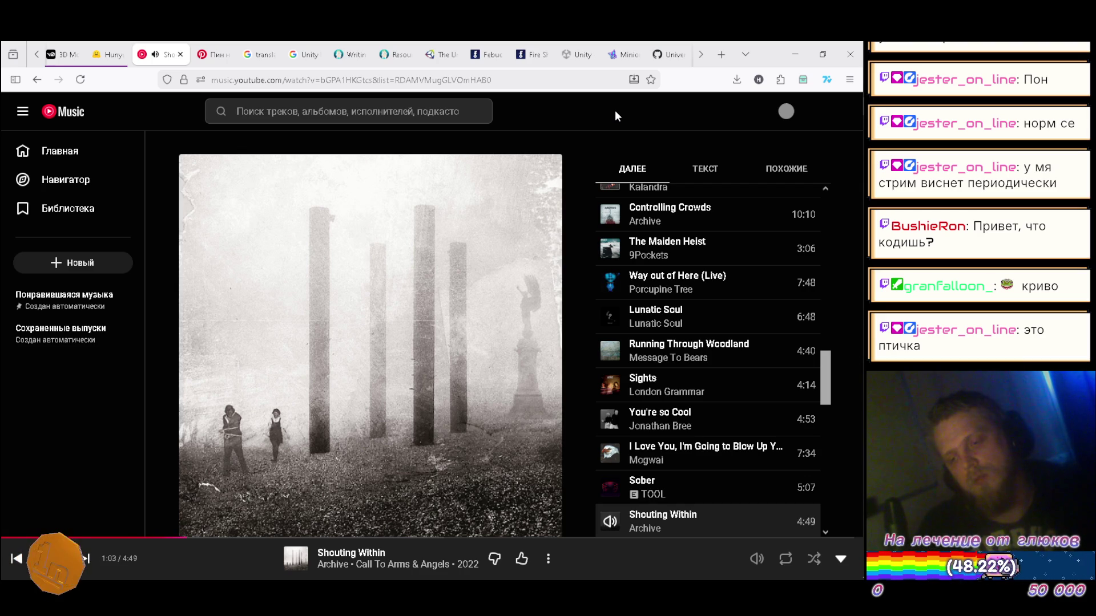
scroll(674, 211, "down", 3)
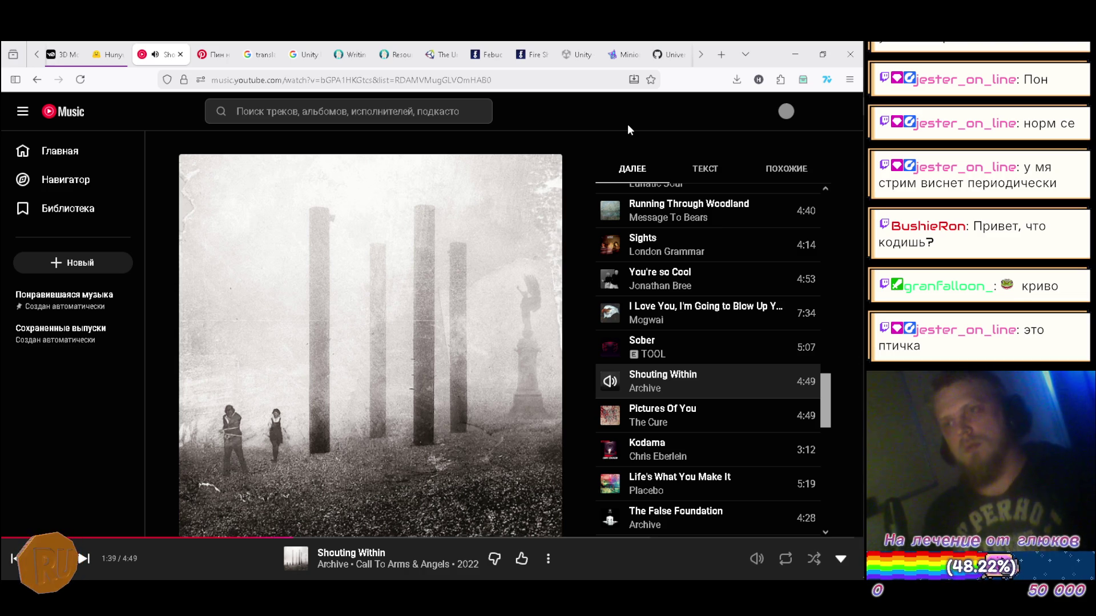
left_click(532, 55)
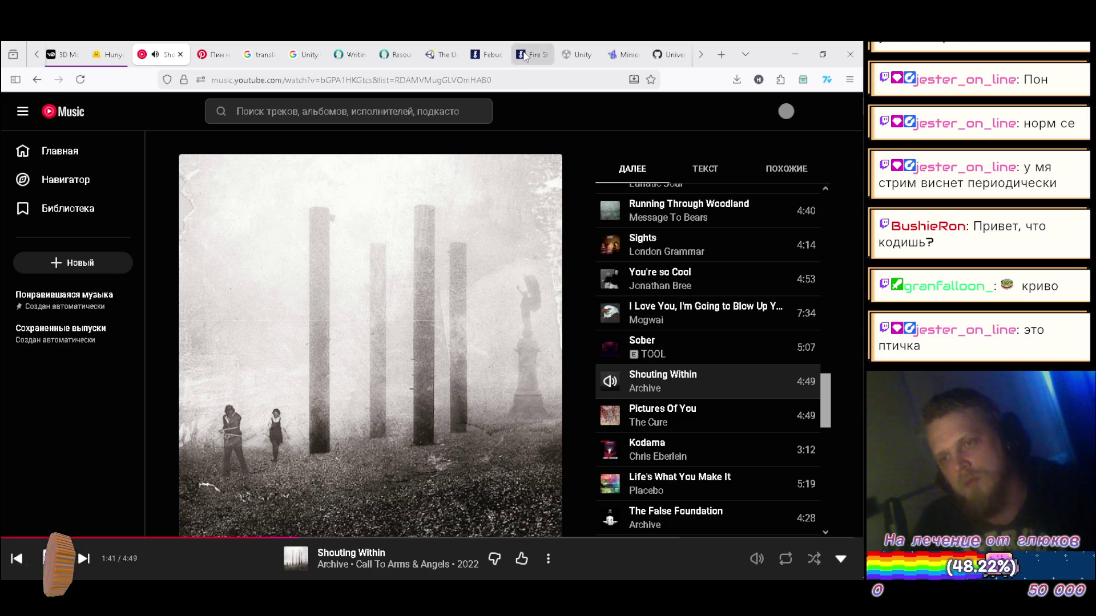
scroll(415, 272, "up", 3)
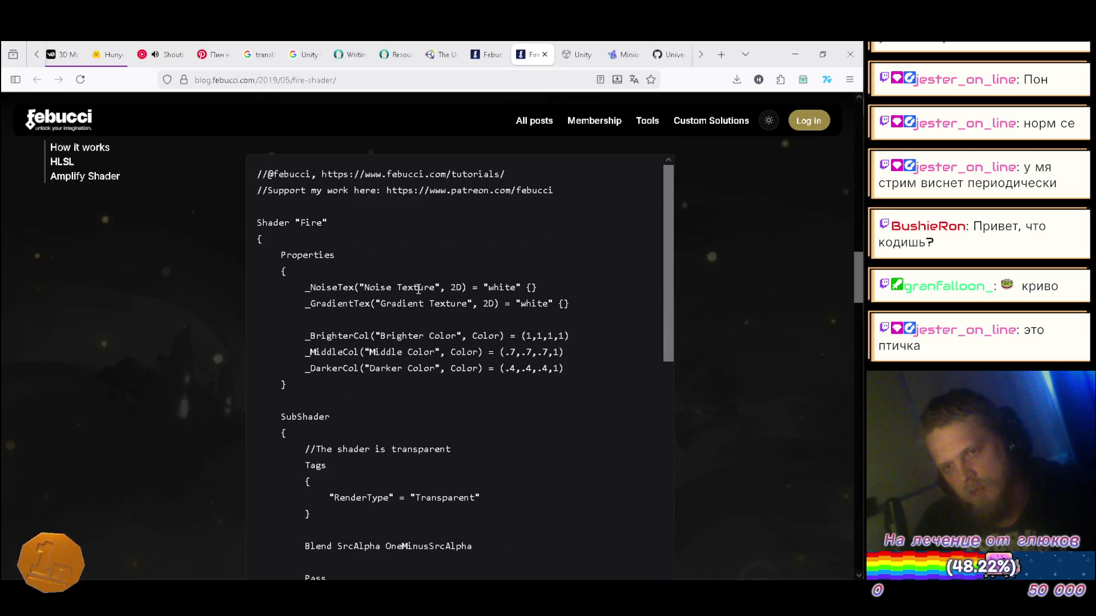
key("alt+Tab")
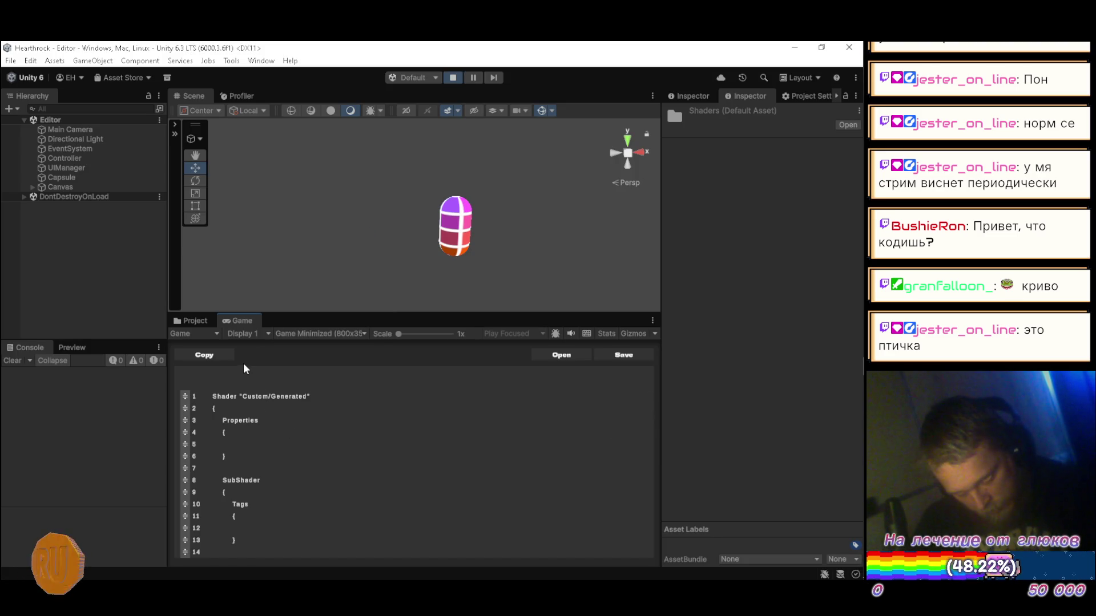
- Delete the multi_compile_instancing pragma line from the in-game shader code
scroll(282, 411, "down", 2)
scroll(282, 411, "up", 3)
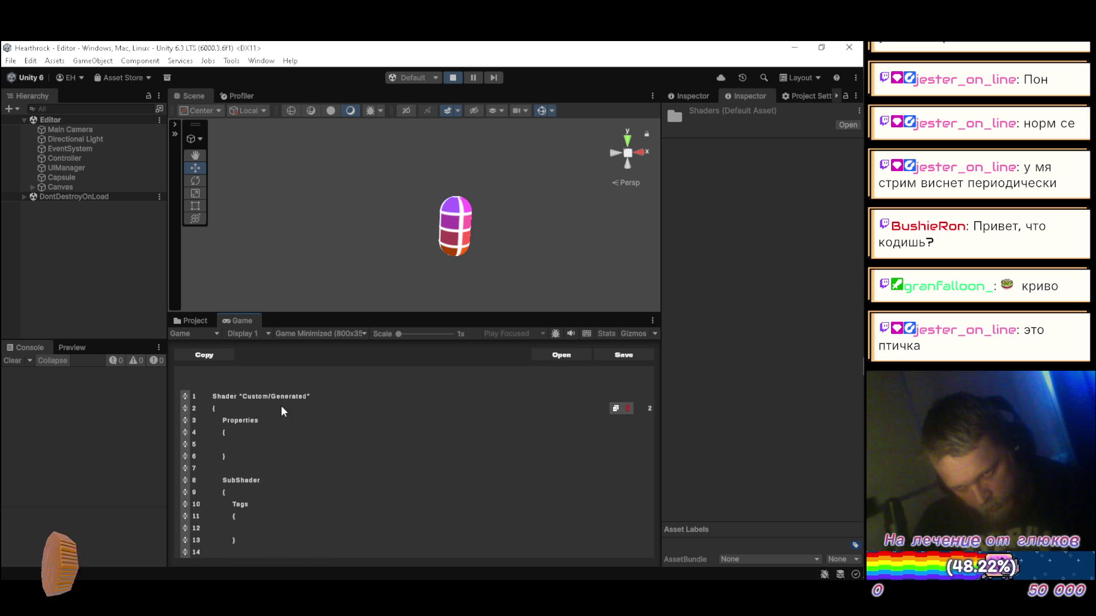
scroll(278, 413, "down", 3)
scroll(278, 413, "up", 3)
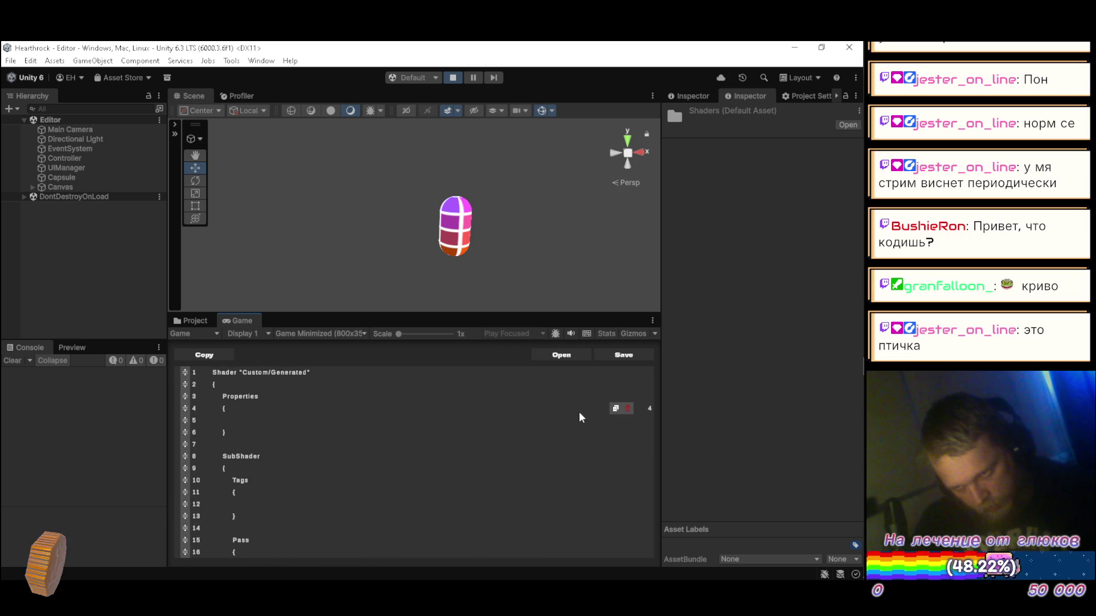
scroll(441, 453, "down", 3)
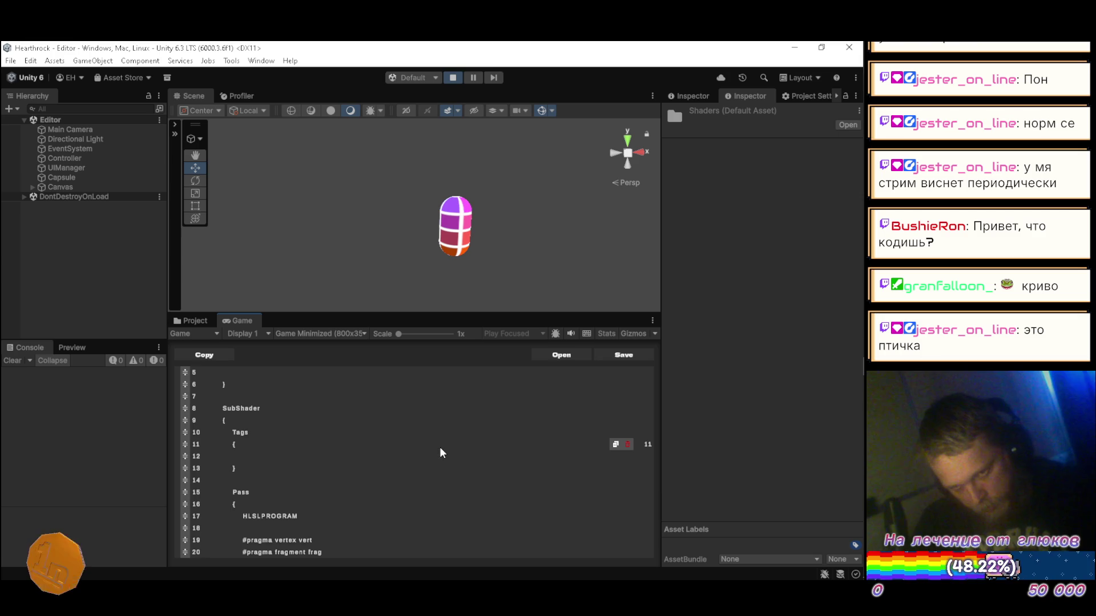
scroll(481, 464, "down", 2)
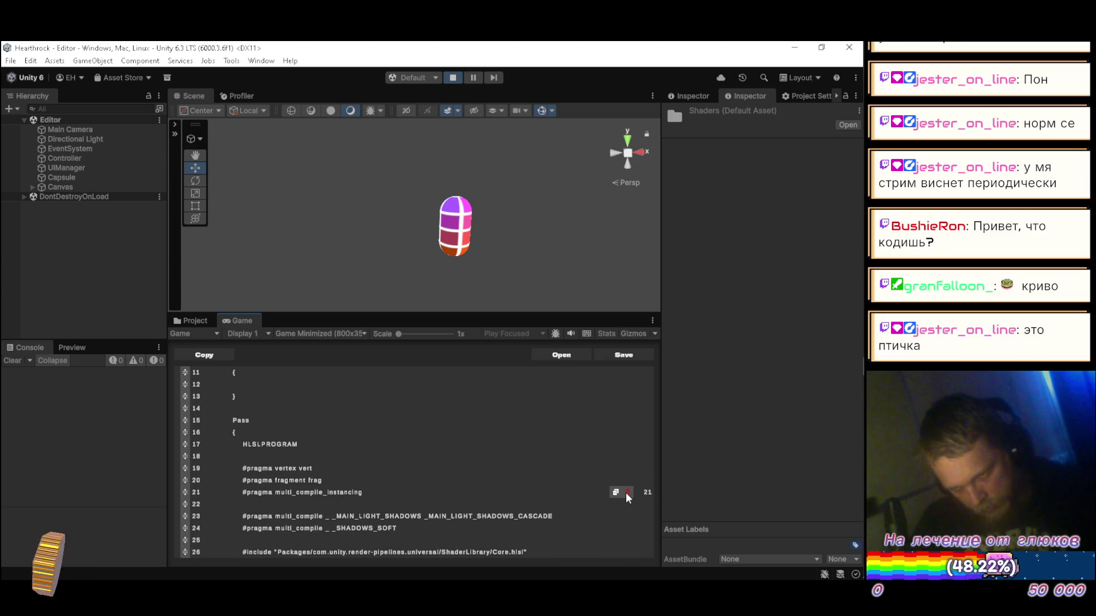
left_click(628, 492)
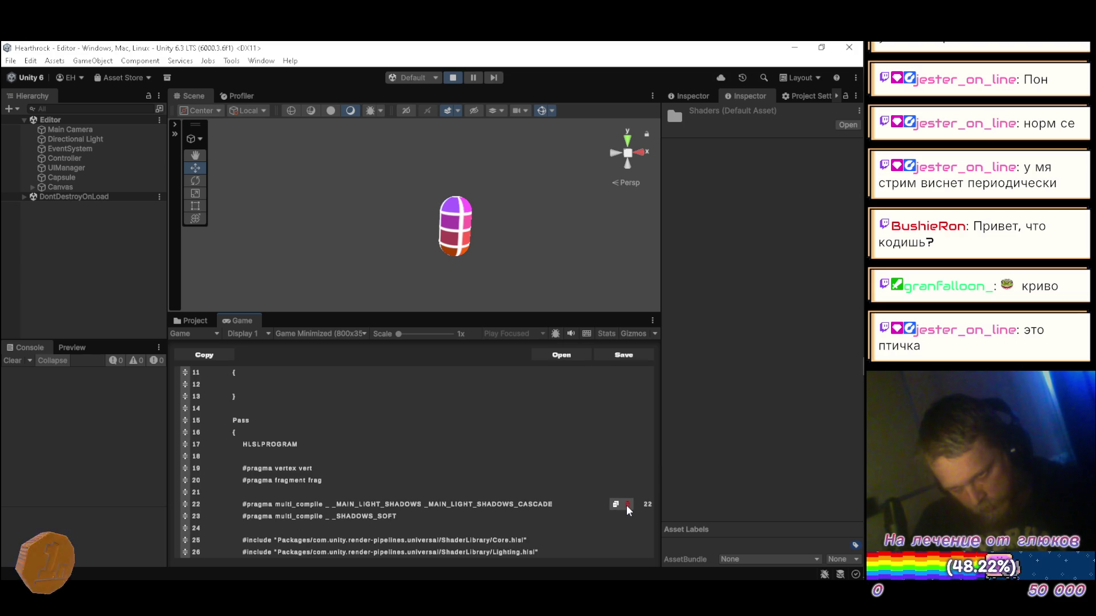
- Delete the main light shadows and soft shadows pragma lines plus the following blank line
left_click(627, 505)
left_click(627, 505)
left_click(626, 505)
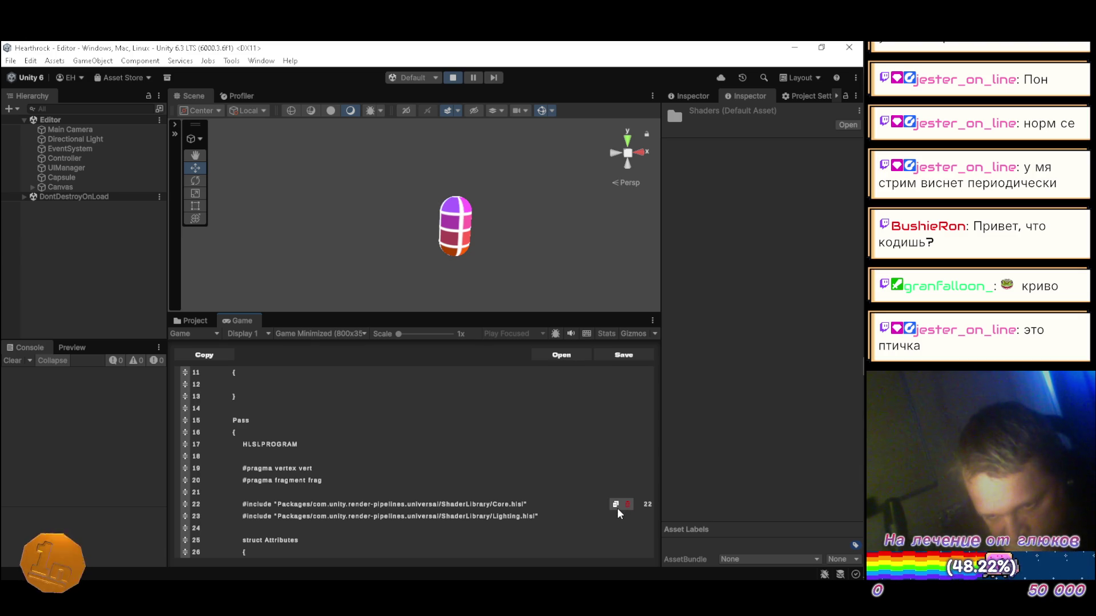
scroll(607, 508, "down", 2)
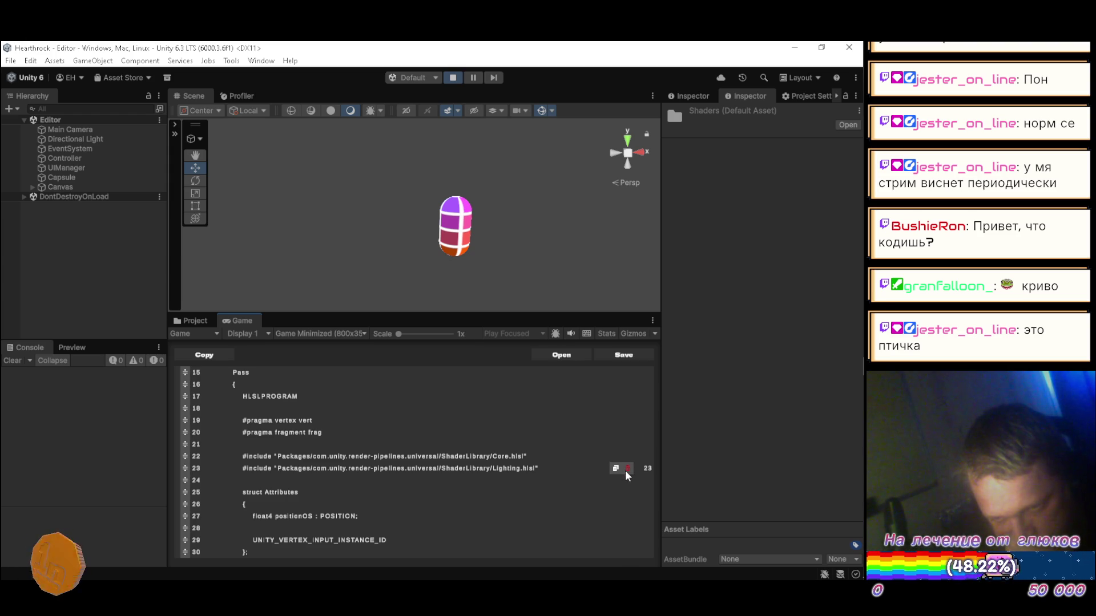
scroll(624, 465, "down", 3)
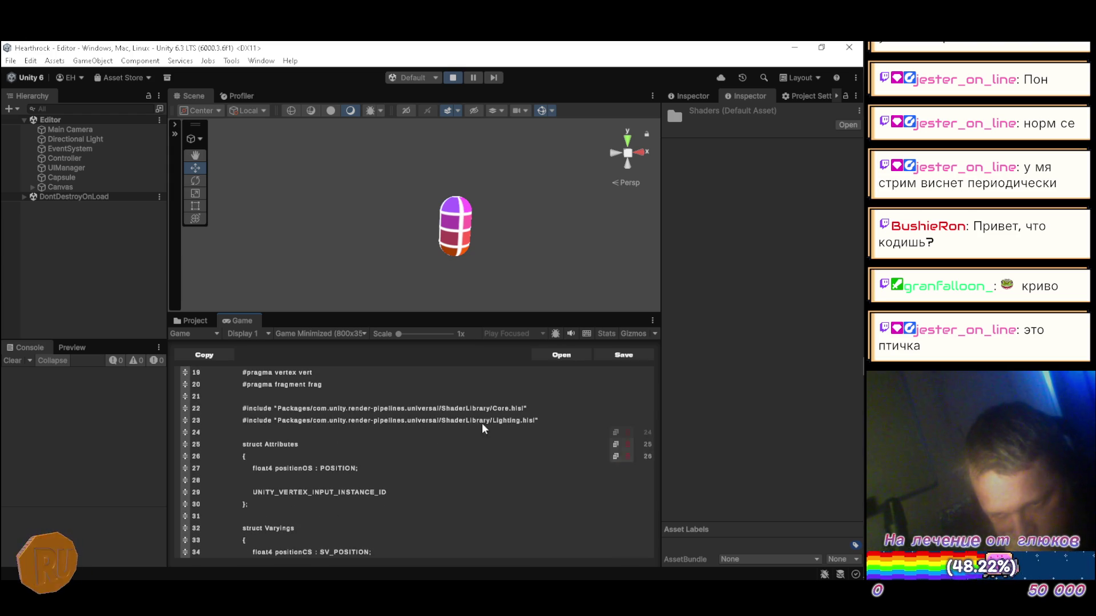
scroll(523, 445, "down", 10)
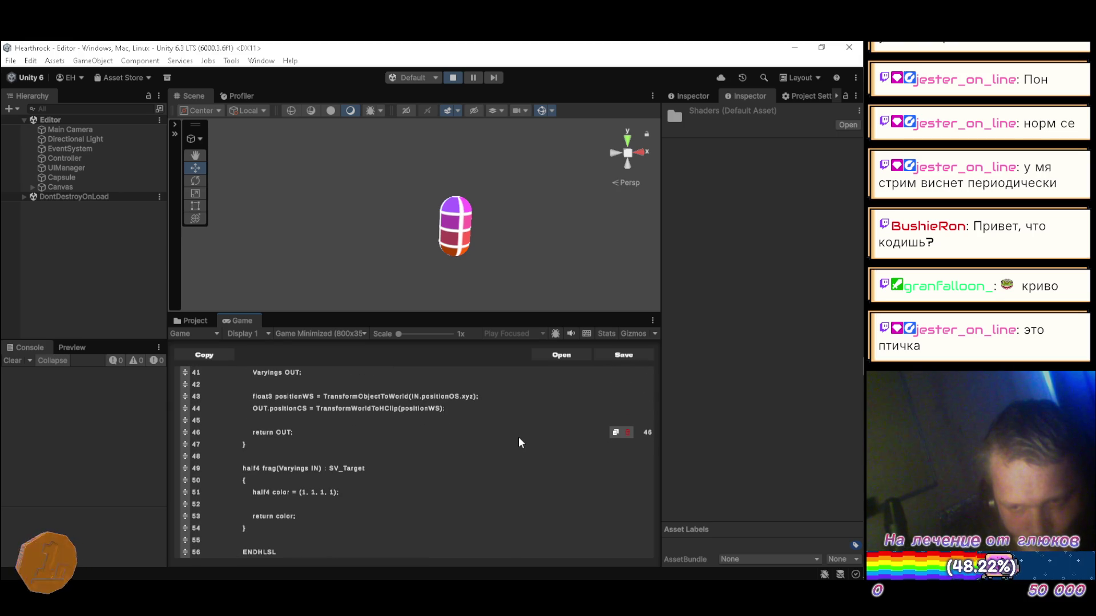
scroll(517, 435, "up", 3)
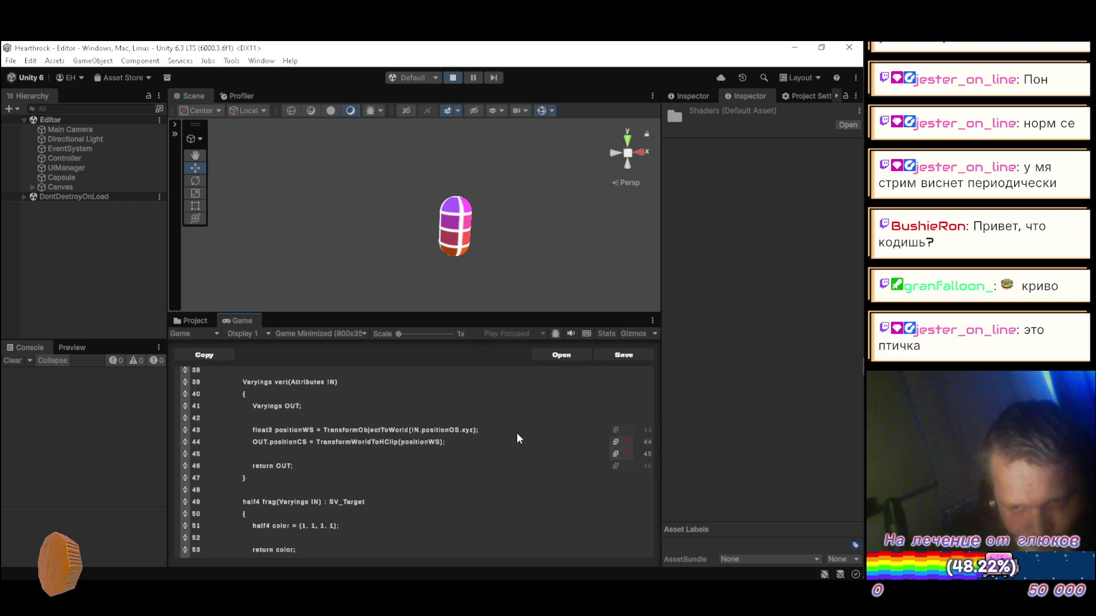
scroll(517, 434, "down", 2)
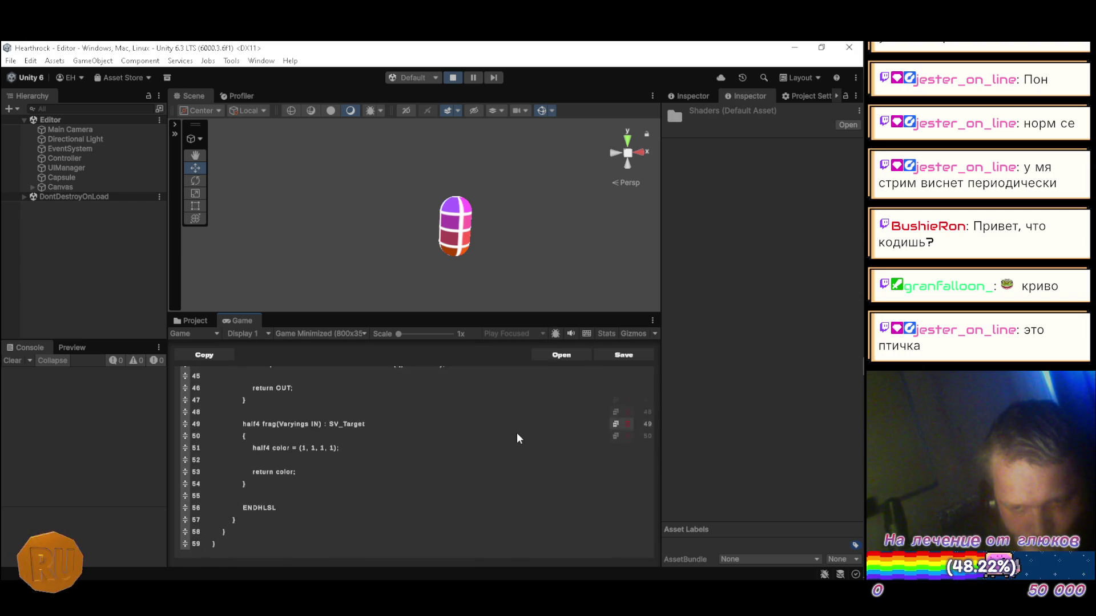
scroll(515, 432, "up", 5)
scroll(515, 432, "up", 8)
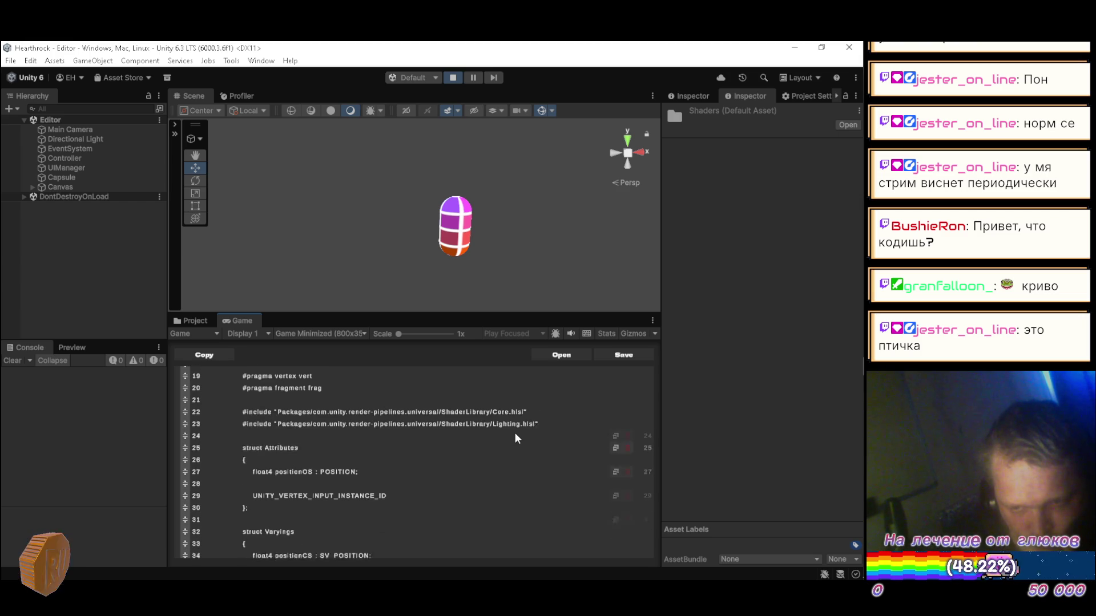
scroll(514, 438, "up", 1)
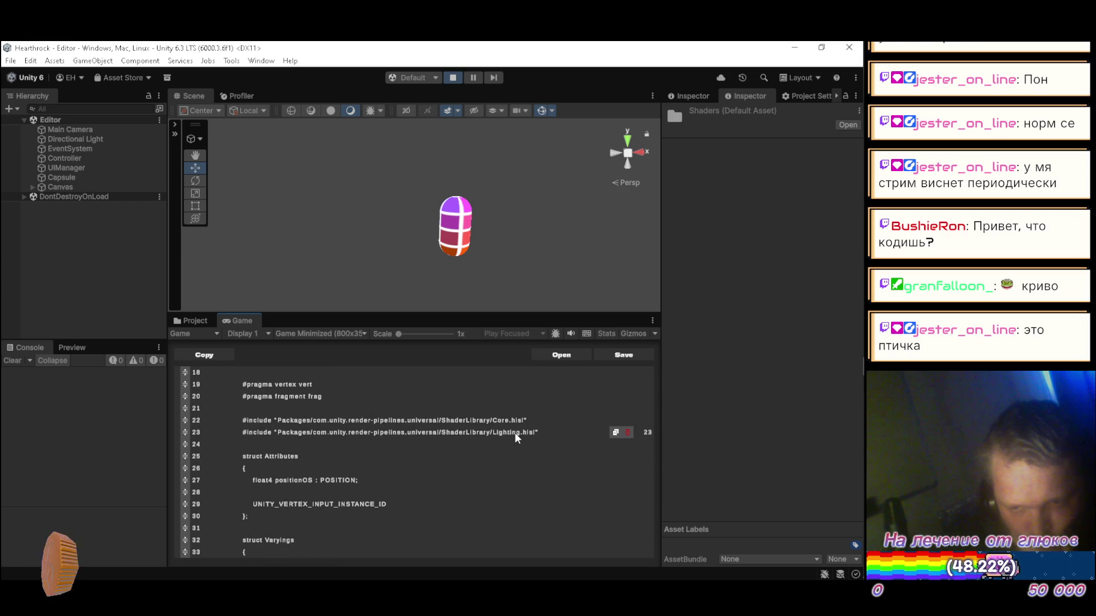
- Delete the Lighting.hlsl include, the empty line and the instance ID line from Attributes
left_click(627, 432)
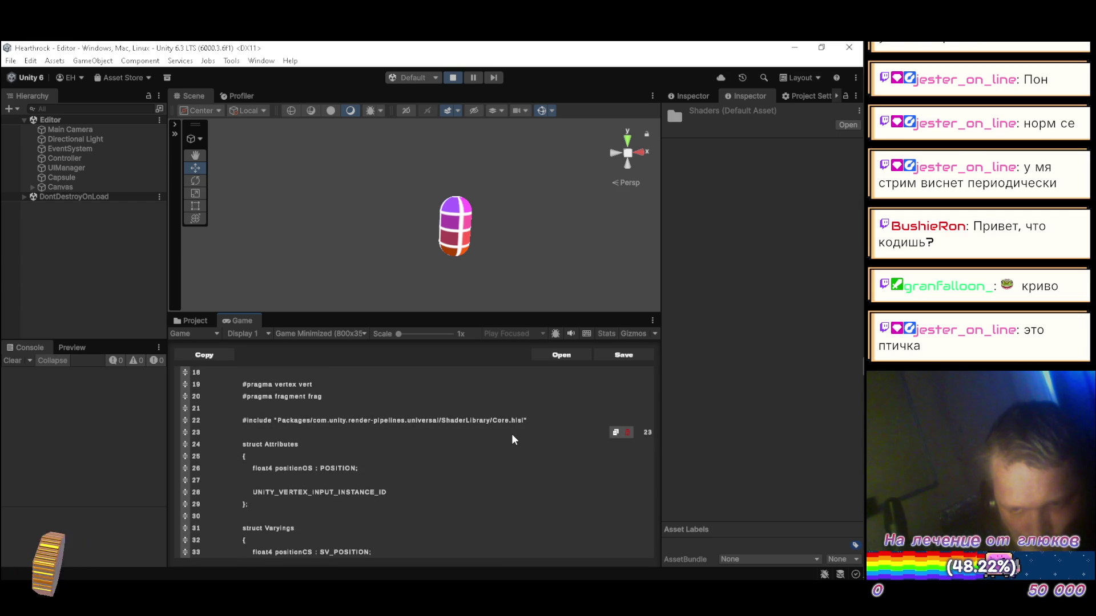
scroll(511, 433, "down", 2)
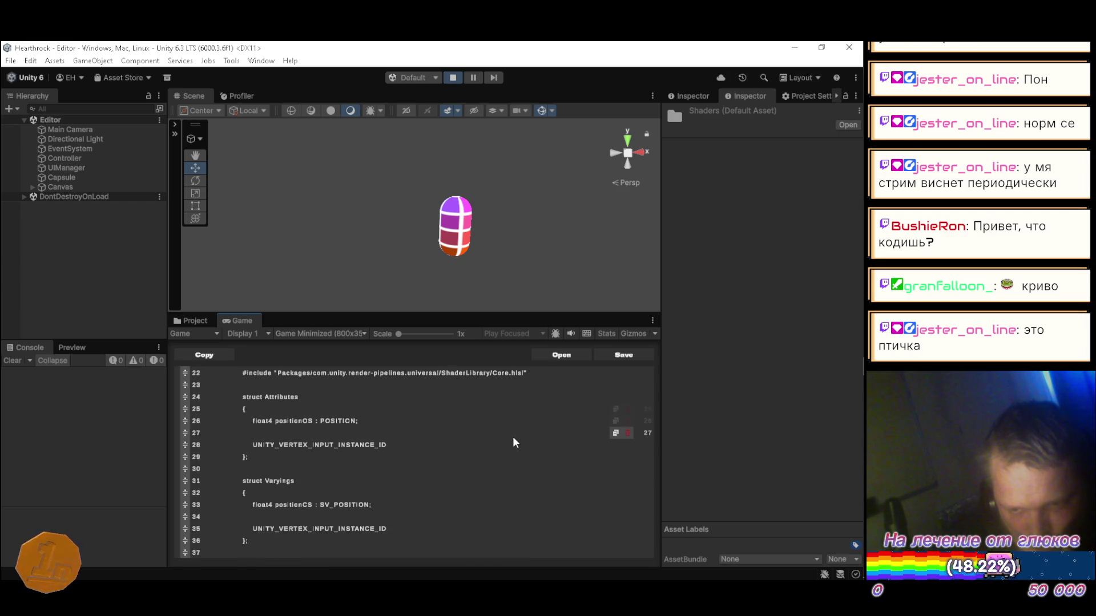
left_click(627, 432)
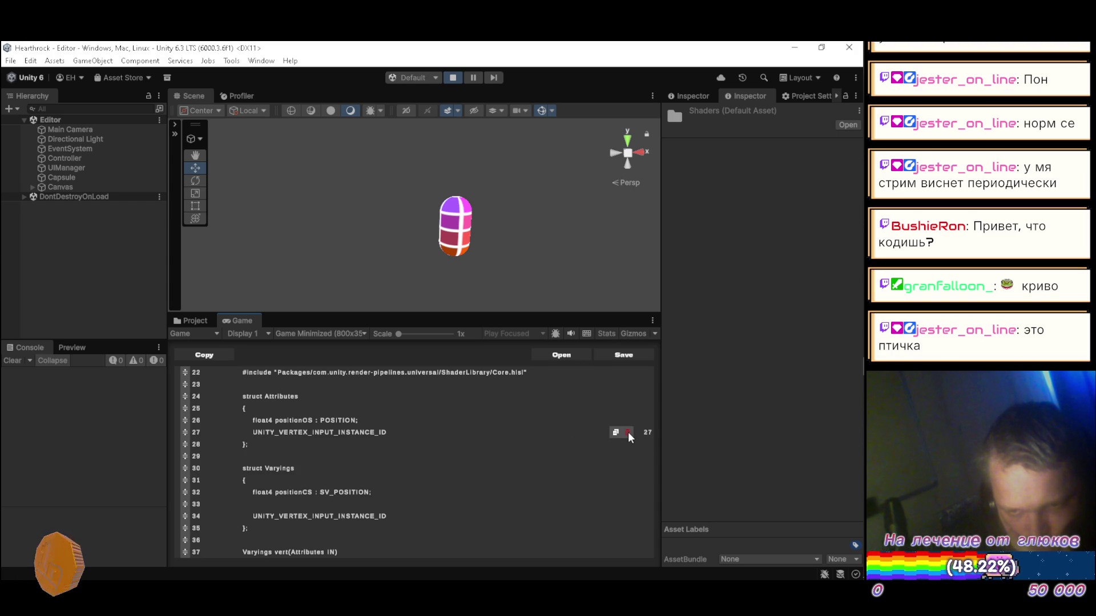
left_click(628, 433)
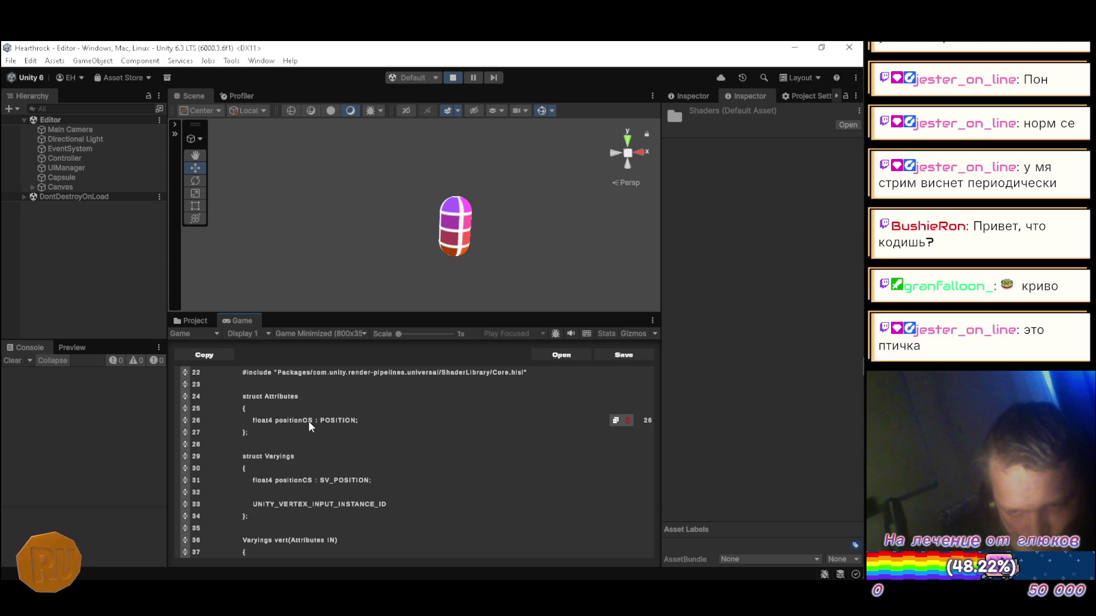
- Rename positionOS to vertex and add 'float3 normal : NORMAL;' and 'float2 uv : TEXCOORD0;' fields
key("BackSpace")
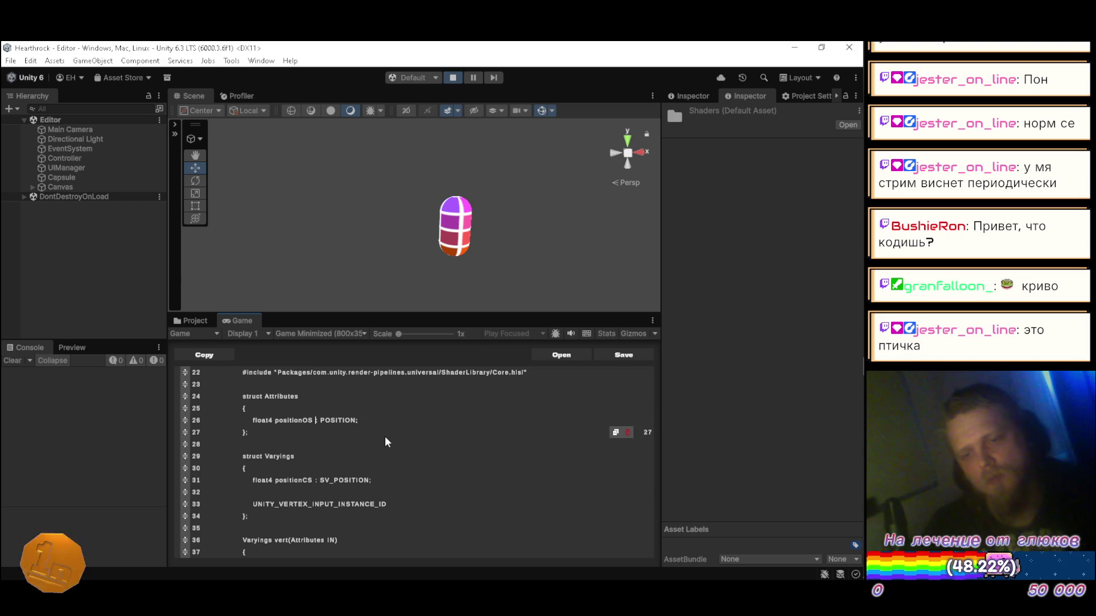
key("Left")
key("Left")
key("Left")
key("BackSpace")
key("BackSpace")
key("BackSpace")
key("BackSpace")
key("BackSpace")
key("BackSpace")
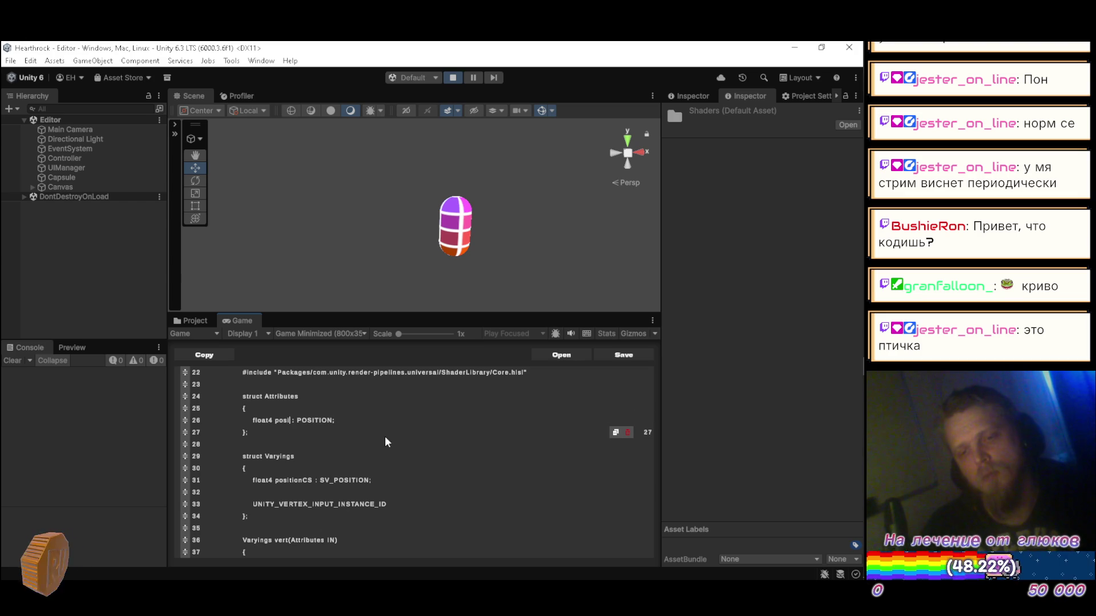
type("vertex")
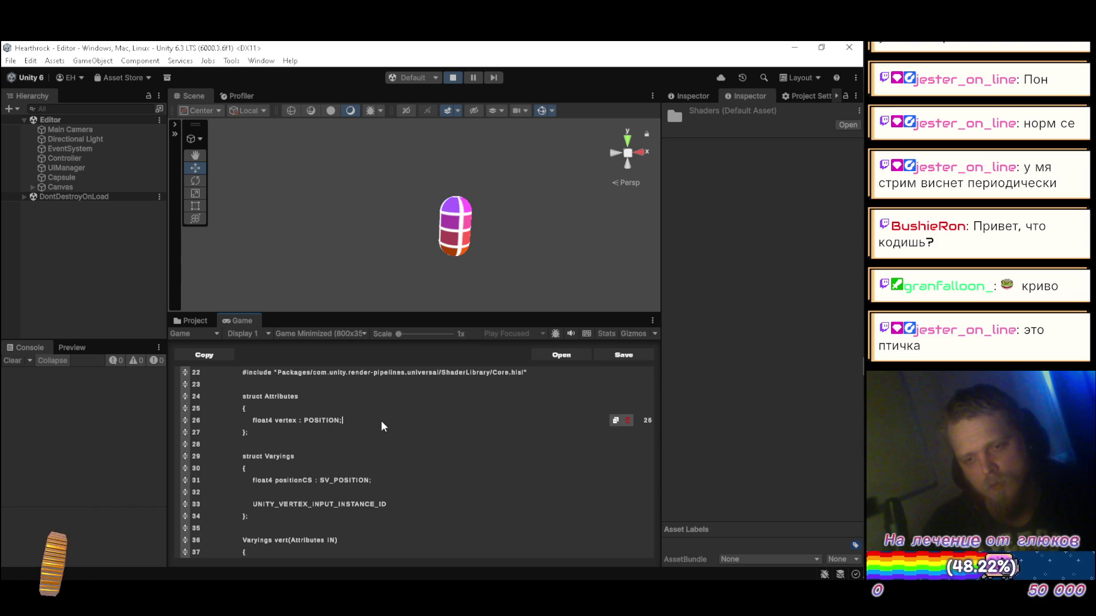
key("Return")
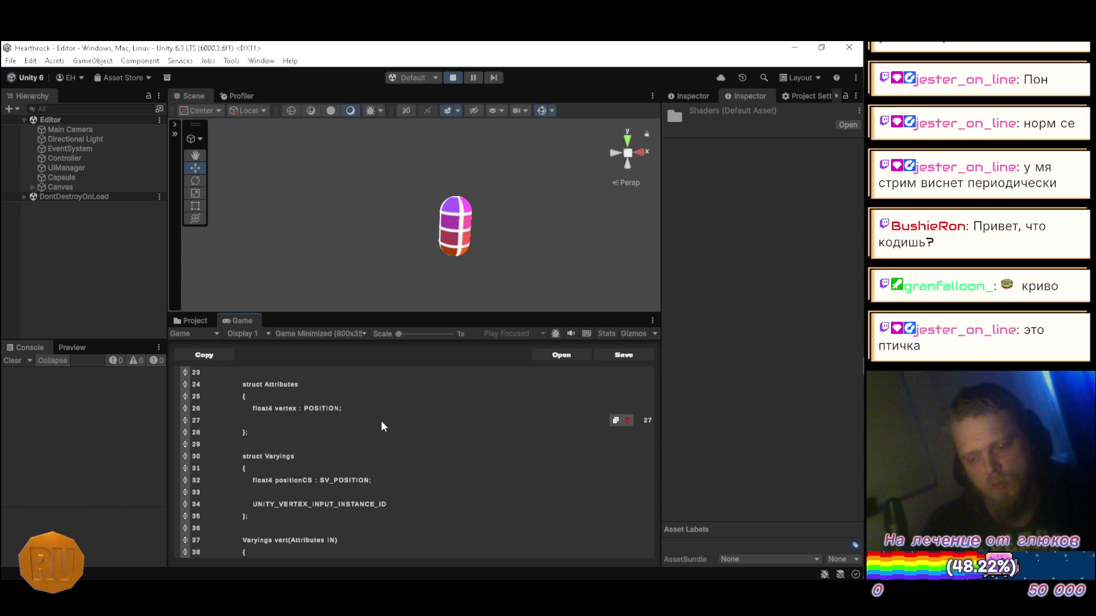
type("float")
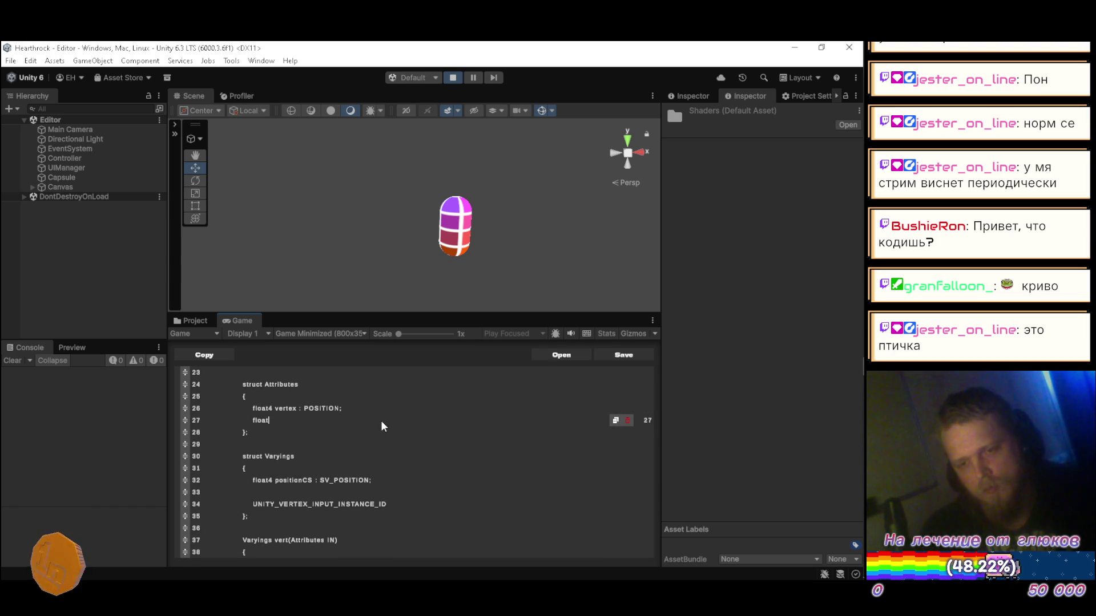
type("3 ")
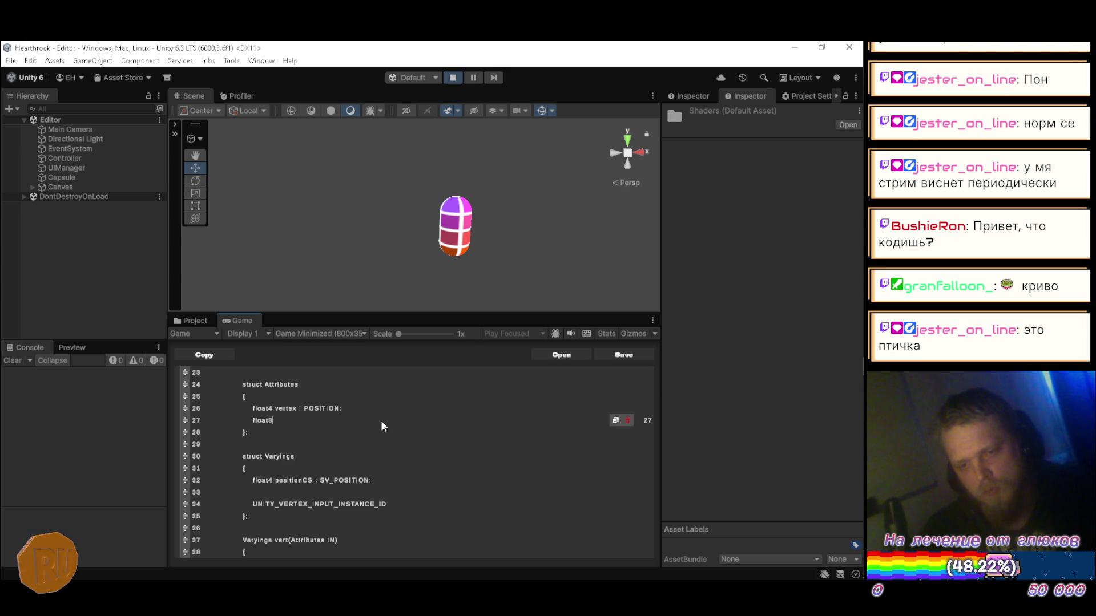
type("normal ")
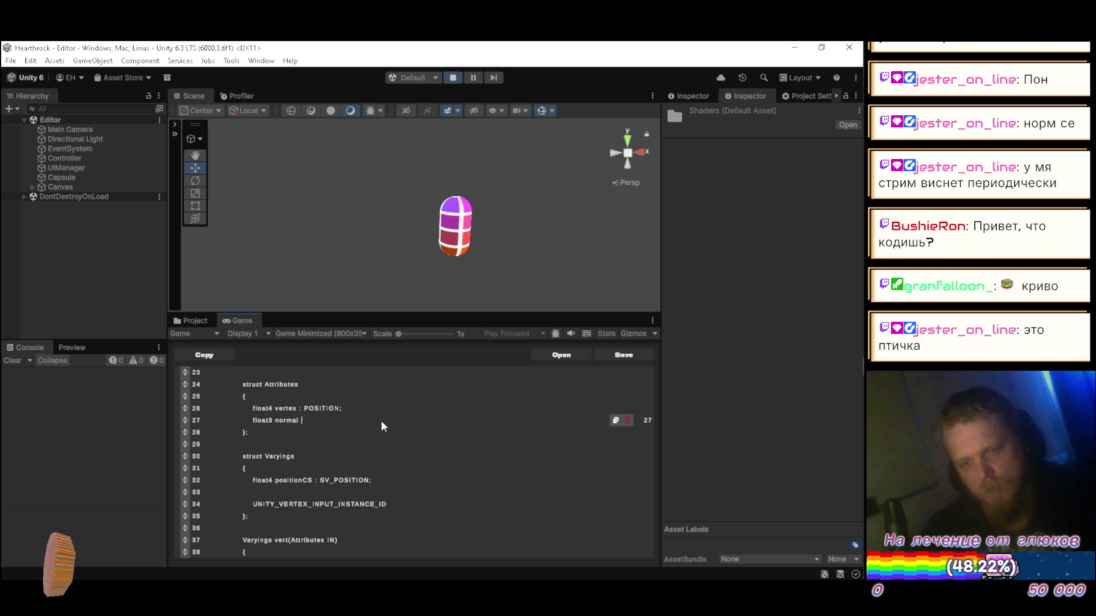
type(": NOR")
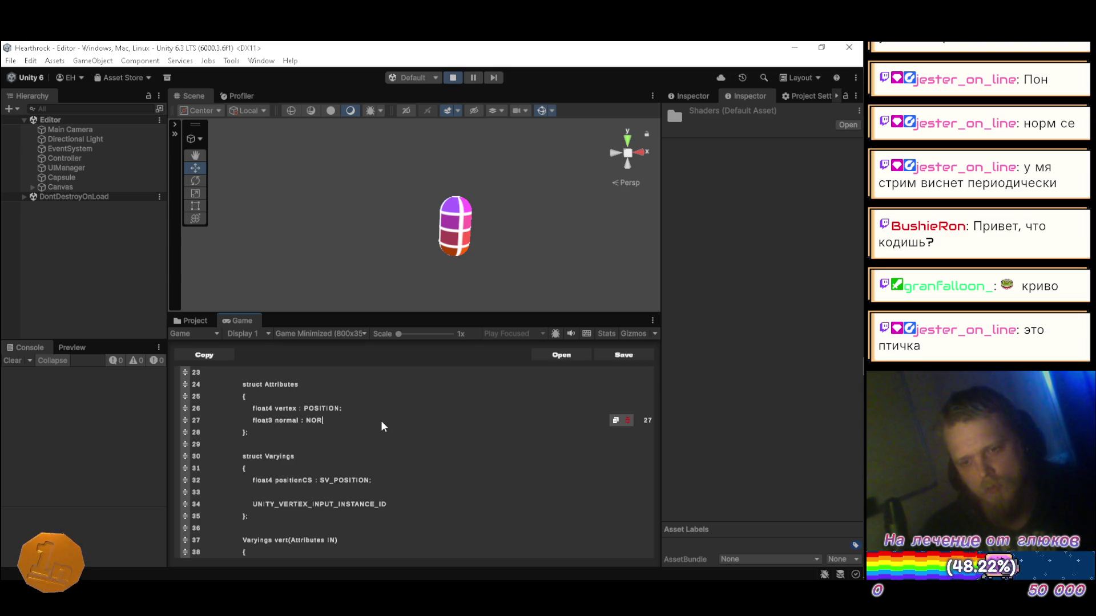
type("MAL;")
key("Return")
type("float2 uv : ")
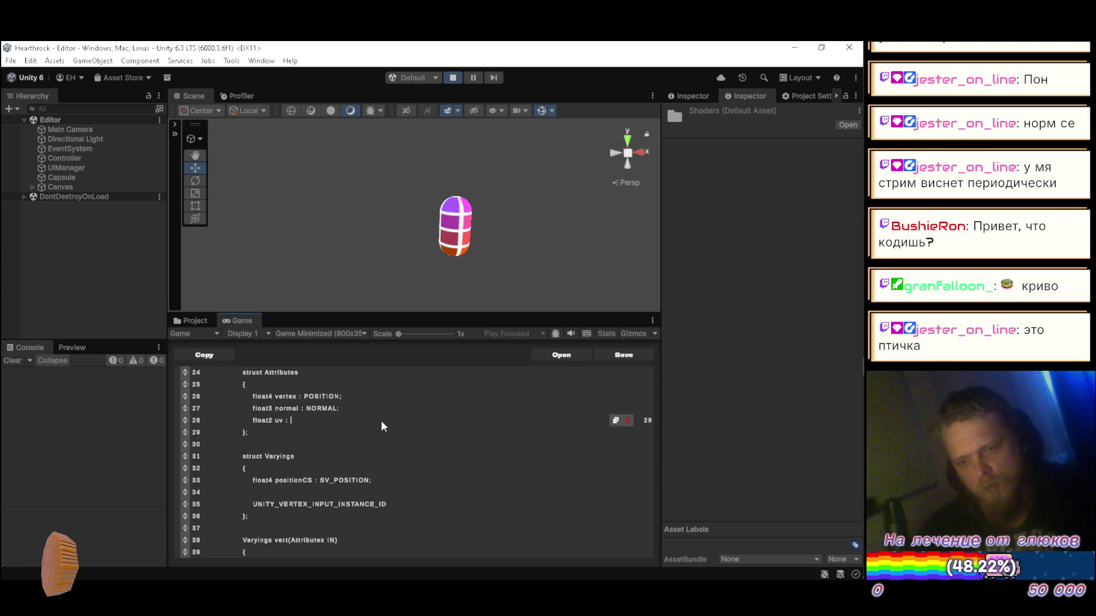
type("TEXCOORD0;")
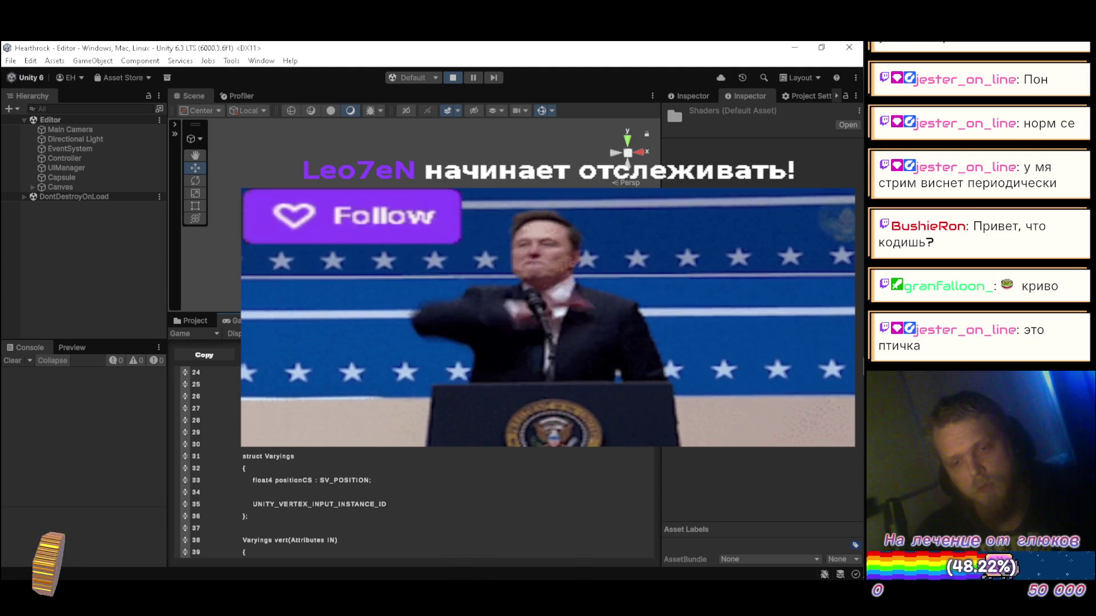
- Start erasing the Attributes struct name to rename it
scroll(417, 502, "up", 1)
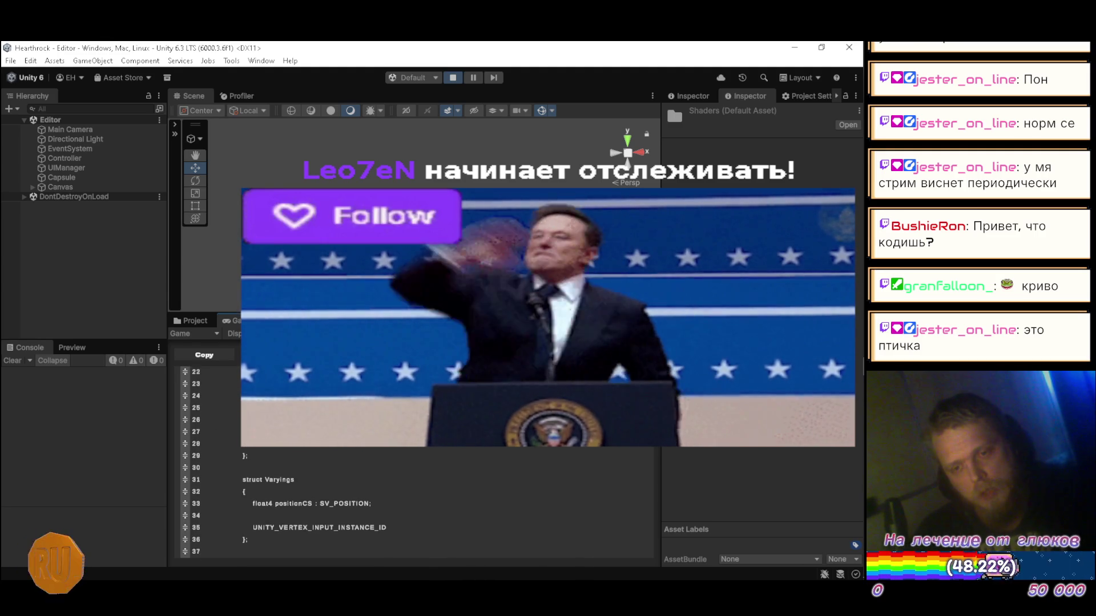
scroll(382, 427, "up", 1)
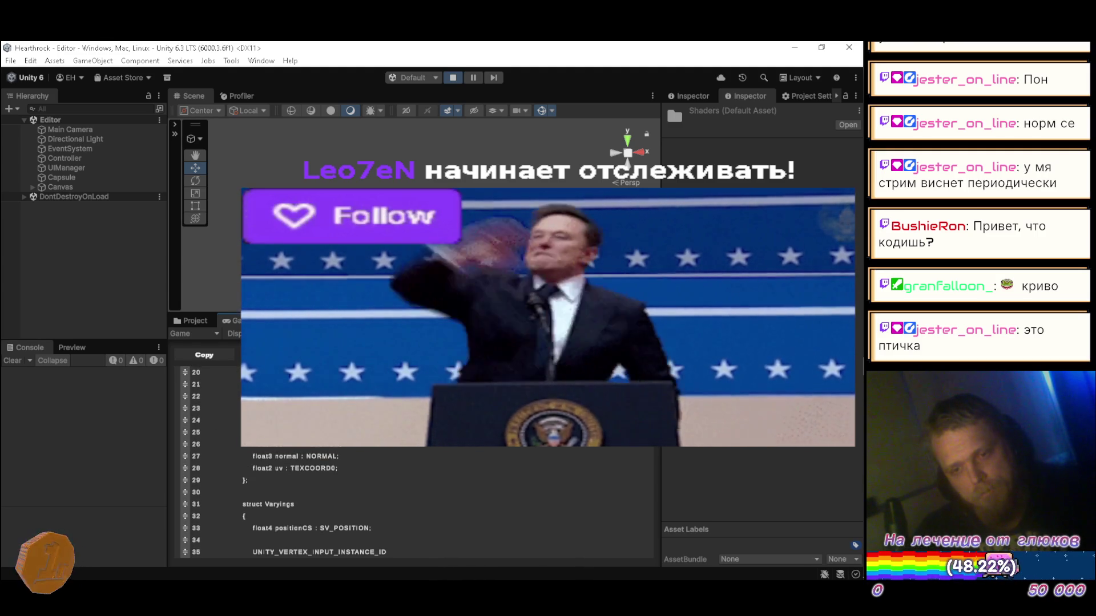
key("BackSpace")
key("BackSpace")
key("BackSpace")
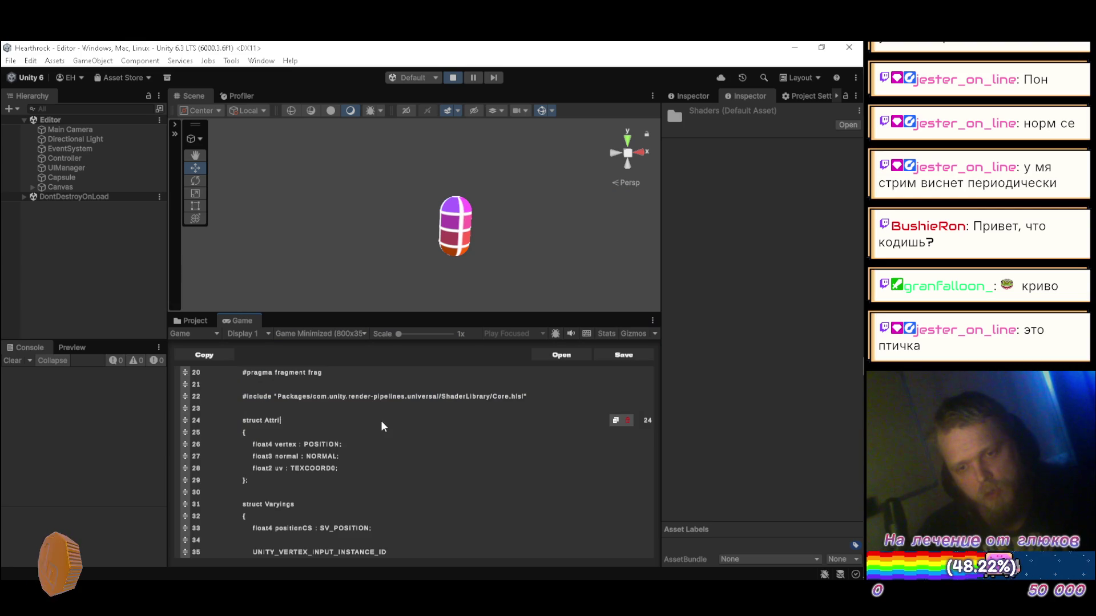
- Rename the Attributes struct to Input, Varyings to V2F, and V2F's positionCS field to vertex
key("BackSpace")
key("BackSpace")
type("In")
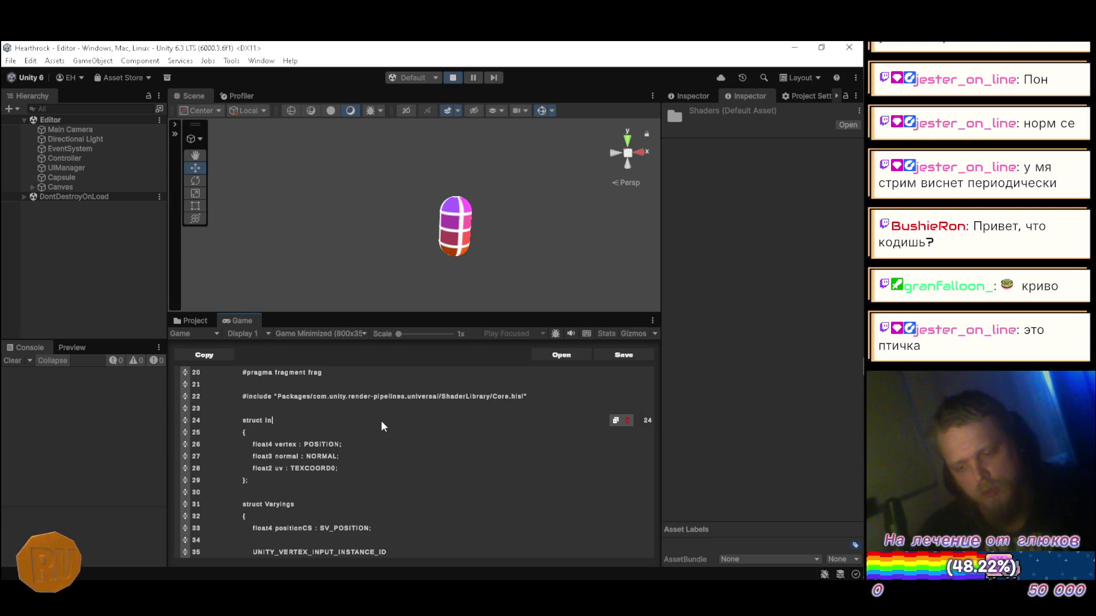
type("put")
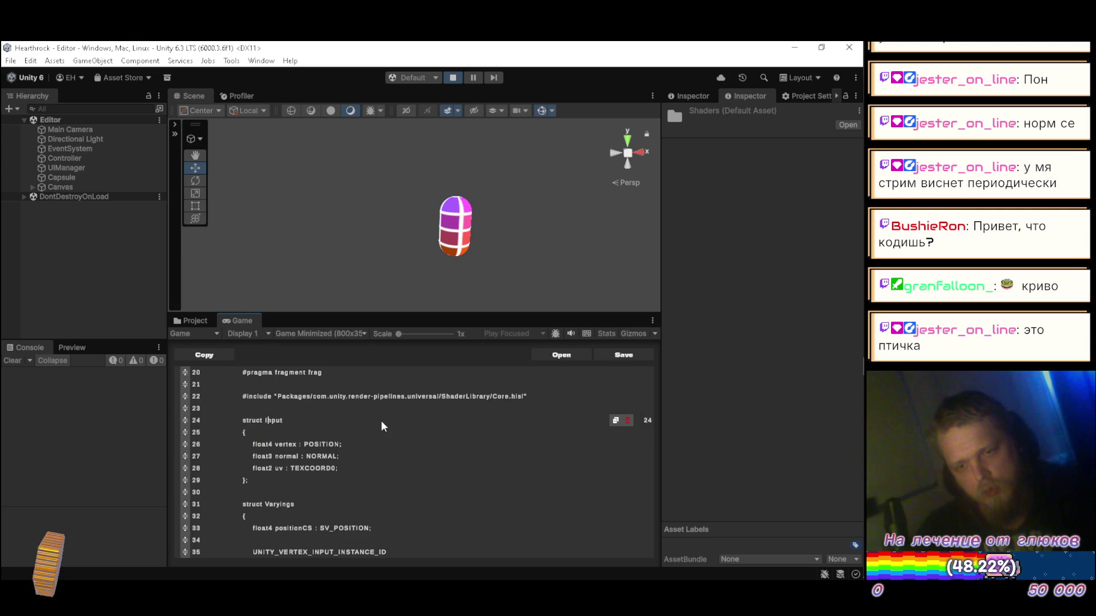
key("Down")
key("Down")
key("Down")
key("Down")
key("BackSpace")
key("BackSpace")
key("BackSpace")
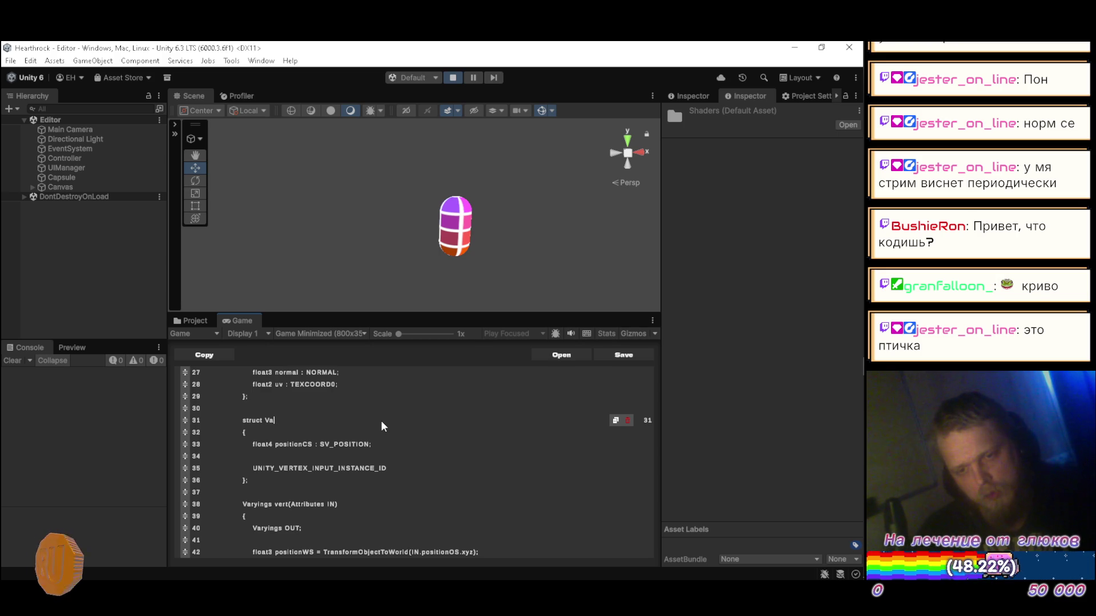
key("BackSpace")
key("BackSpace")
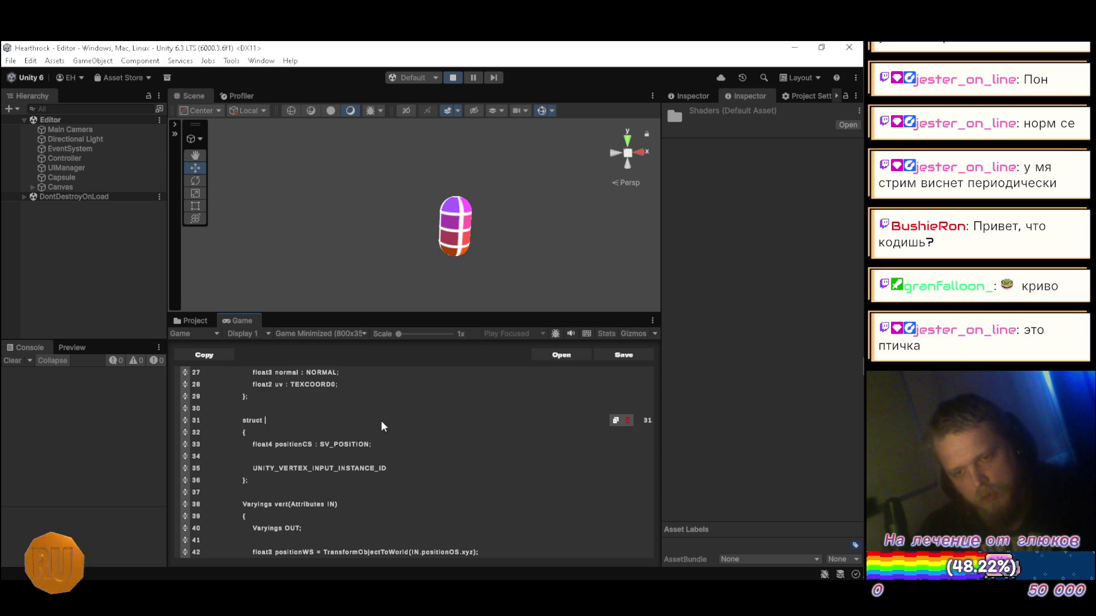
type("V2F")
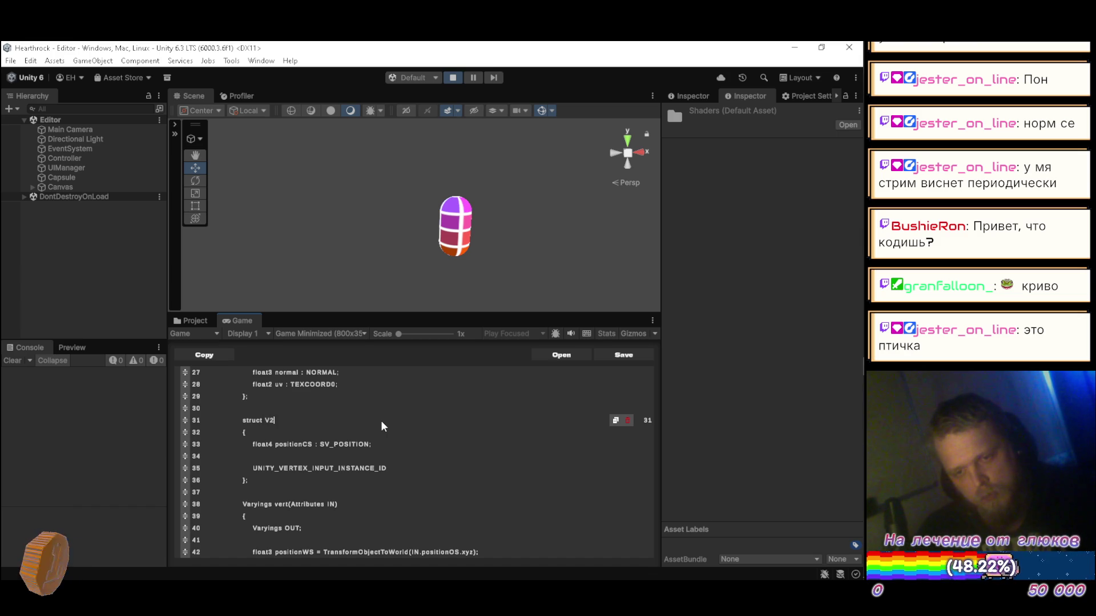
key("Down")
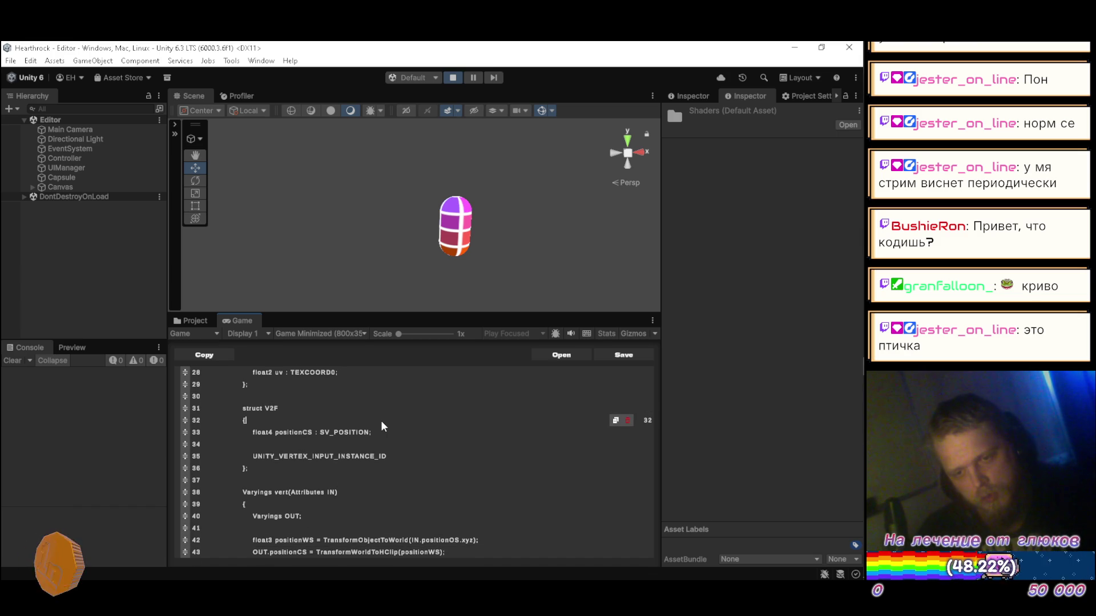
key("Down")
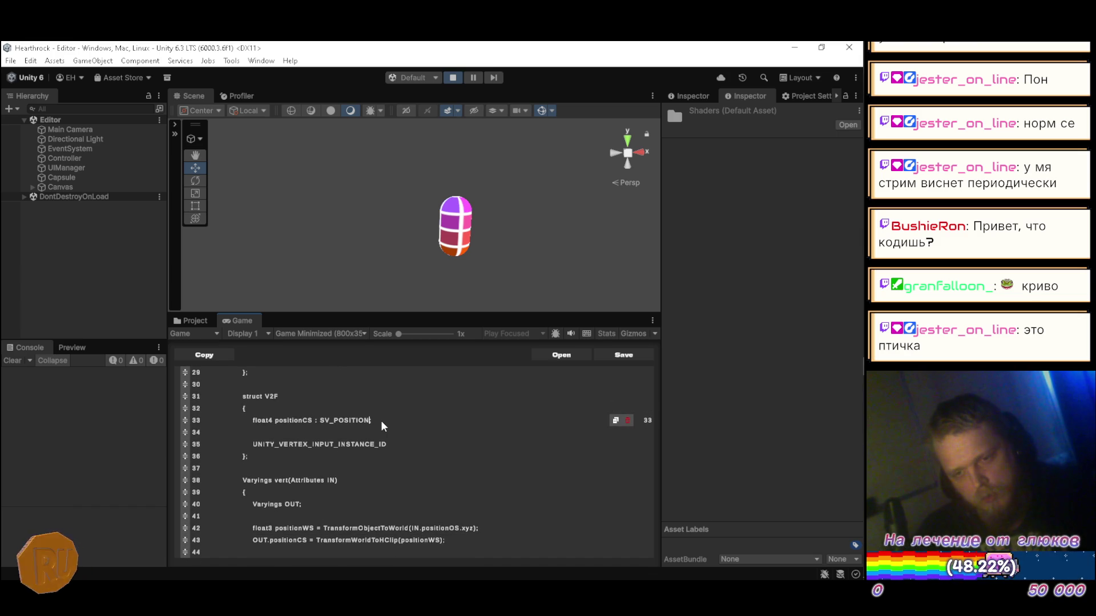
key("BackSpace")
key("BackSpace")
key("BackSpace")
key("BackSpace")
type("vertex")
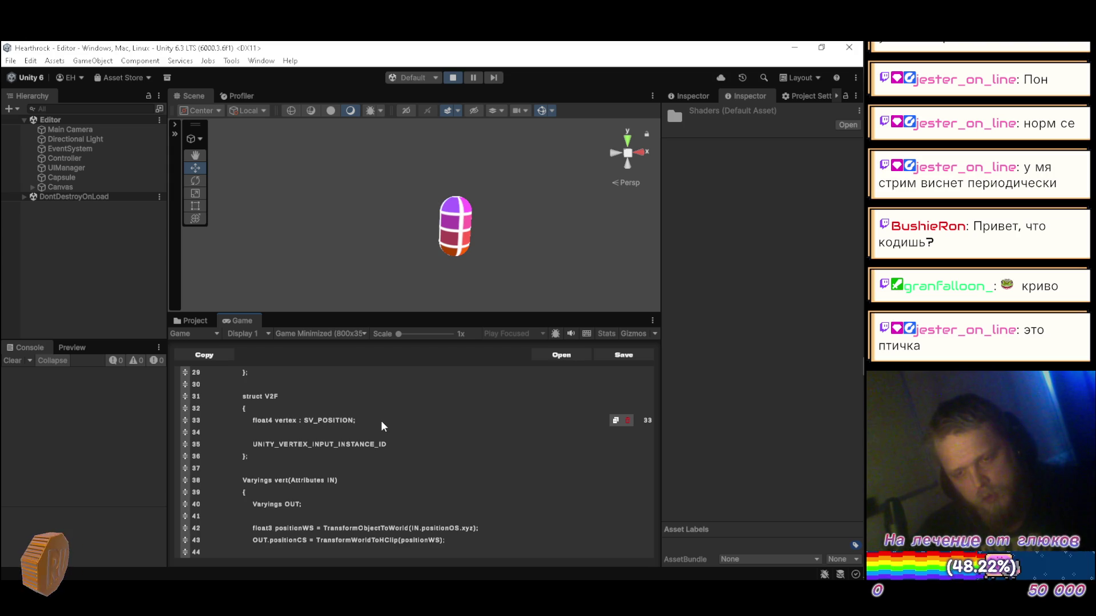
- Begin a float3 line below vertex in V2F, then delete Input's float3 normal line
key("Down")
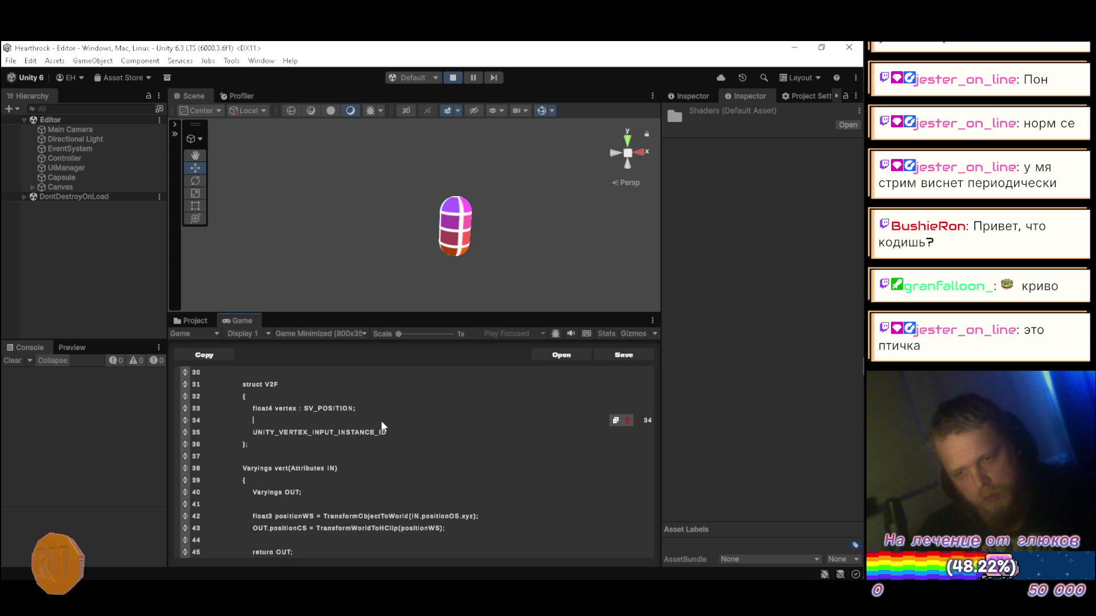
key("Up")
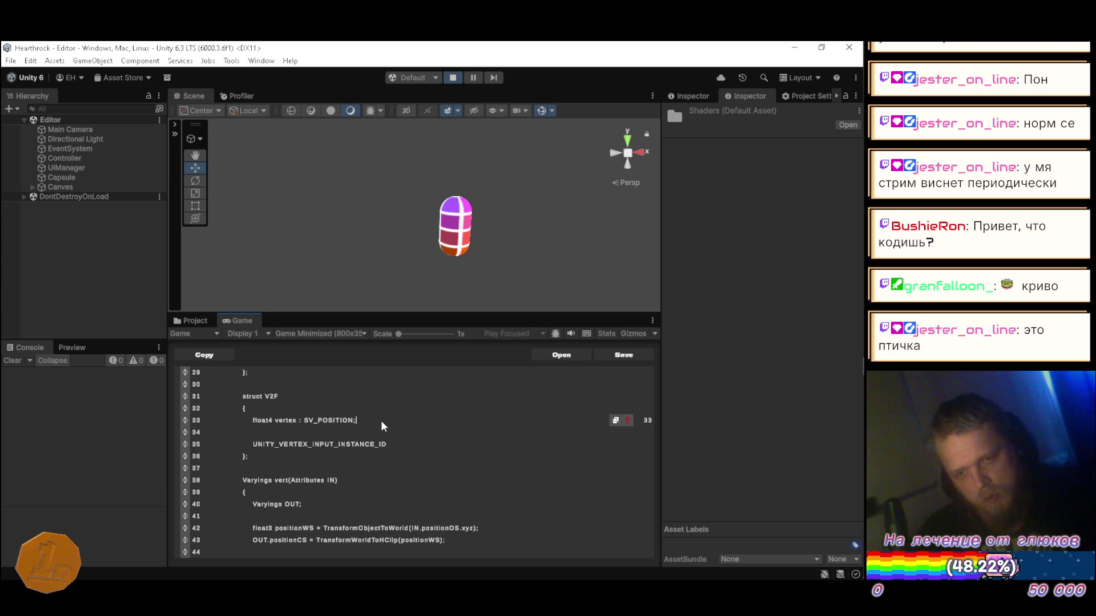
key("Down")
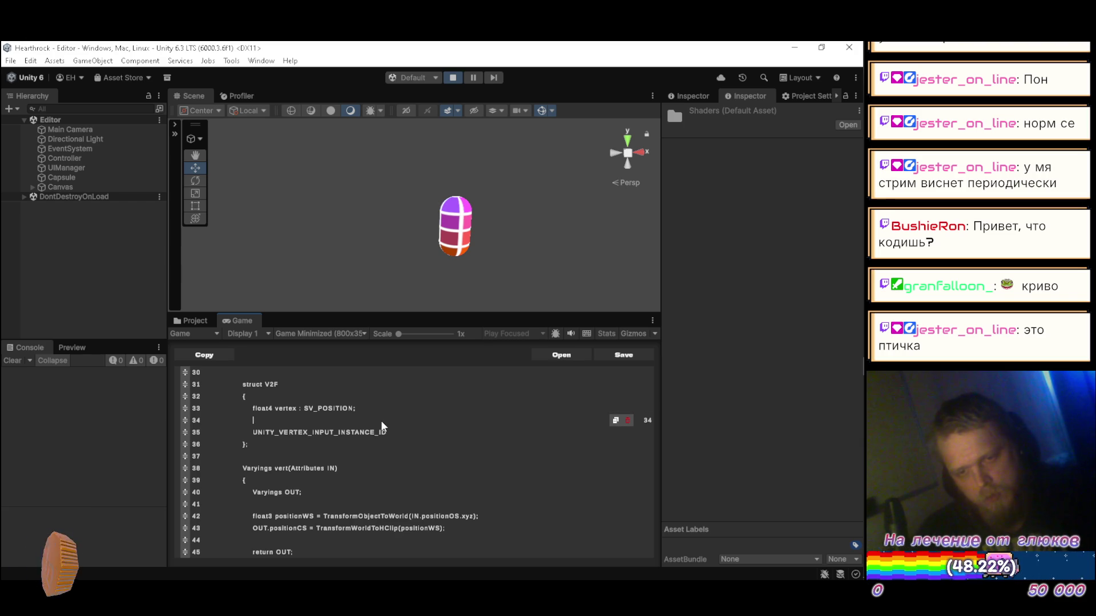
type("float")
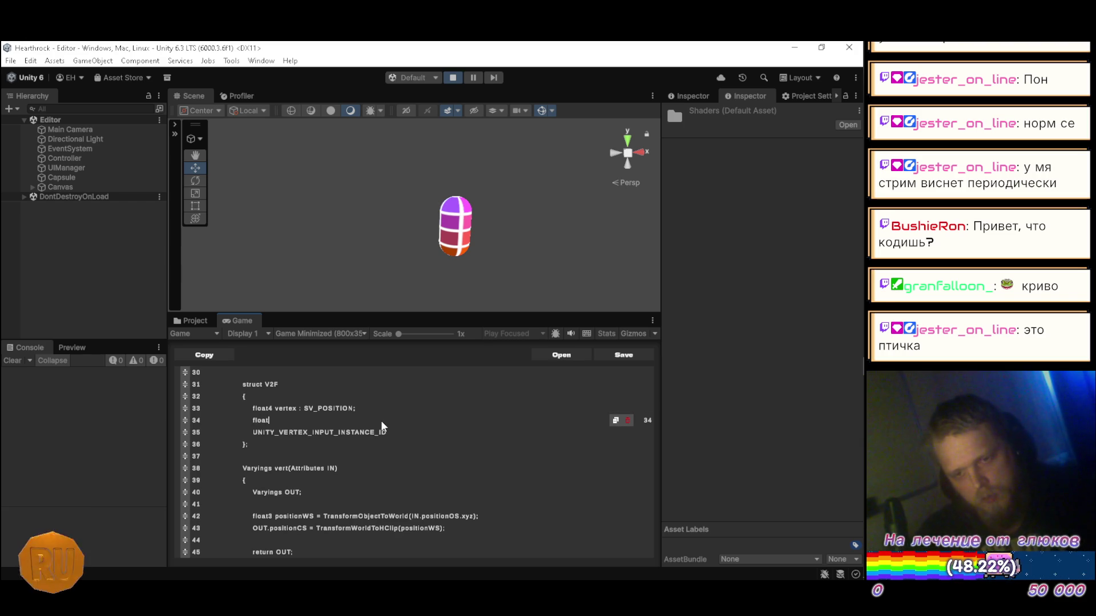
type("3")
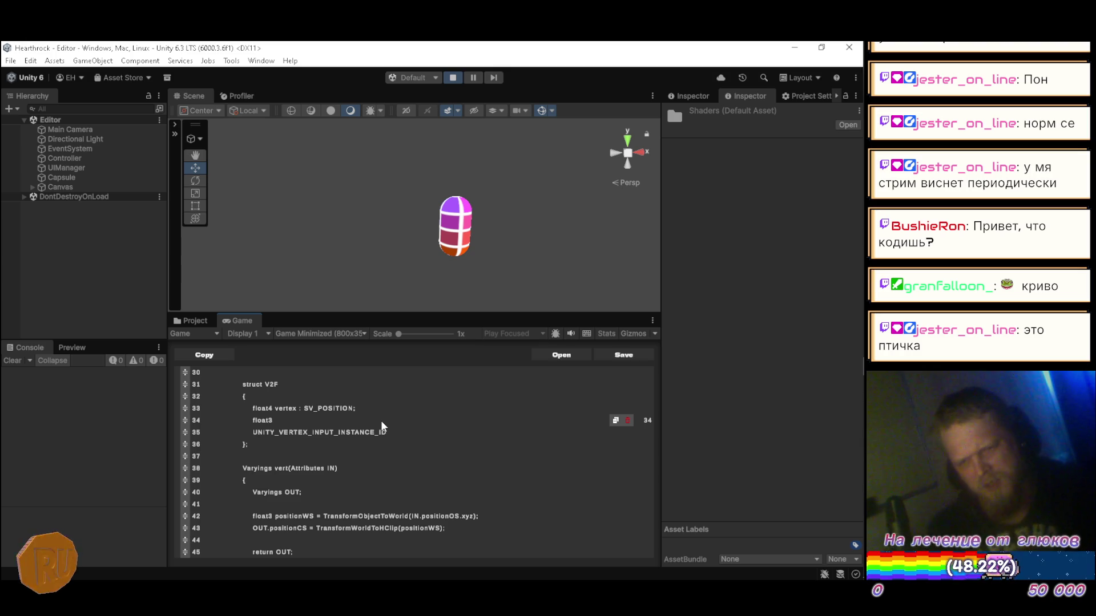
scroll(382, 420, "up", 3)
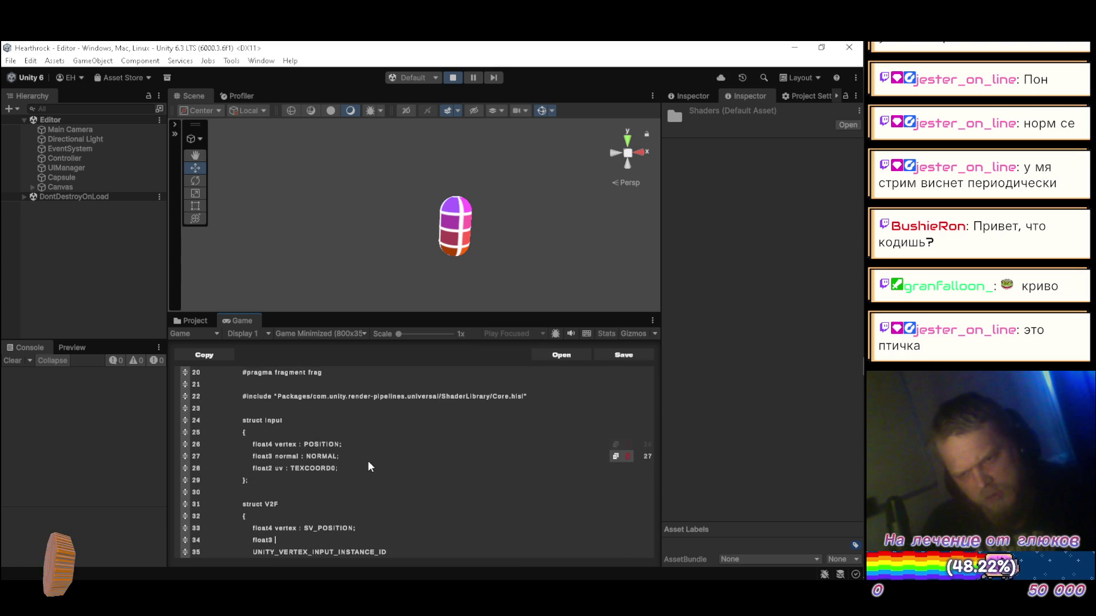
left_click(629, 456)
- Copy the float2 uv : TEXCOORD0 field into V2F and remove its empty and instance-ID lines
scroll(534, 462, "down", 2)
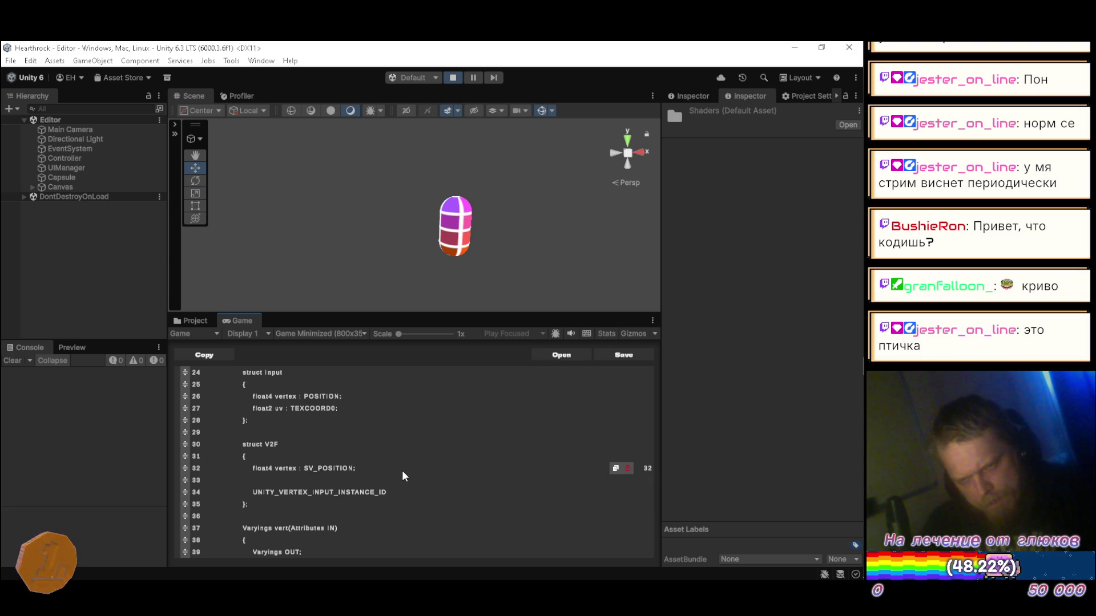
mouse_move(615, 409)
left_mouse_down()
mouse_move(402, 453)
mouse_move(364, 480)
left_mouse_up()
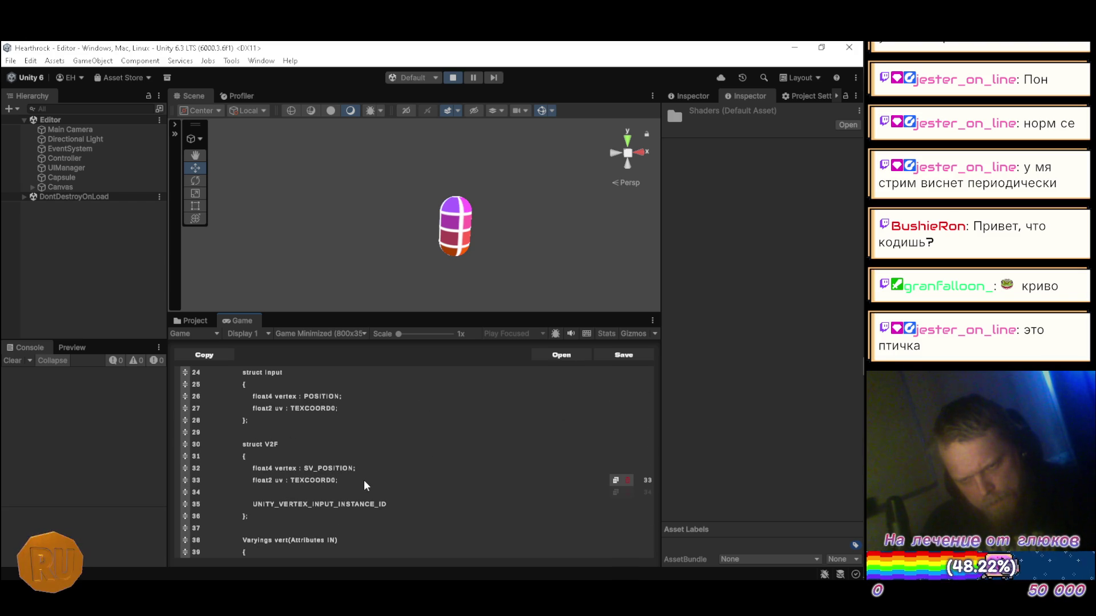
left_click(628, 493)
left_click(628, 492)
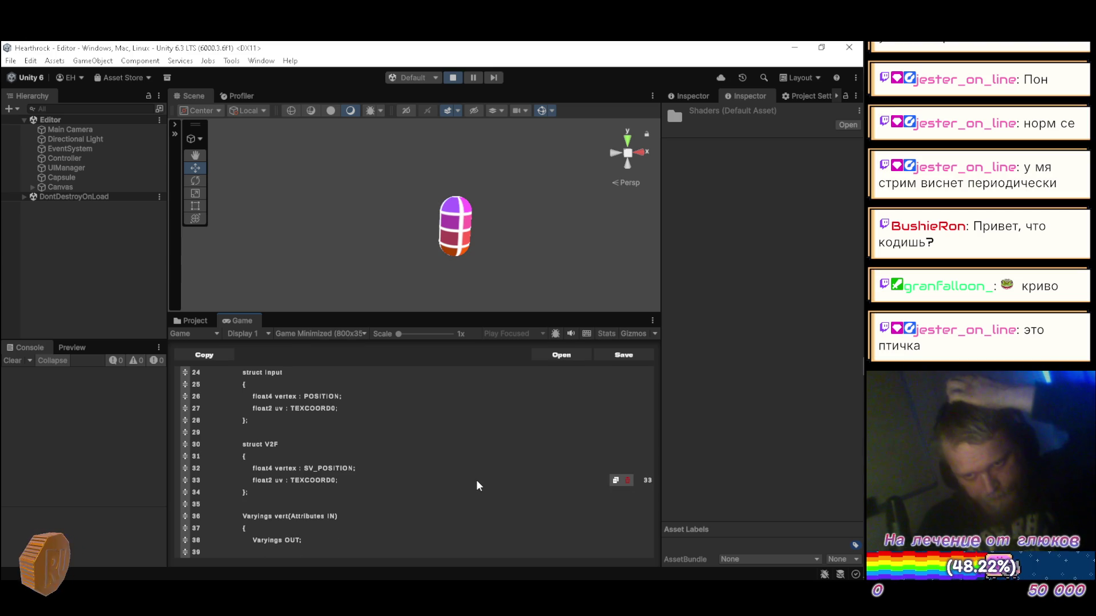
- Put the cursor in the vert function signature for editing
scroll(477, 483, "up", 2)
scroll(477, 480, "down", 4)
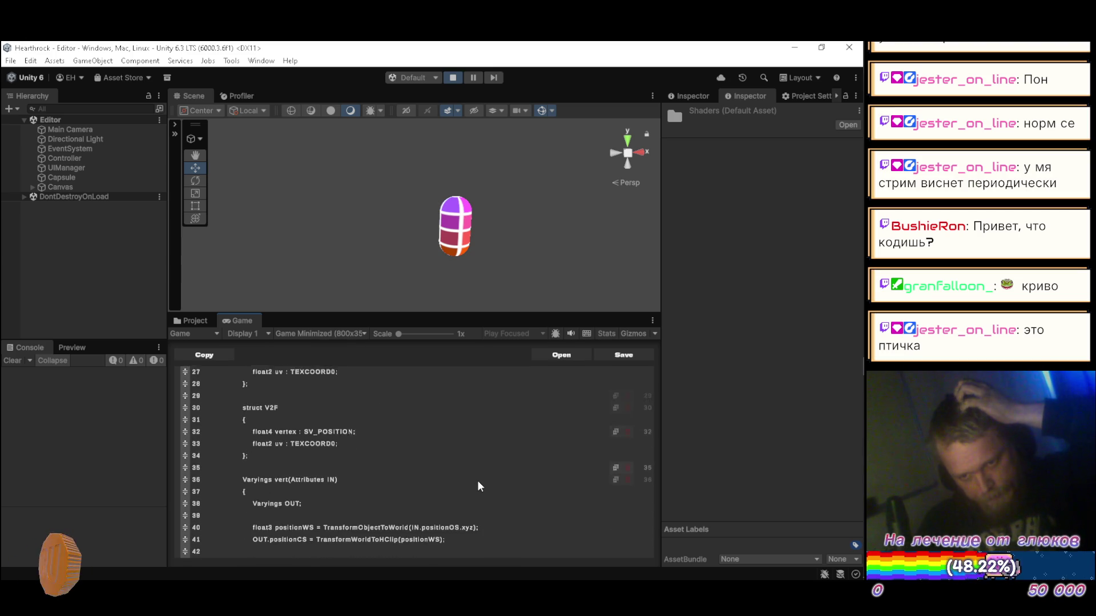
left_click(369, 467)
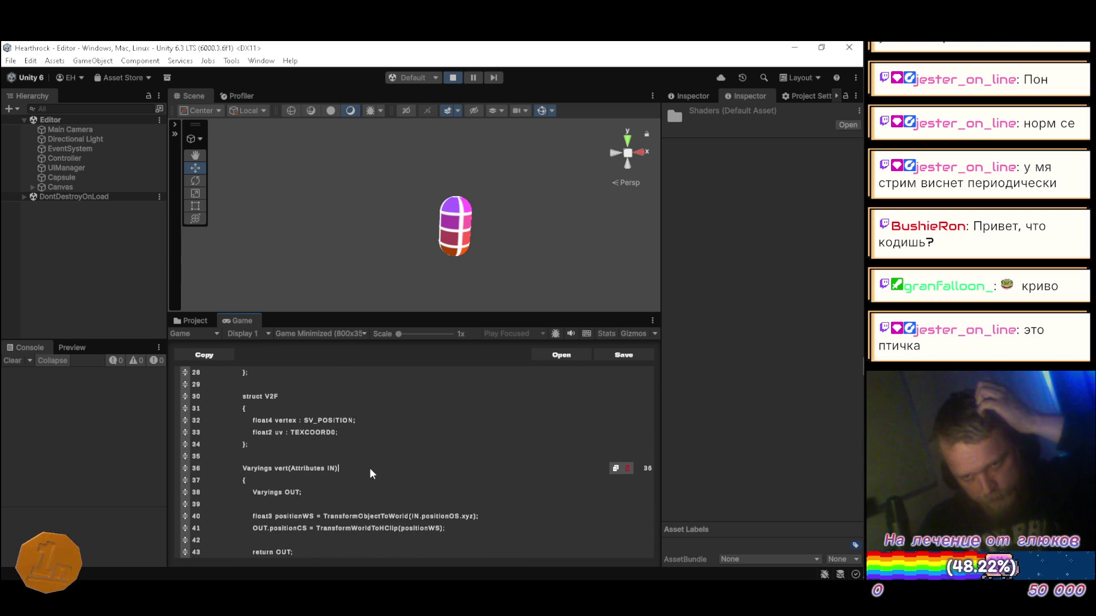
- Change the vert signature to 'V2F vert(Input IN)'
key("Left")
key("Left")
key("Left")
key("BackSpace")
key("BackSpace")
key("BackSpace")
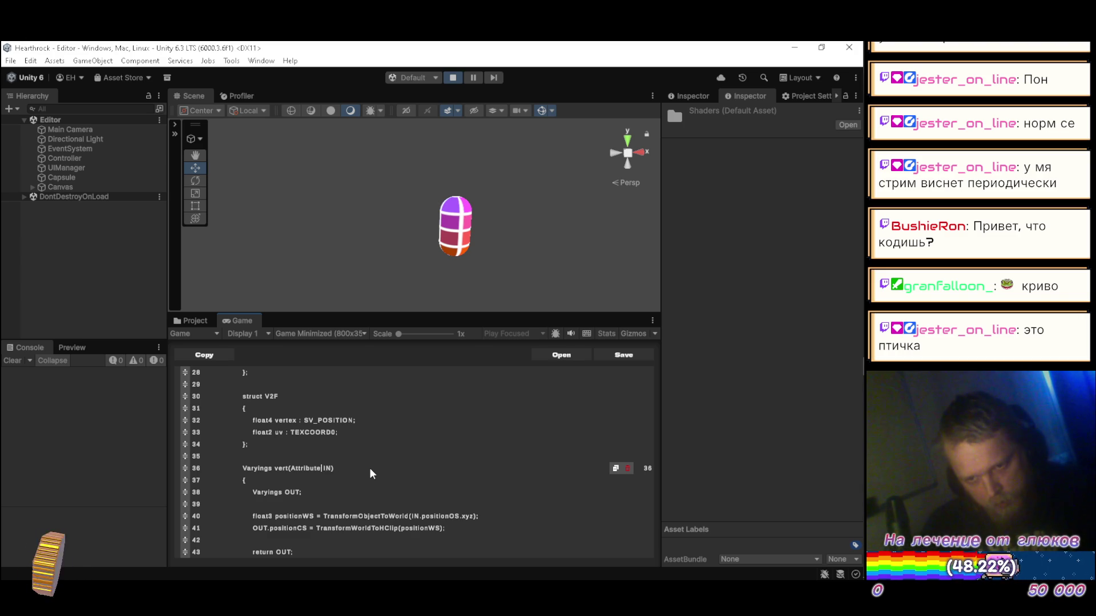
key("BackSpace")
key("BackSpace")
key("BackSpace")
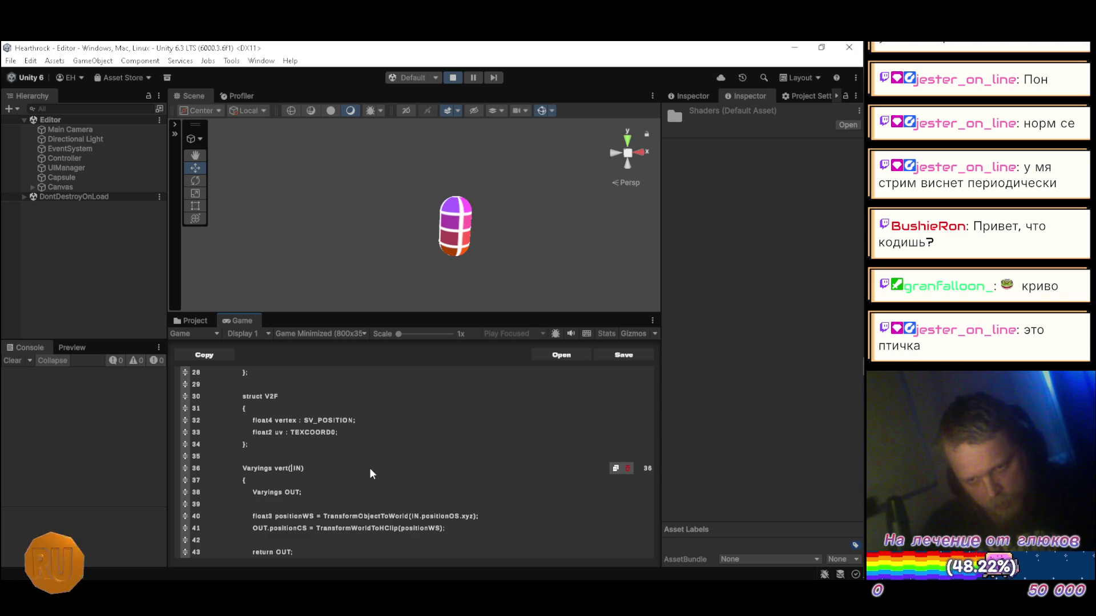
type("Input")
key("Left")
key("Left")
key("Left")
key("BackSpace")
key("BackSpace")
key("BackSpace")
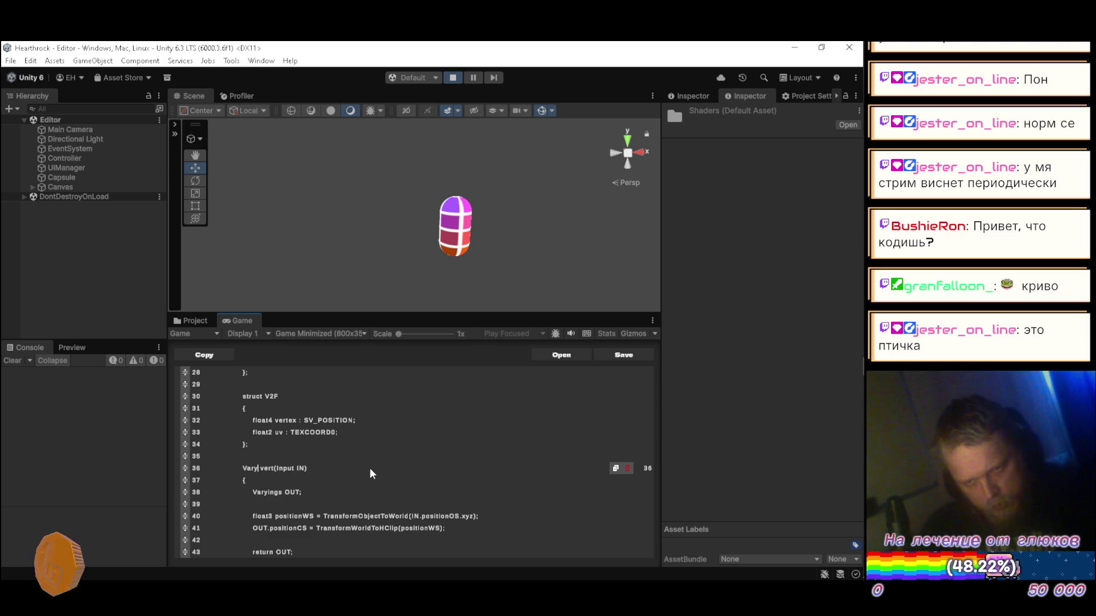
type("V2F")
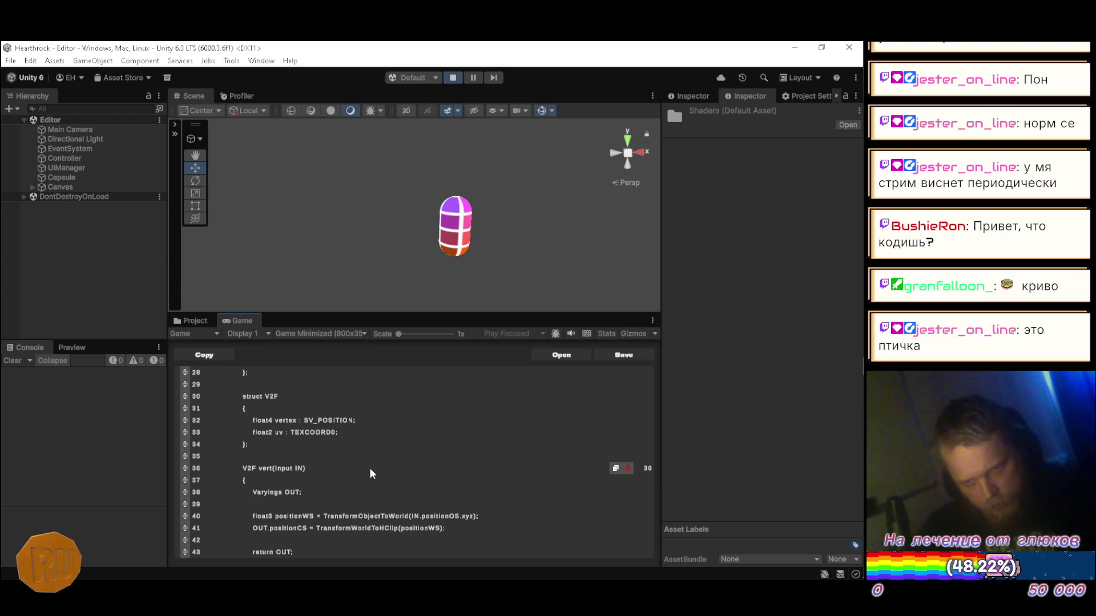
- Change the 'Varyings OUT;' declaration to 'V2F OUT;'
key("Down")
key("Down")
key("End")
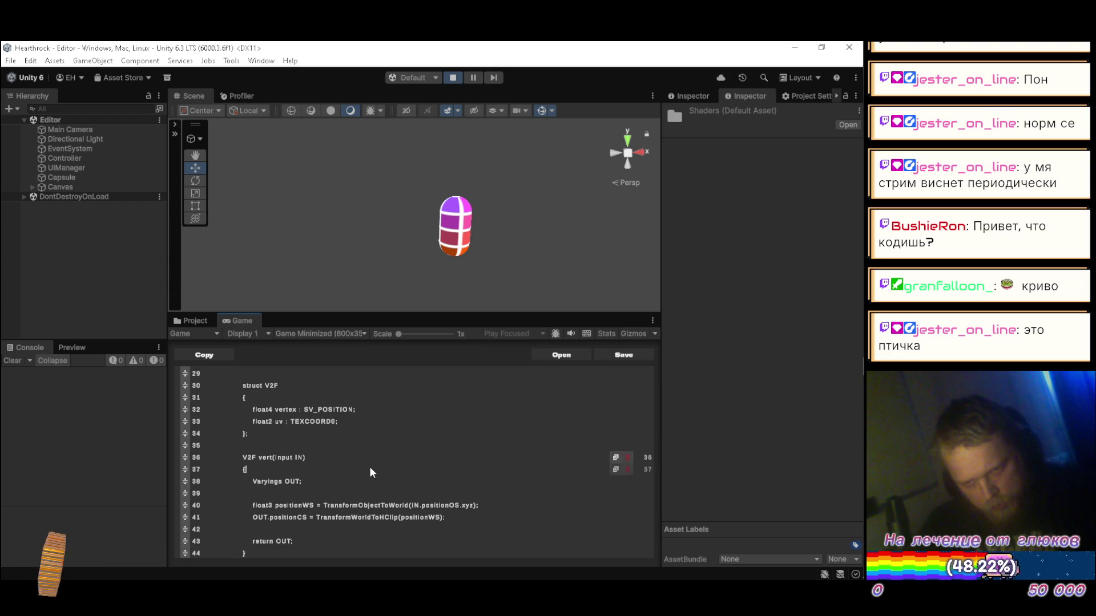
key("Left")
key("Left")
key("Left")
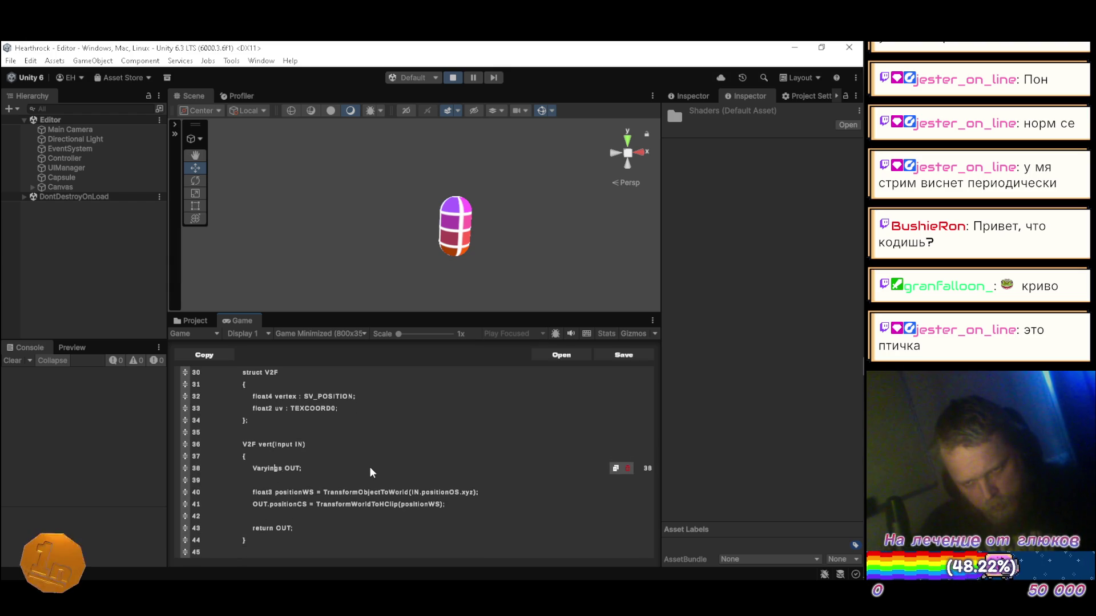
key("Delete")
key("BackSpace")
key("BackSpace")
key("BackSpace")
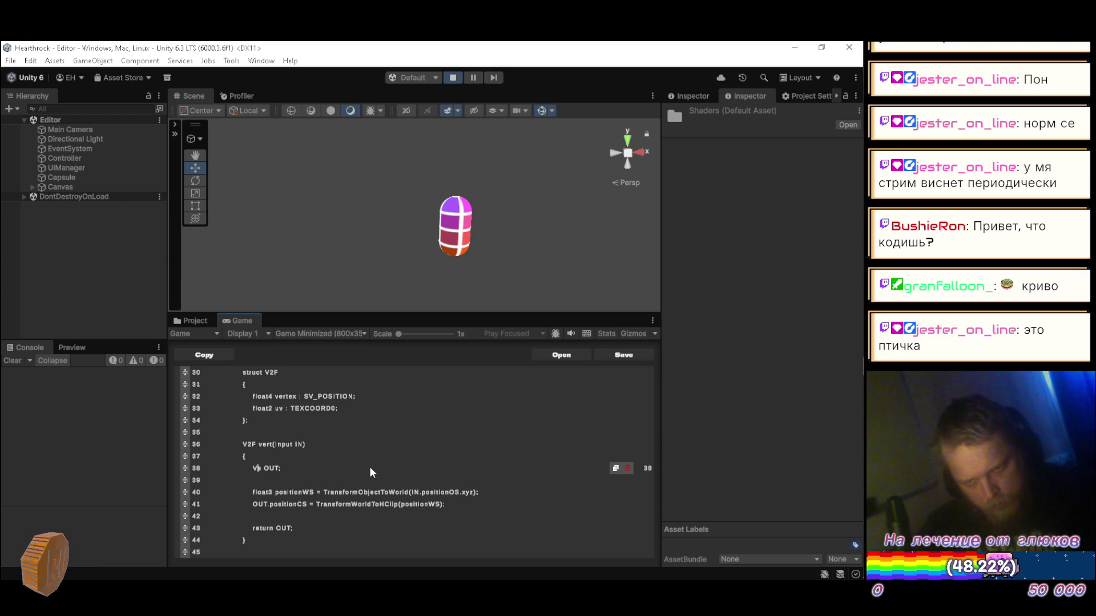
type("2F")
key("Down")
key("Down")
key("End")
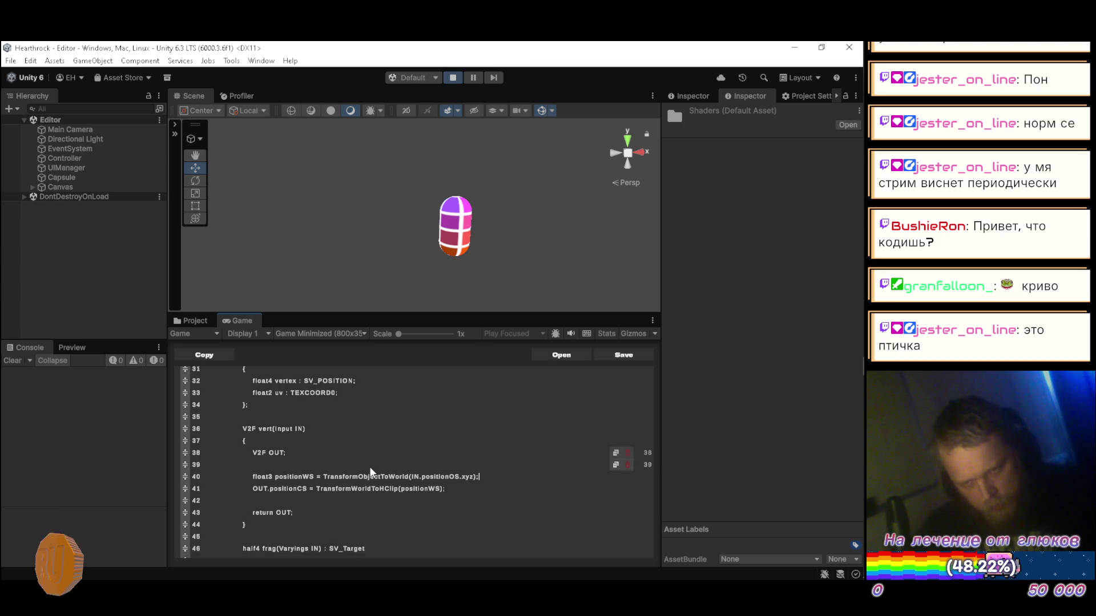
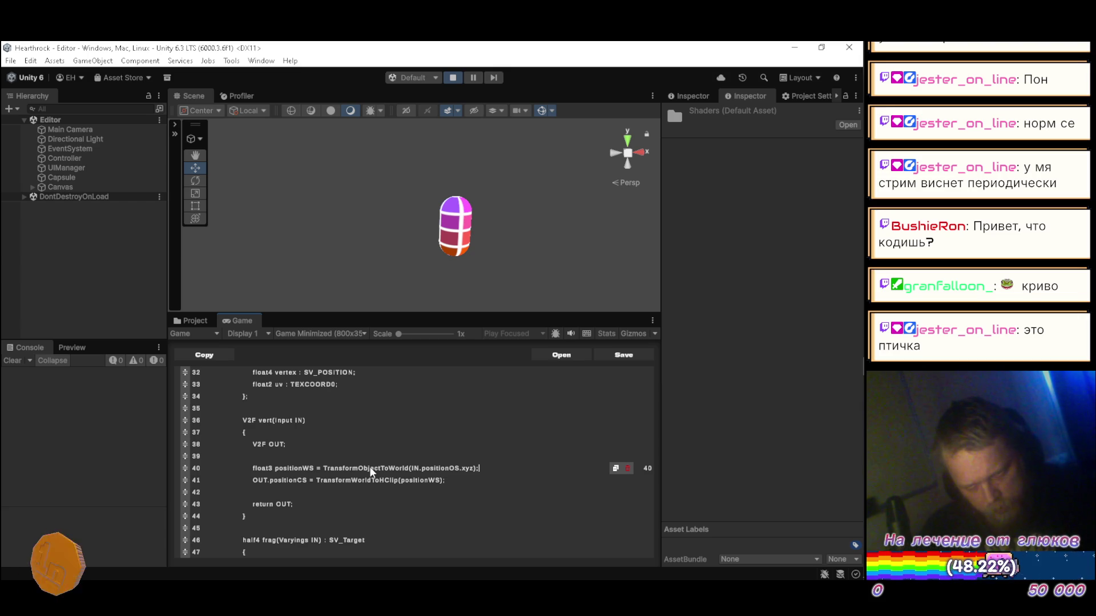
- Delete the world-position line and rename the clip-space assignment target to OUT.vertex
scroll(369, 467, "down", 1)
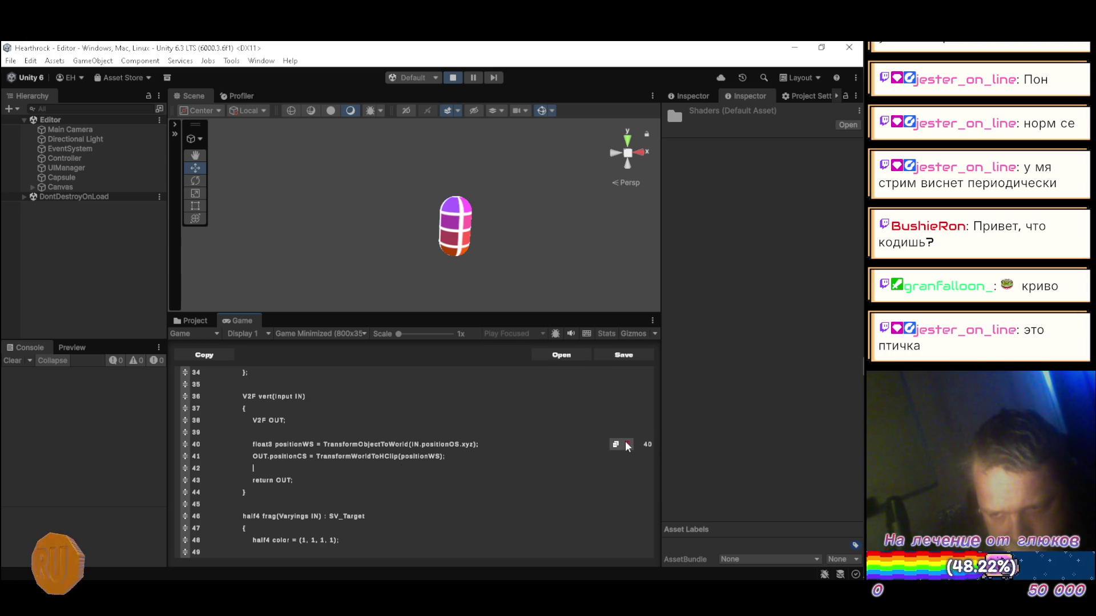
left_click(628, 444)
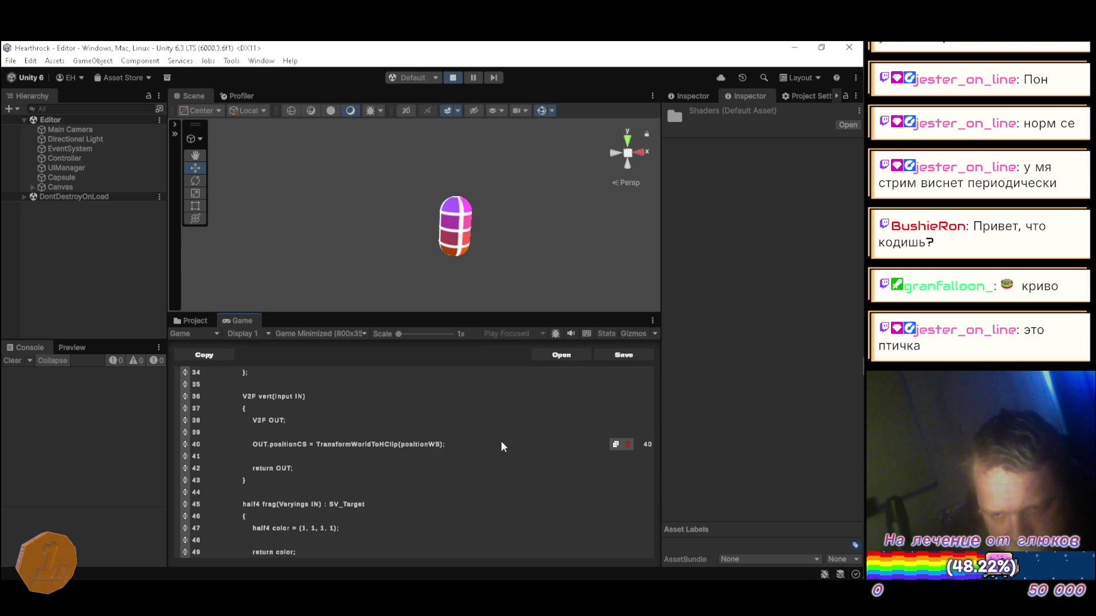
key("Left")
key("Left")
key("Left")
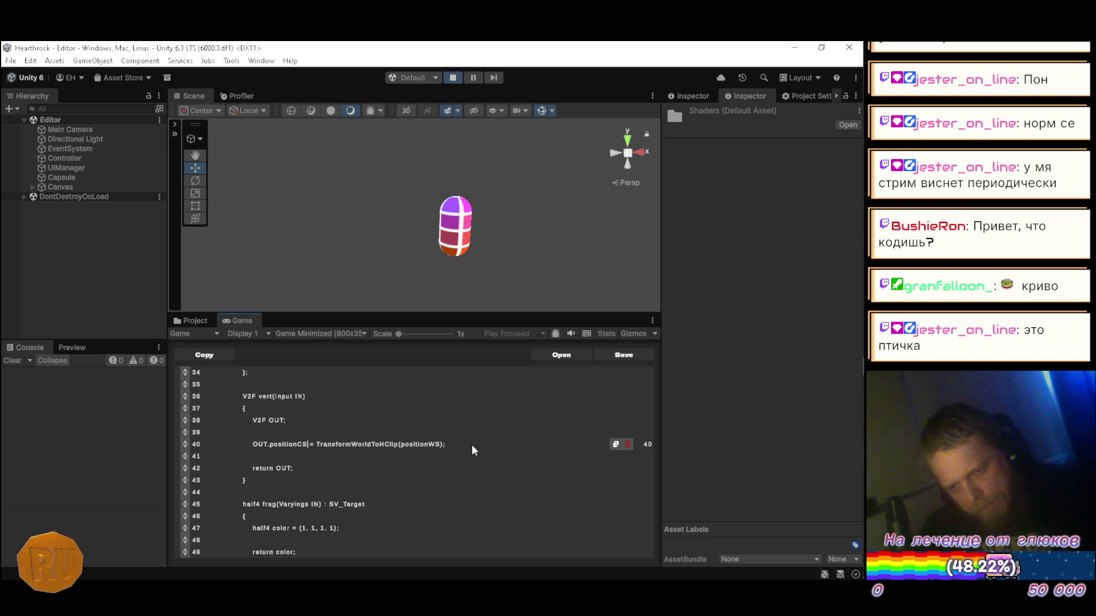
key("ctrl+BackSpace")
key("ctrl+BackSpace")
key("Left")
key("Left")
key("Left")
key("BackSpace")
key("BackSpace")
key("BackSpace")
type("verte")
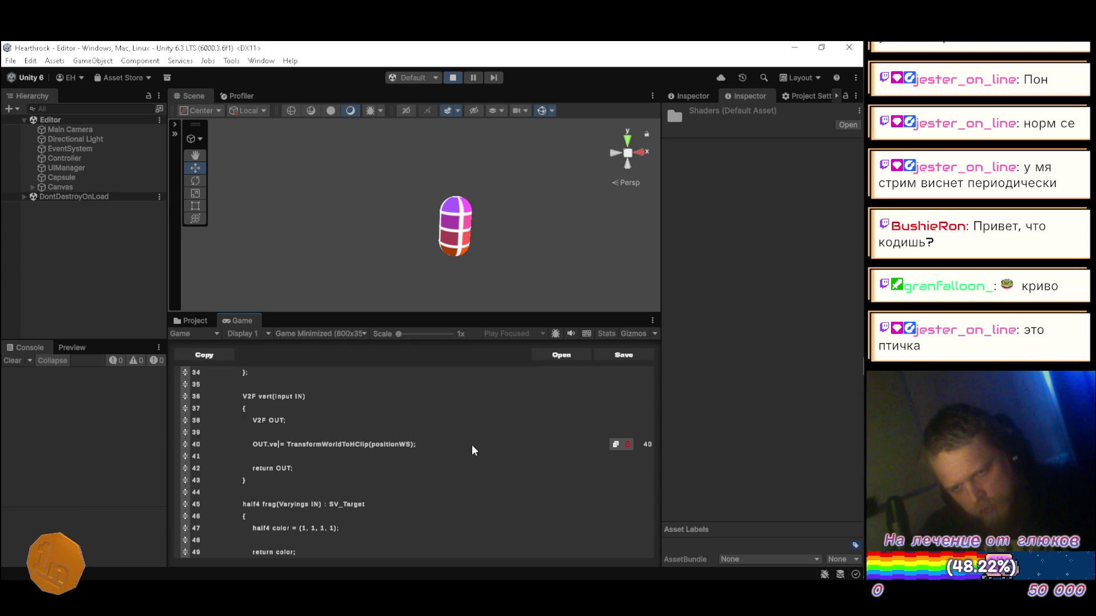
type("x")
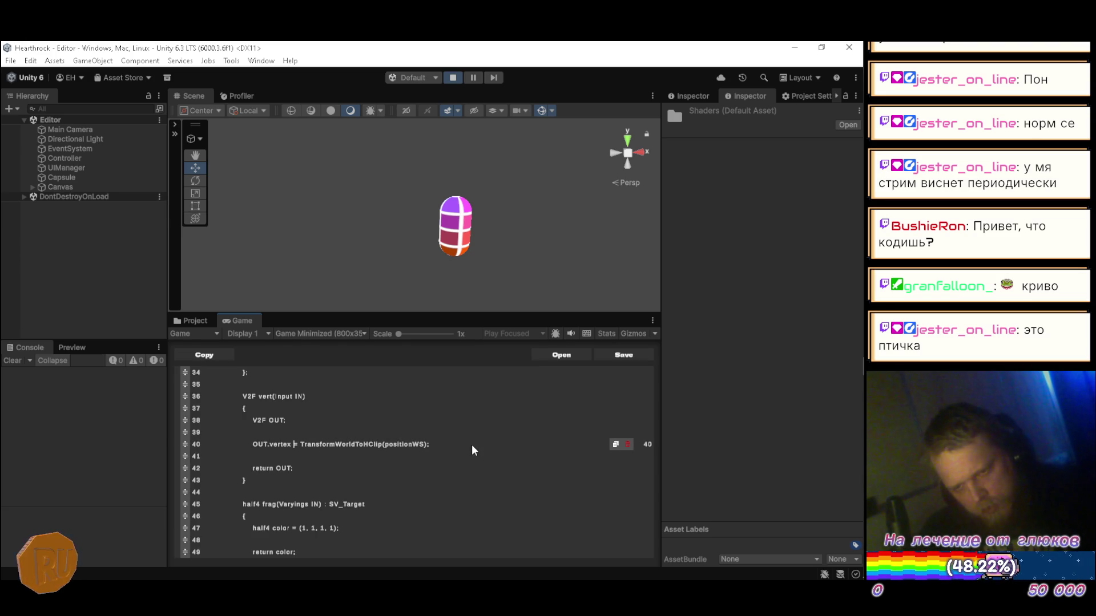
key("Right")
key("Right")
key("Right")
key("Delete")
key("Delete")
key("Delete")
key("Delete")
key("Delete")
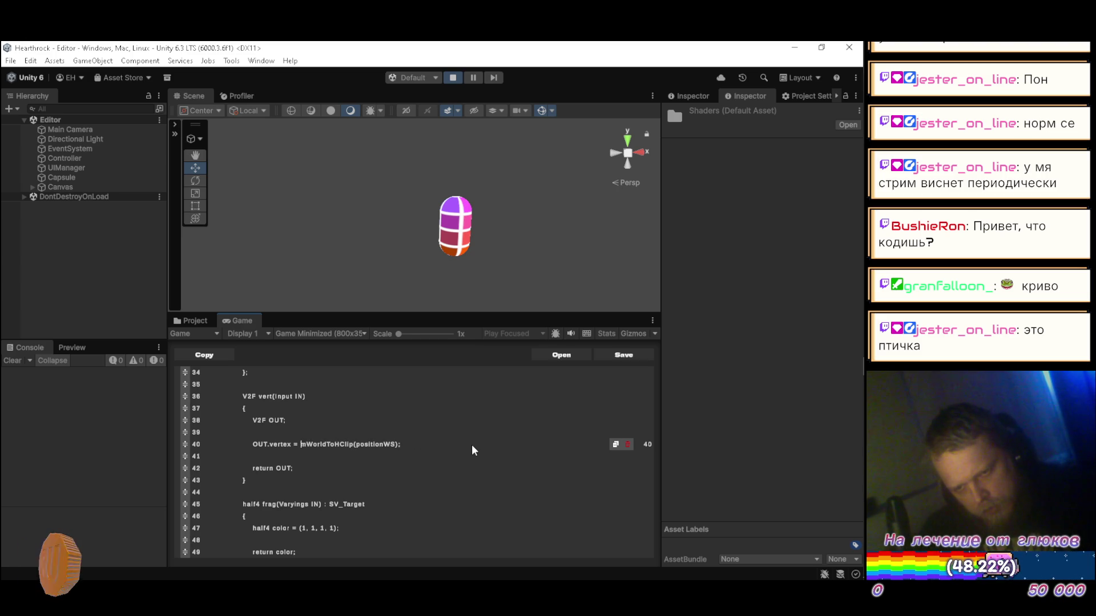
key("Delete")
key("Delete")
key("Delete")
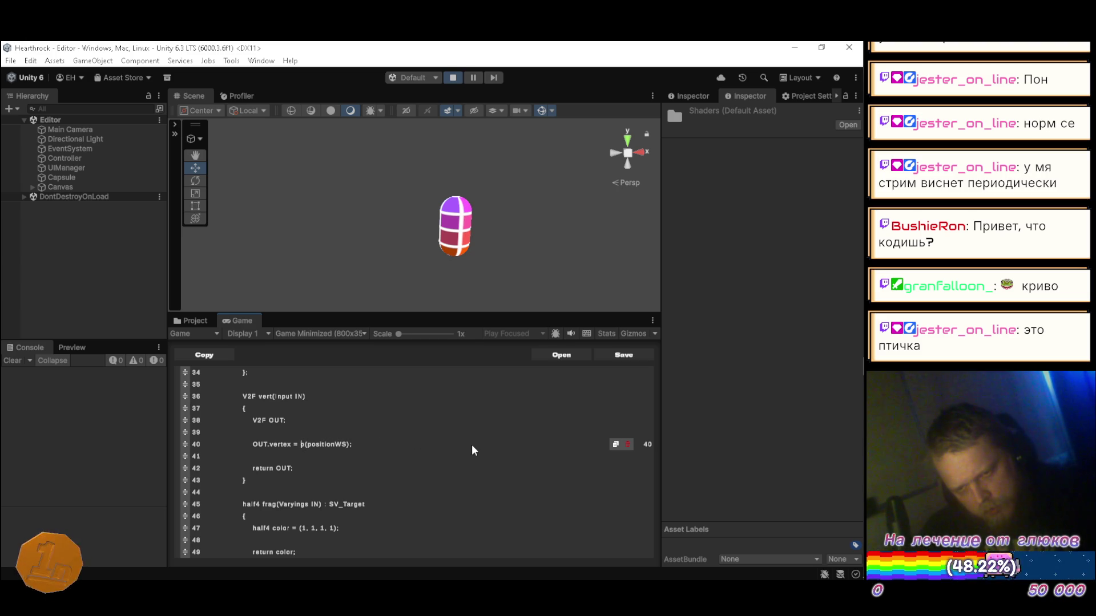
- Make line 40 read OUT.vertex = UnityObjectToClipPos(IN.vertex);
type("Unity")
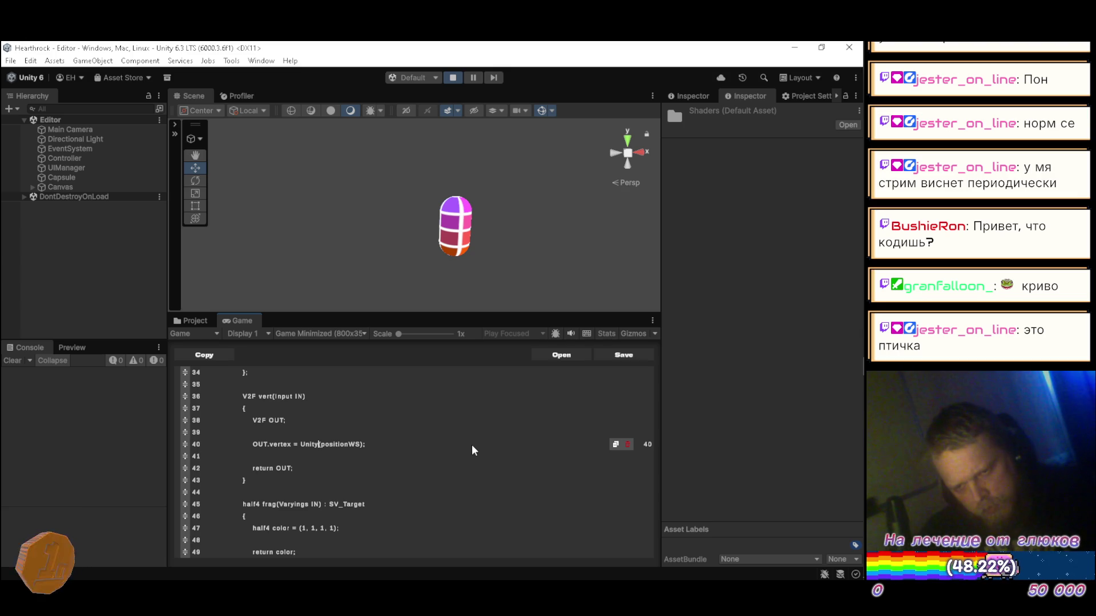
type("O")
type("ectToC")
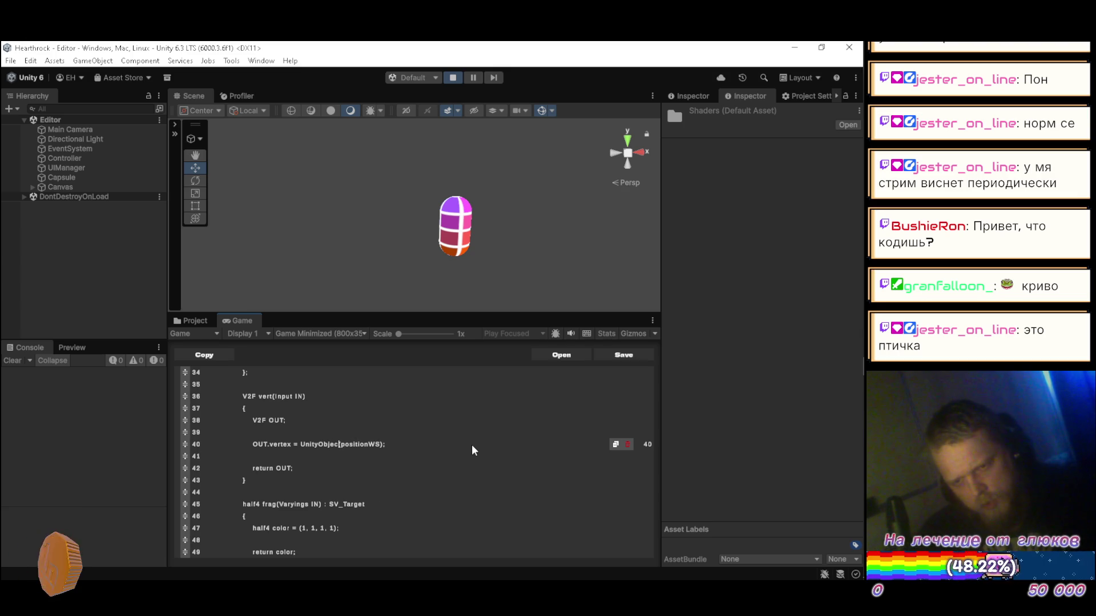
type("lipP")
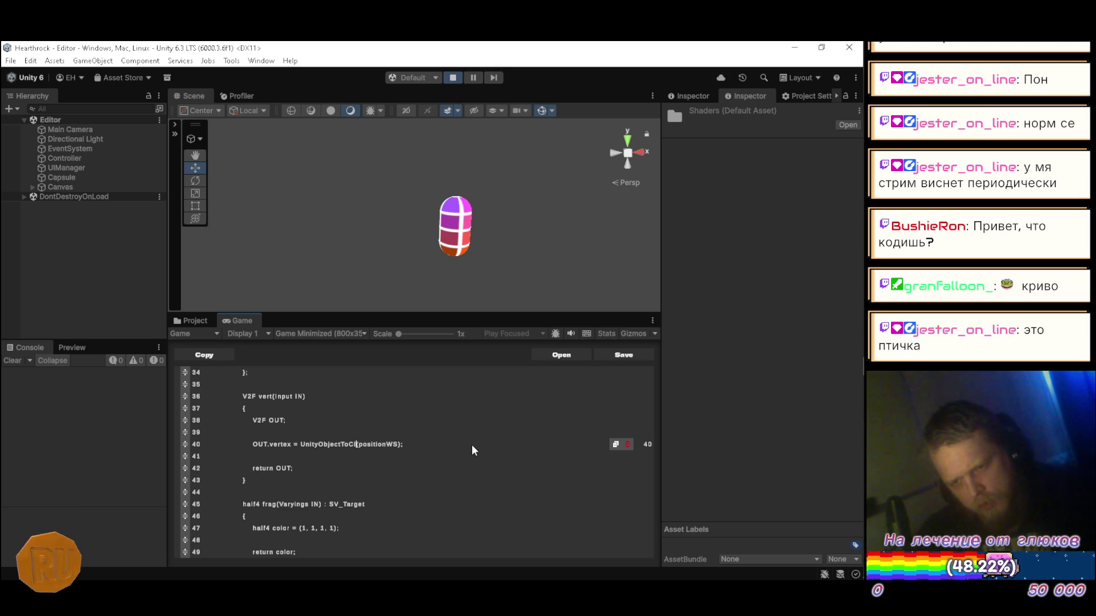
type("os")
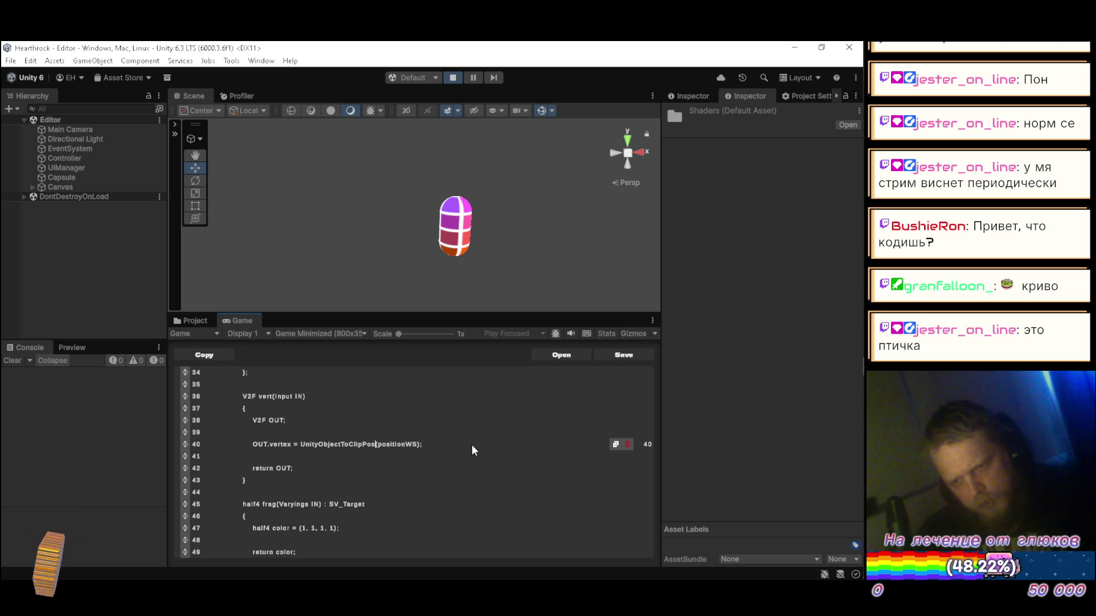
key("Delete")
key("Delete")
key("Delete")
key("Delete")
key("Delete")
key("Delete")
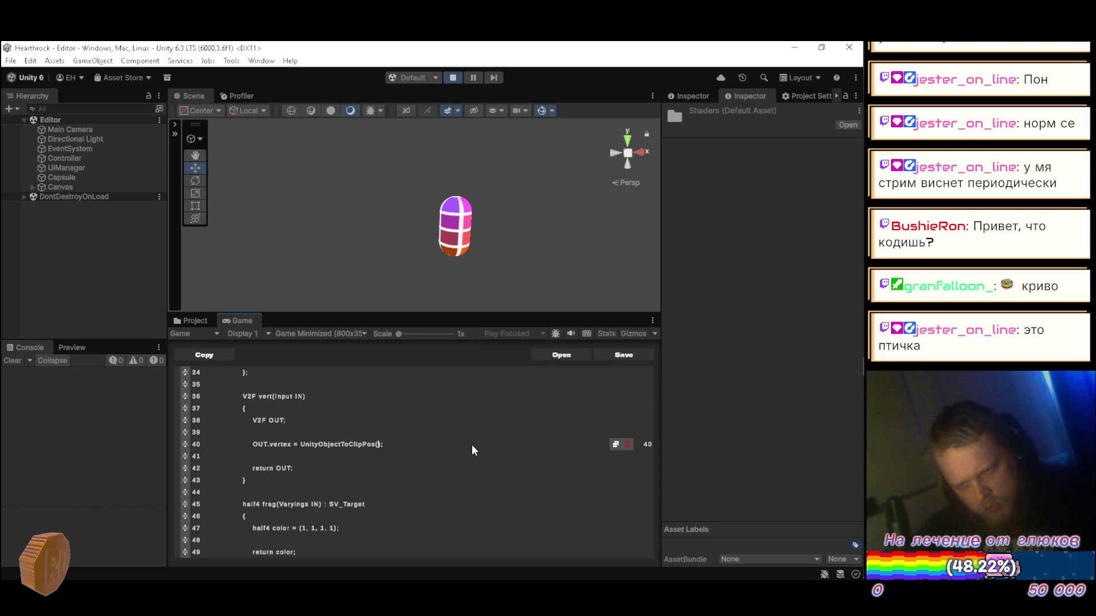
type(");")
key("Left")
key("Left")
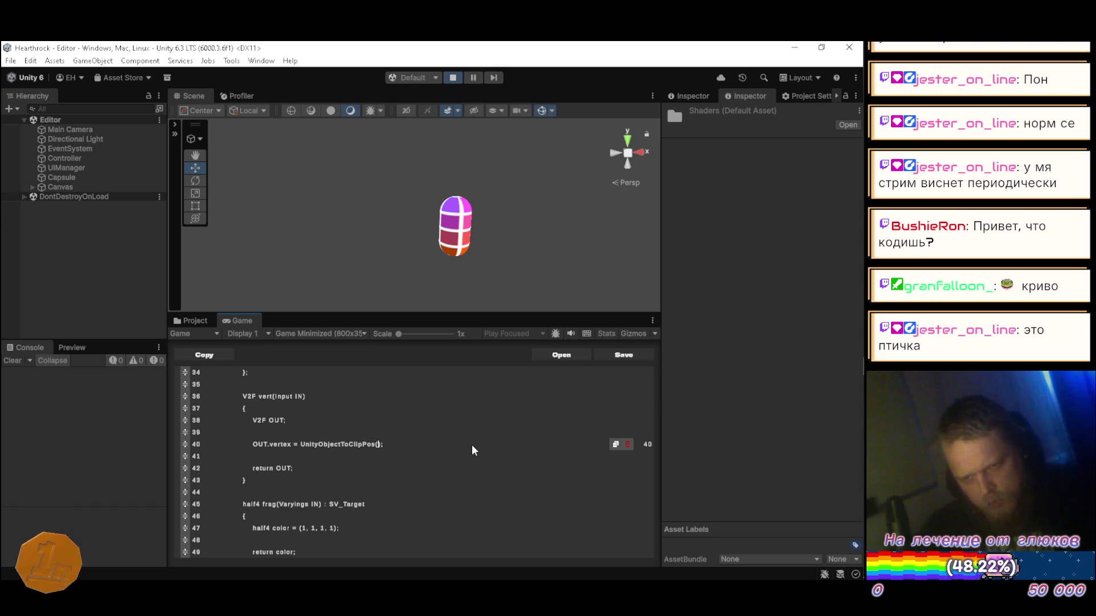
type("IN.vertex")
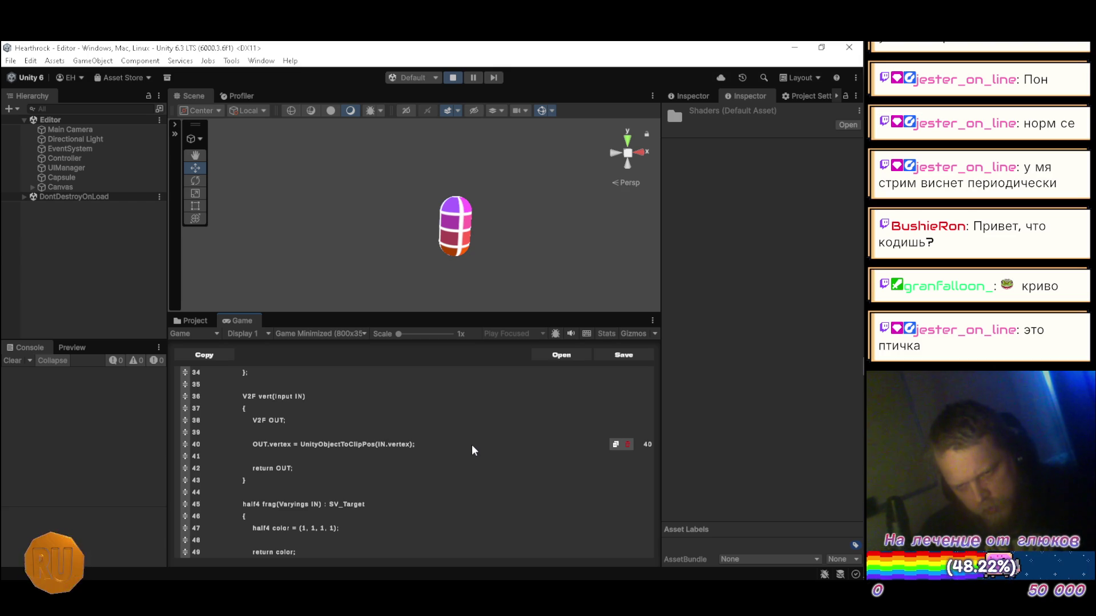
- Add a new line OUT.uv = IN.uv; below the vertex assignment
key("End")
key("Return")
type("o")
key("BackSpace")
type("OUT")
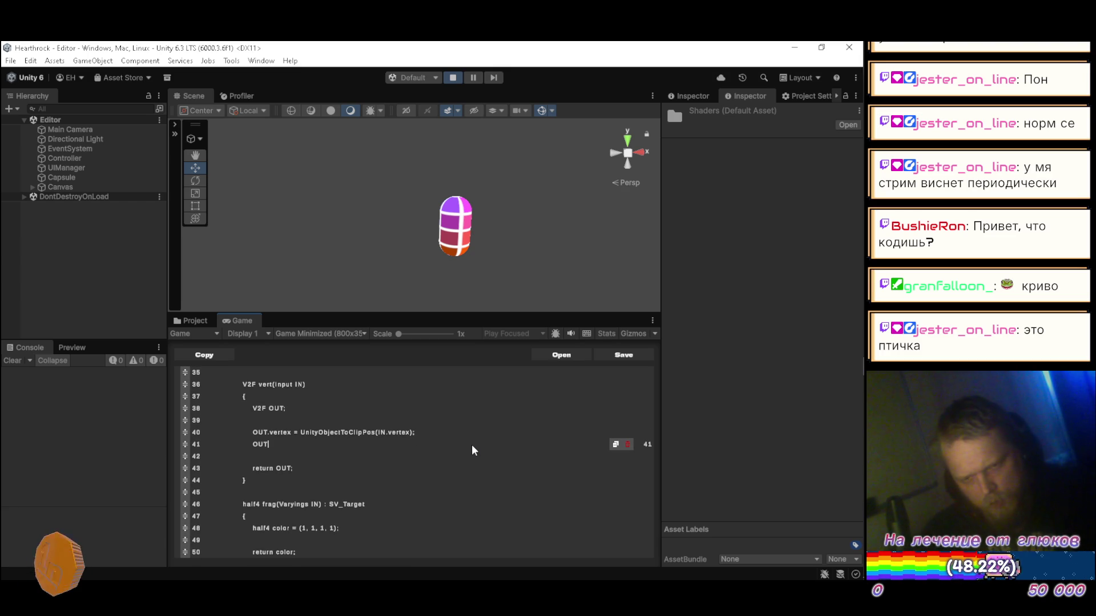
type(".uv ")
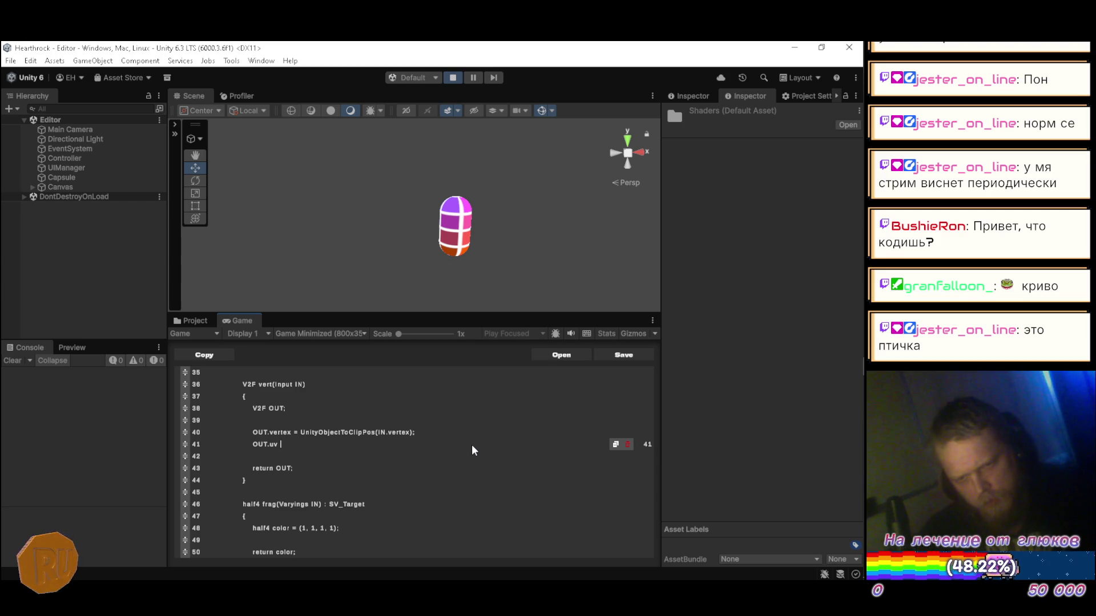
type("= IN.uv;")
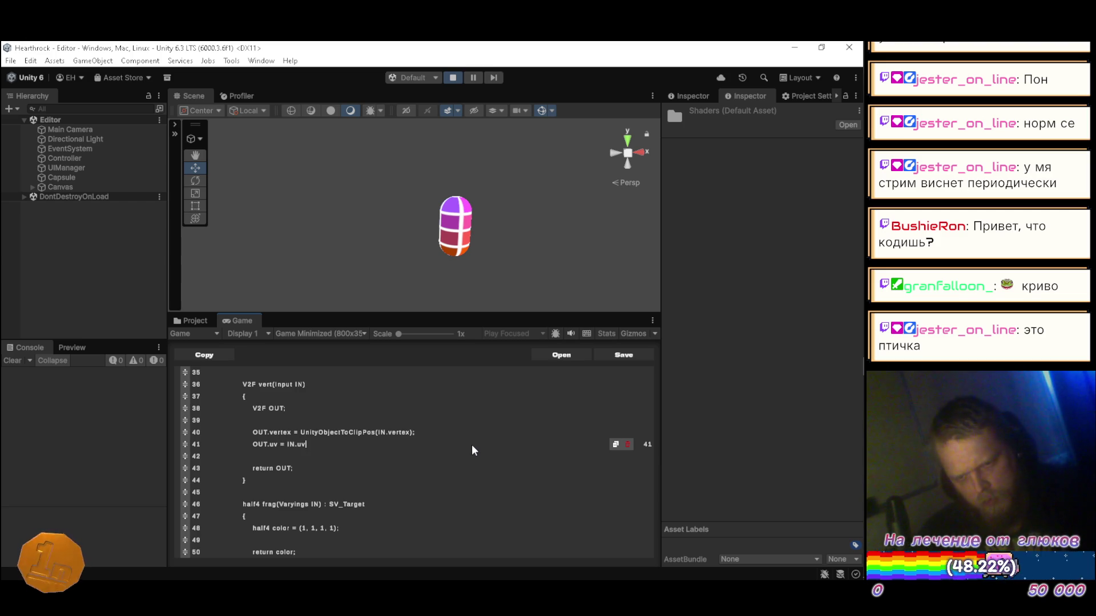
- Add the property _Tint ("Tint", Color) = (1, 1, 1, 1) on line 5 of Properties
scroll(471, 444, "up", 3)
scroll(472, 445, "up", 3)
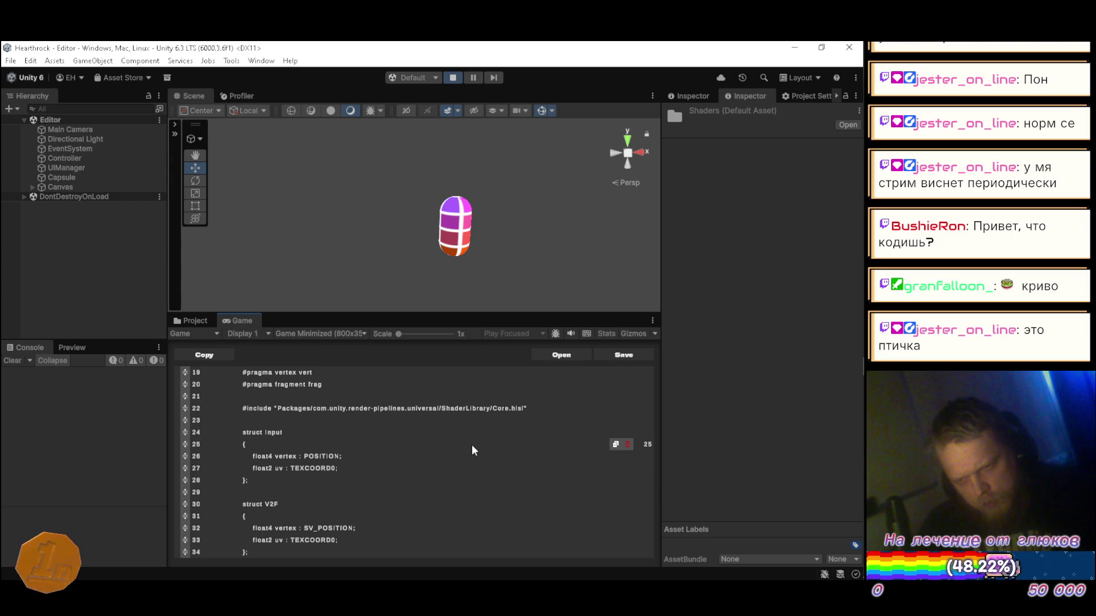
scroll(498, 422, "down", 4)
scroll(479, 445, "down", 4)
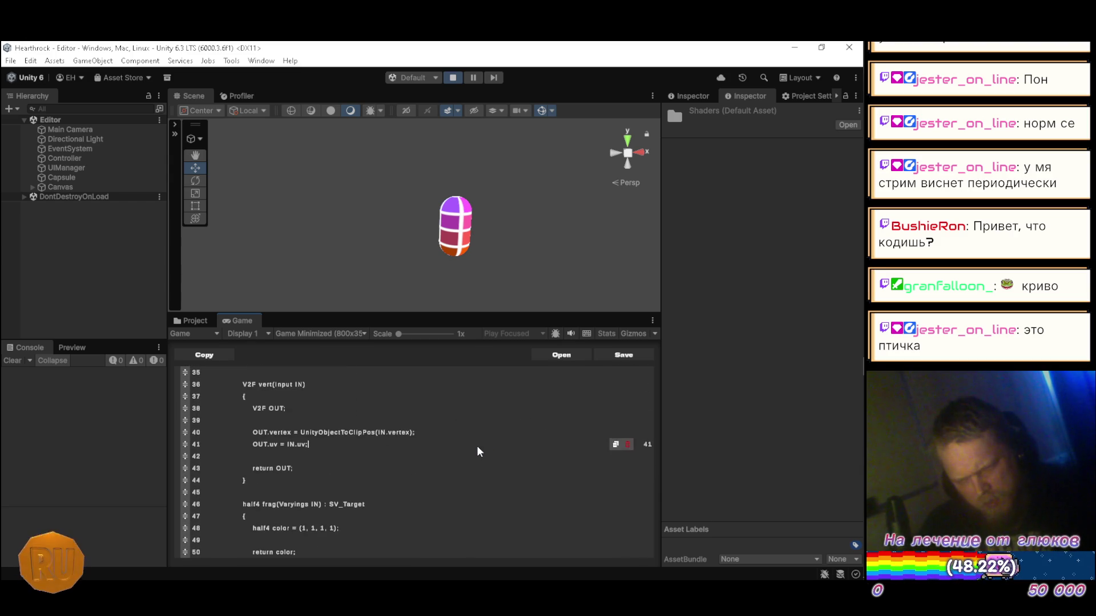
scroll(477, 446, "up", 3)
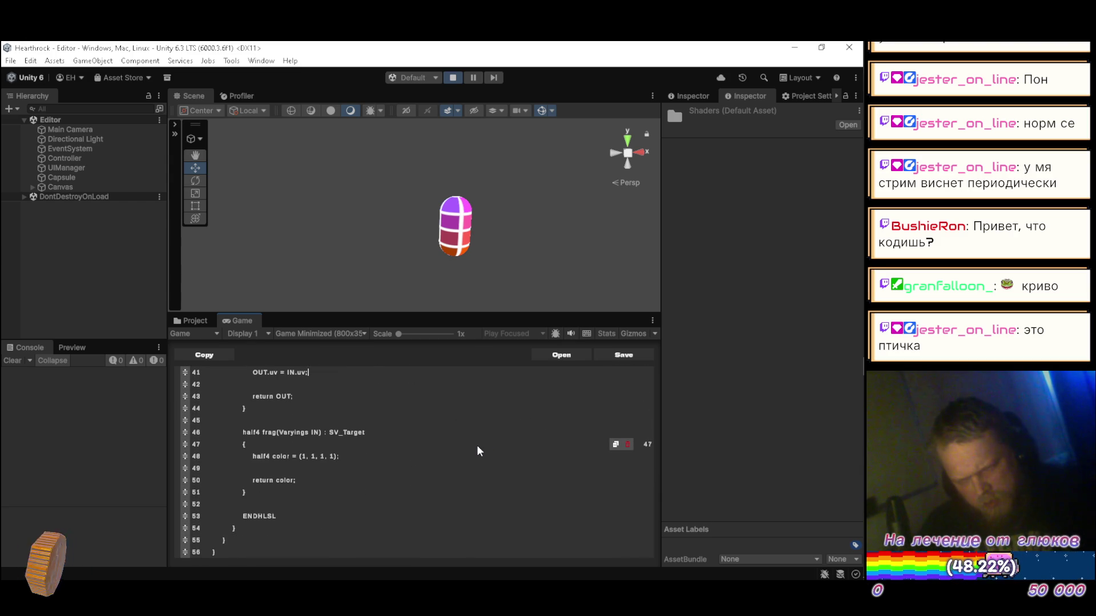
scroll(333, 455, "up", 10)
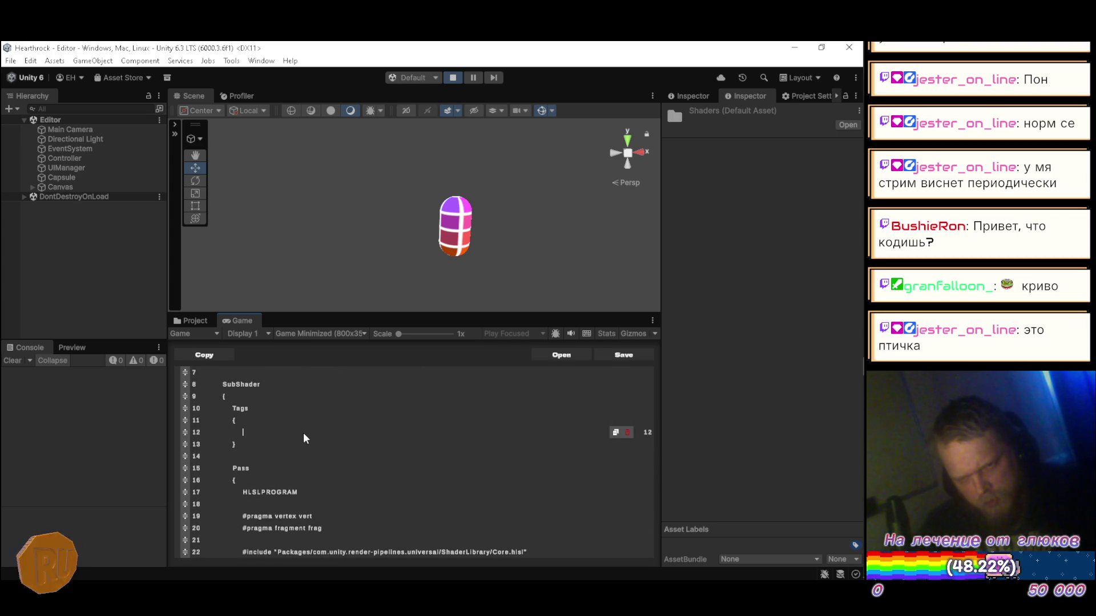
scroll(304, 431, "up", 2)
left_click(305, 423)
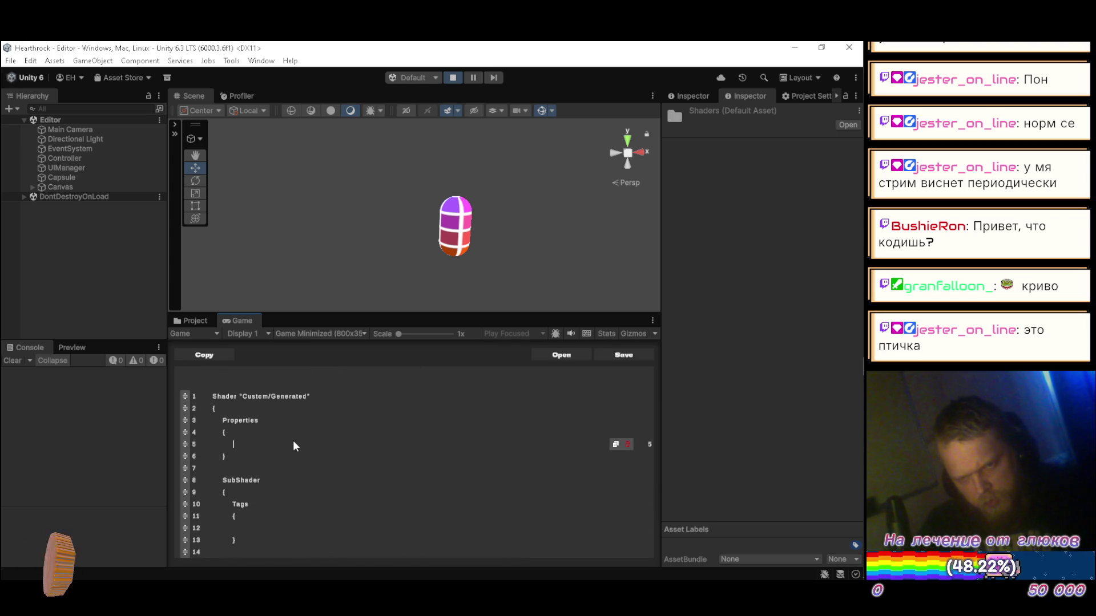
type("_")
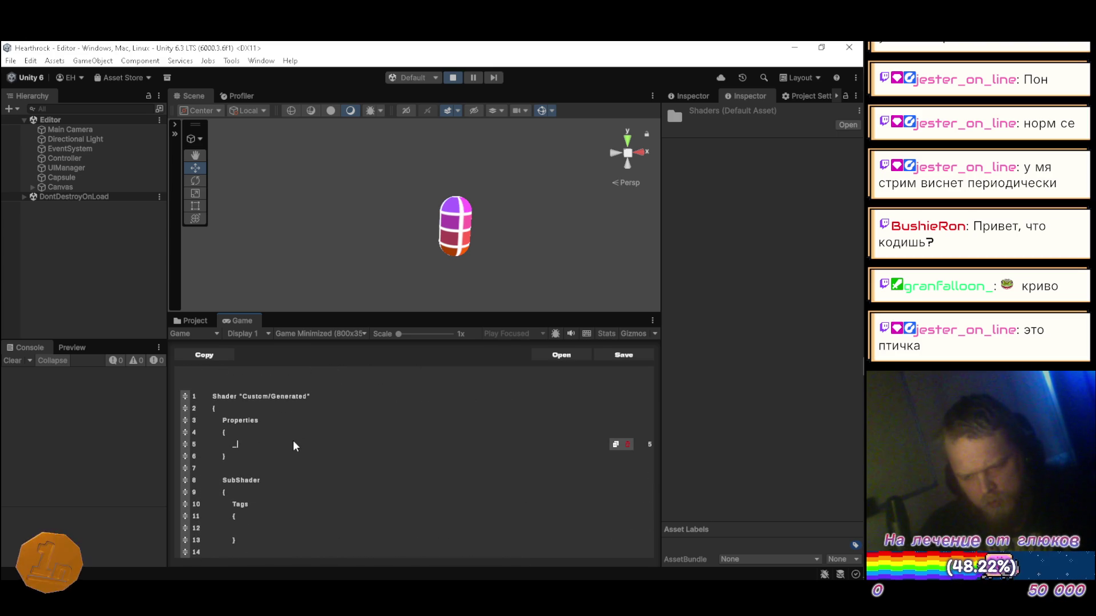
type("Tint (\"")
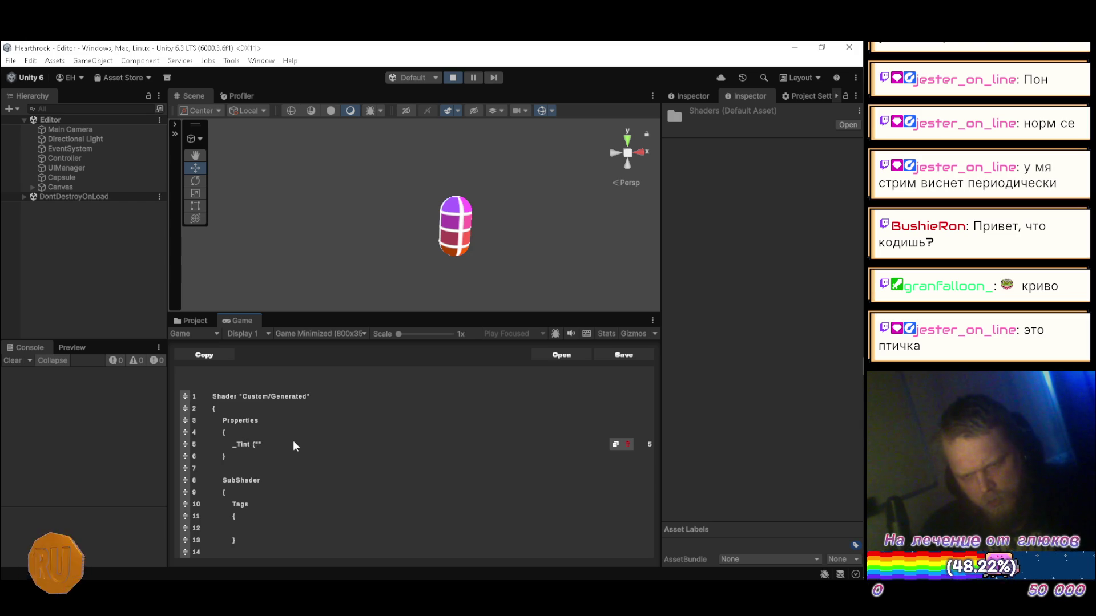
type("Tint")
type("\", ")
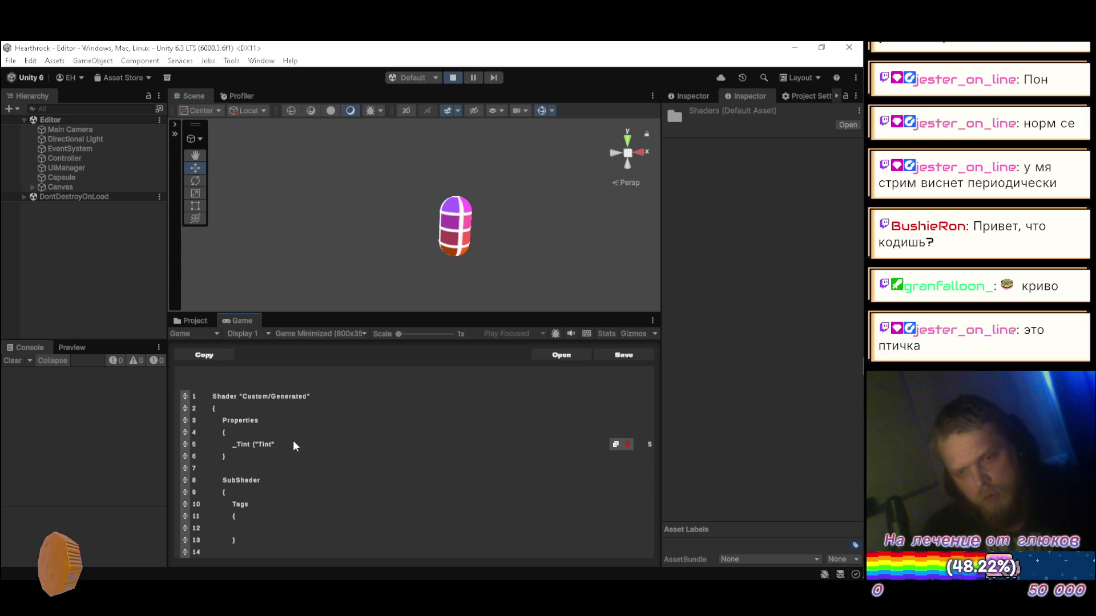
type("Color) = (")
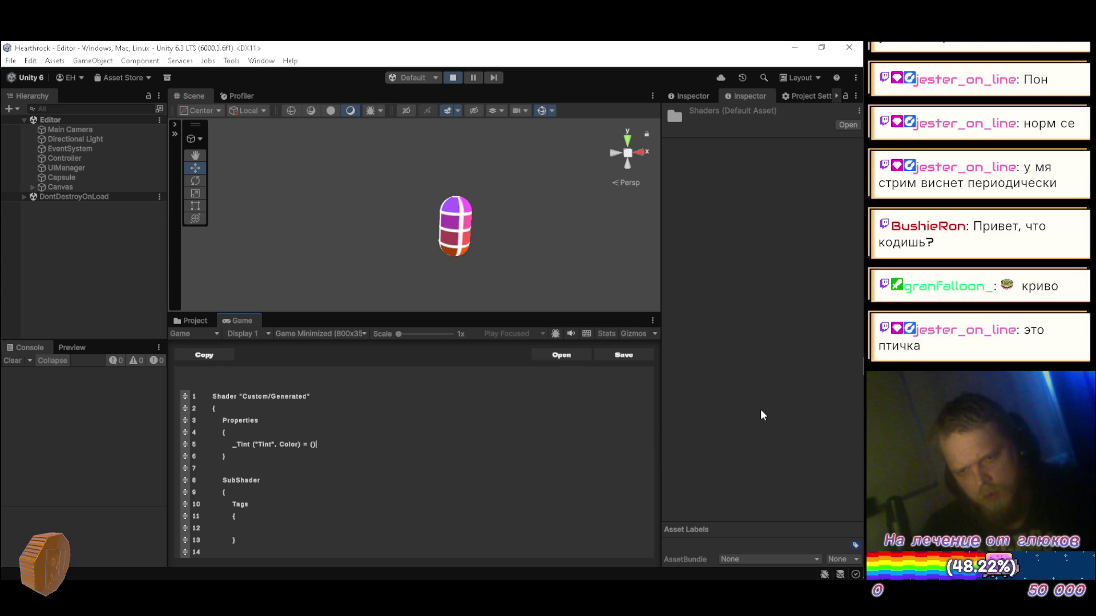
type("1,")
type(" 1, 1, 1")
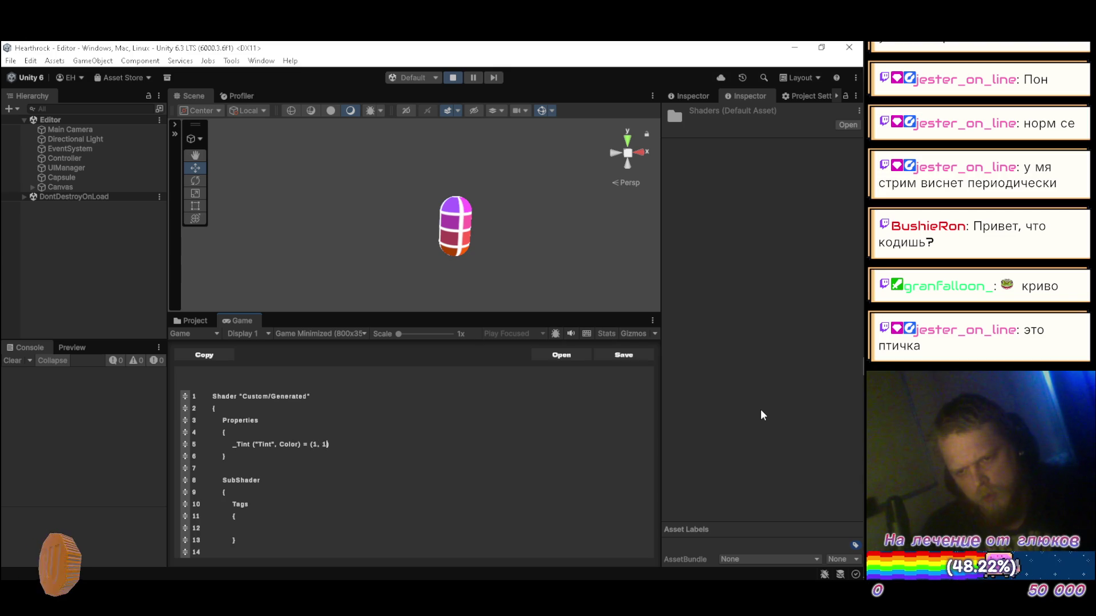
type(")")
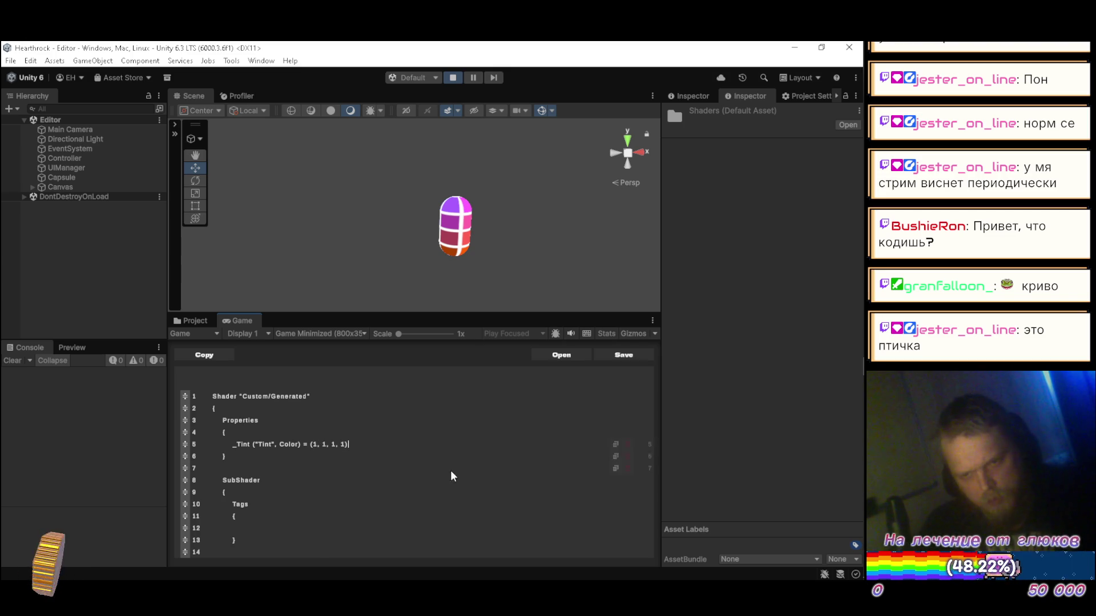
- Insert a blank line after the V2F struct
scroll(429, 467, "down", 2)
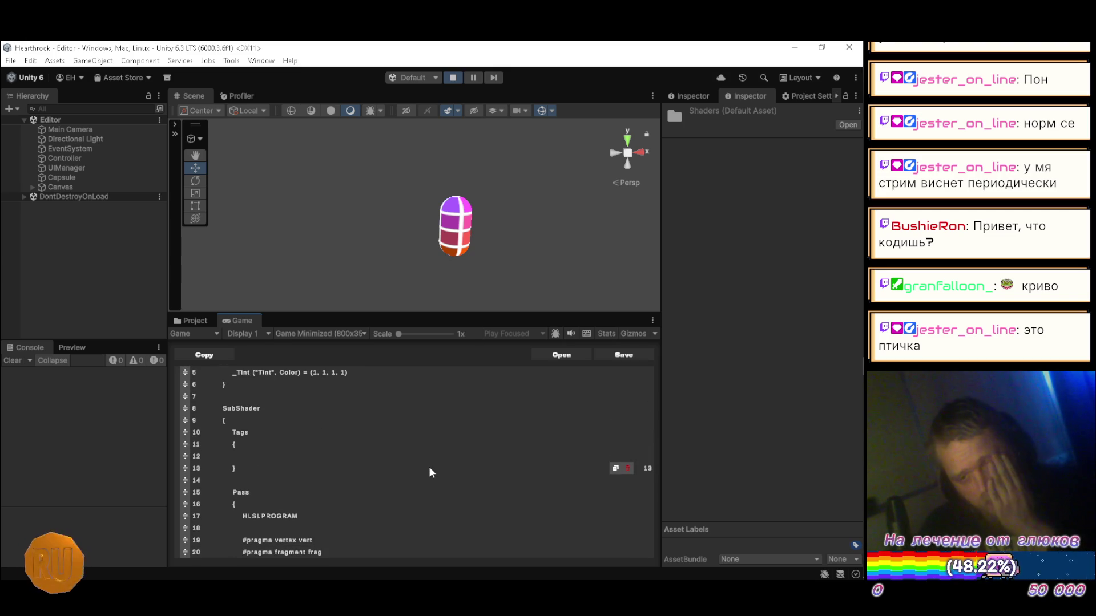
scroll(382, 471, "down", 5)
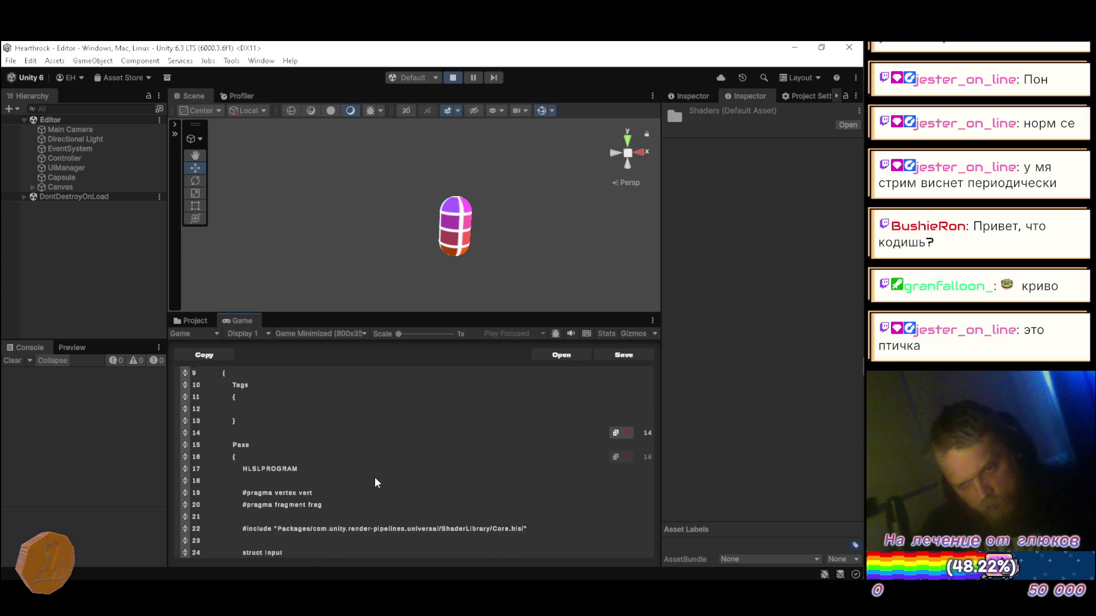
scroll(355, 435, "down", 7)
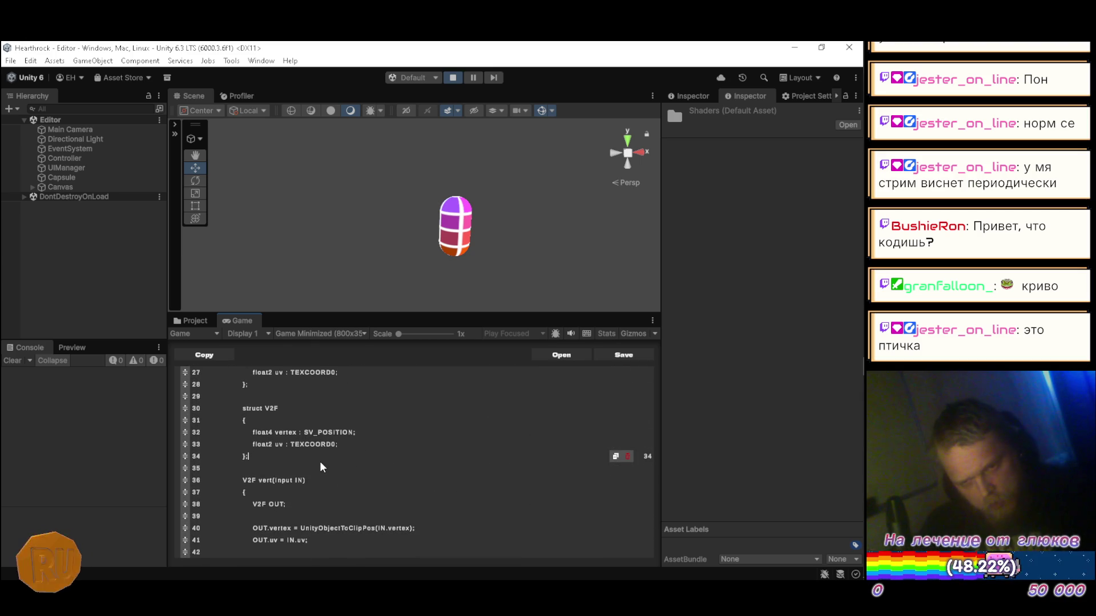
key("Return")
key("Return")
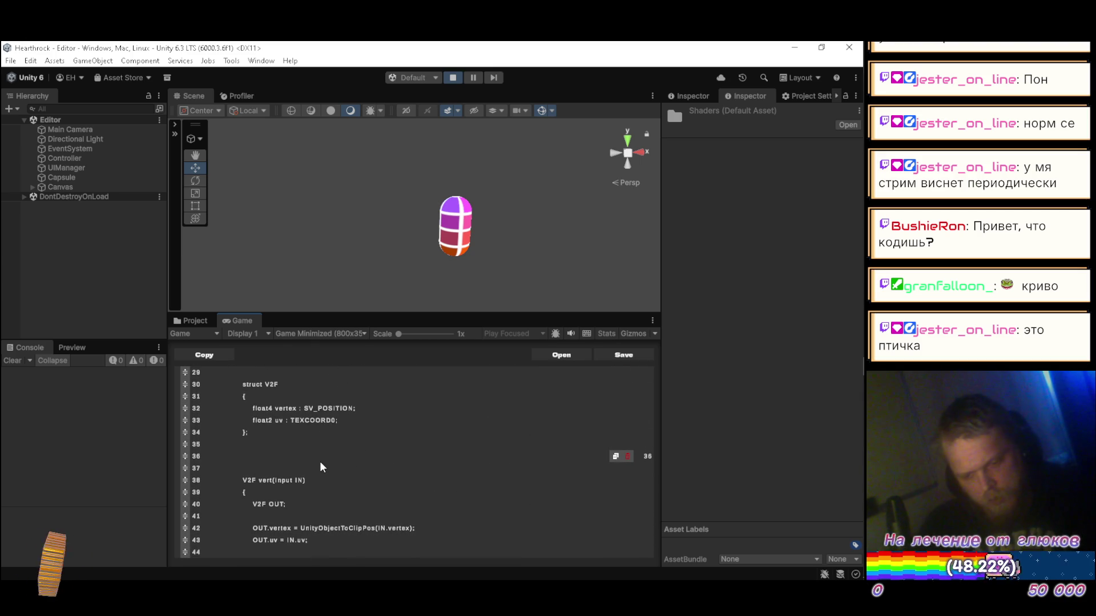
- Declare half4 _Tint after the V2F struct
type("flo")
key("BackSpace")
key("BackSpace")
key("BackSpace")
type("half4 ")
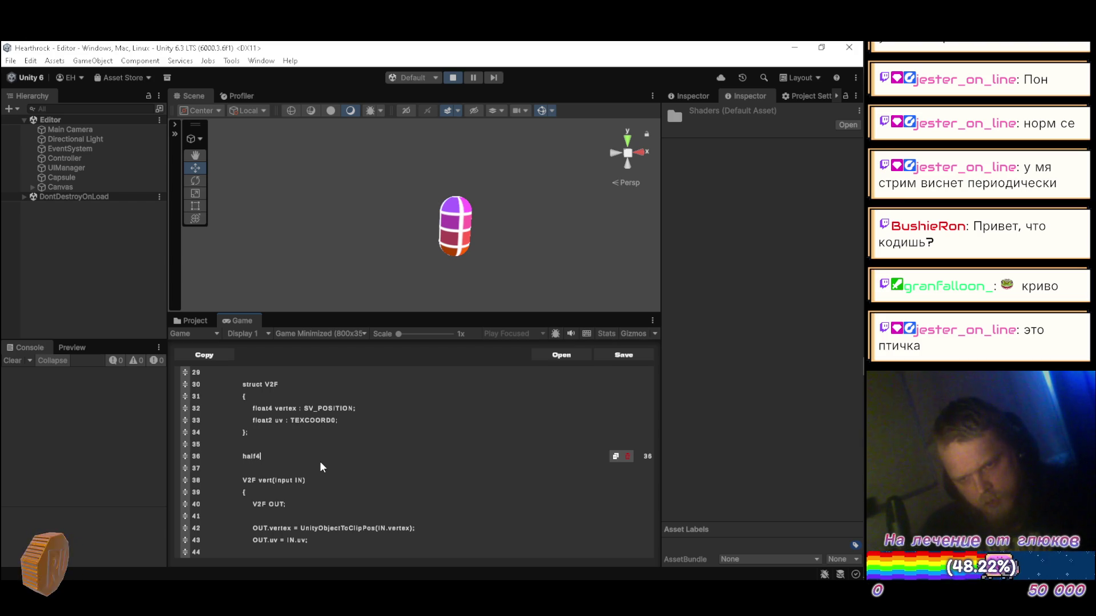
type("_Tint;")
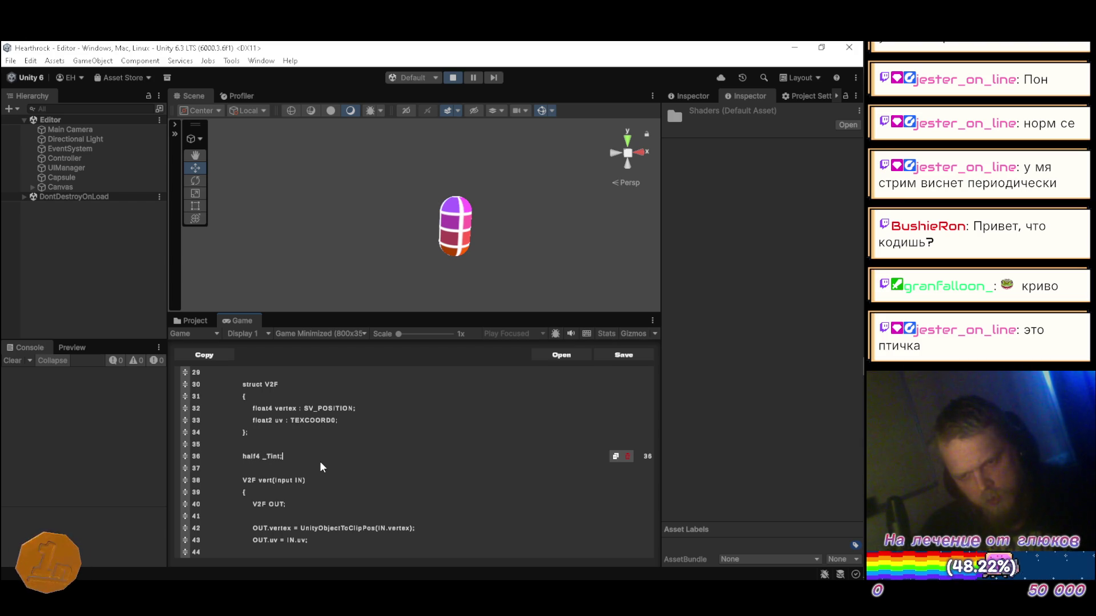
scroll(337, 456, "up", 4)
scroll(342, 457, "up", 5)
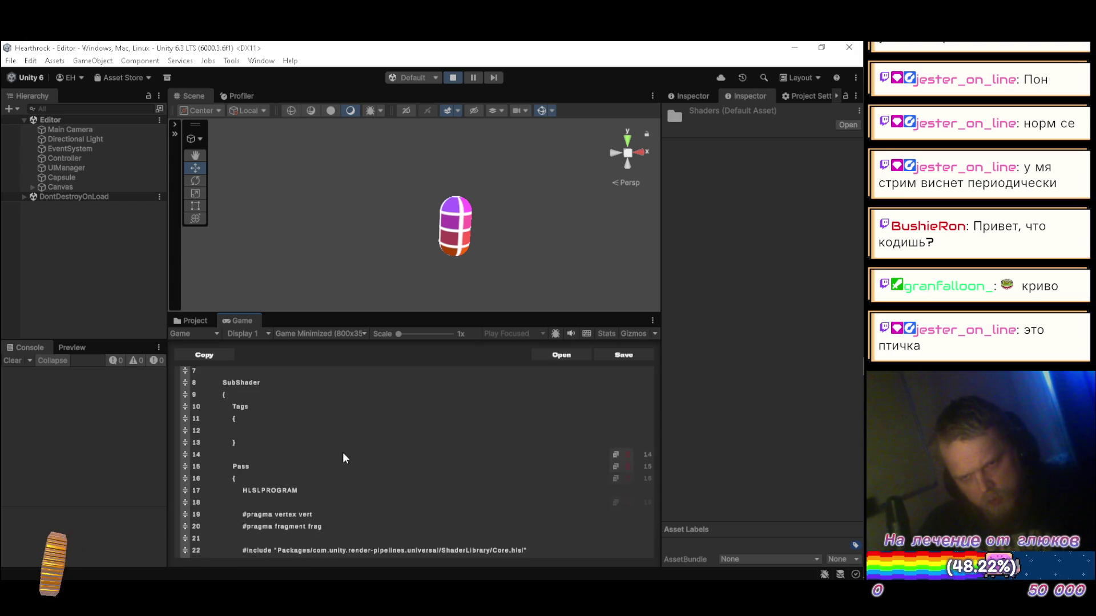
scroll(348, 460, "down", 3)
scroll(344, 471, "down", 8)
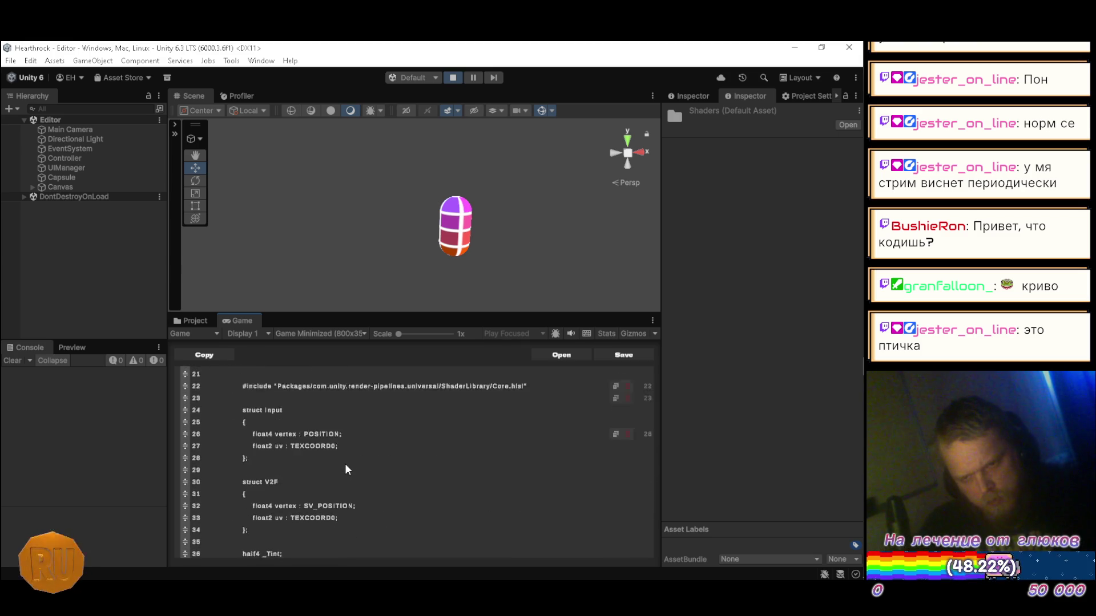
scroll(349, 460, "down", 4)
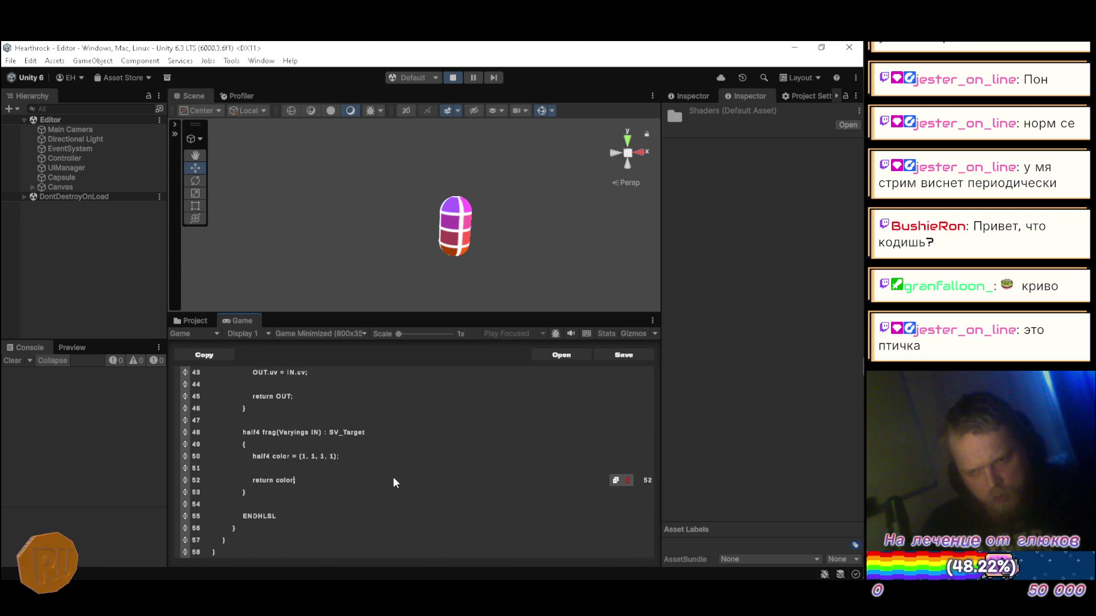
- Make frag return _Tint, removing the hard-coded white colour line and adding its brace
key("ctrl+BackSpace")
key("ctrl+BackSpace")
key("BackSpace")
key("BackSpace")
key("BackSpace")
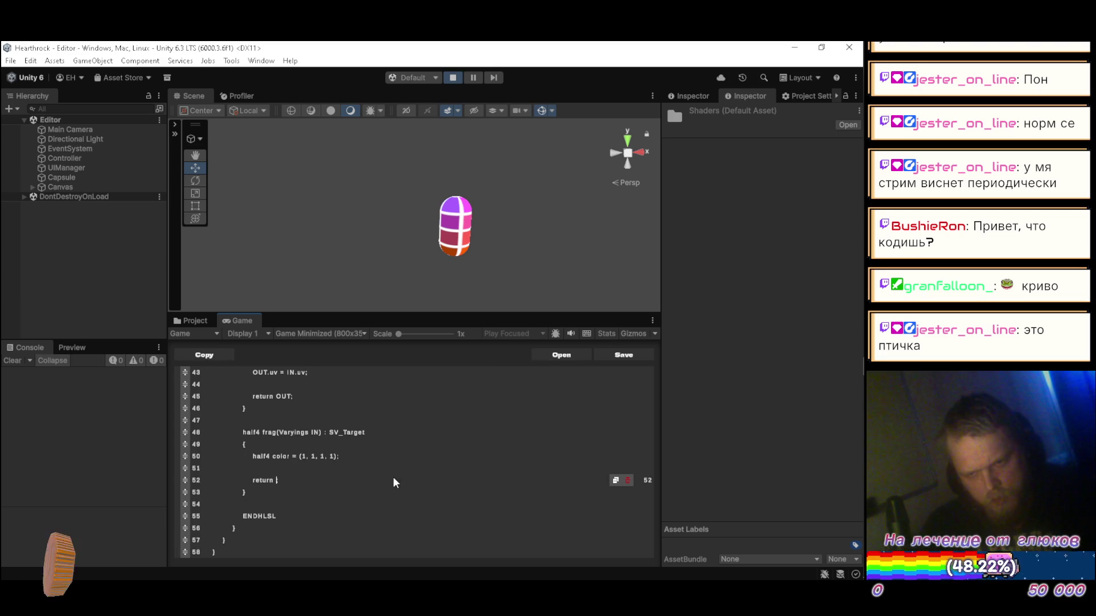
type("_Tint")
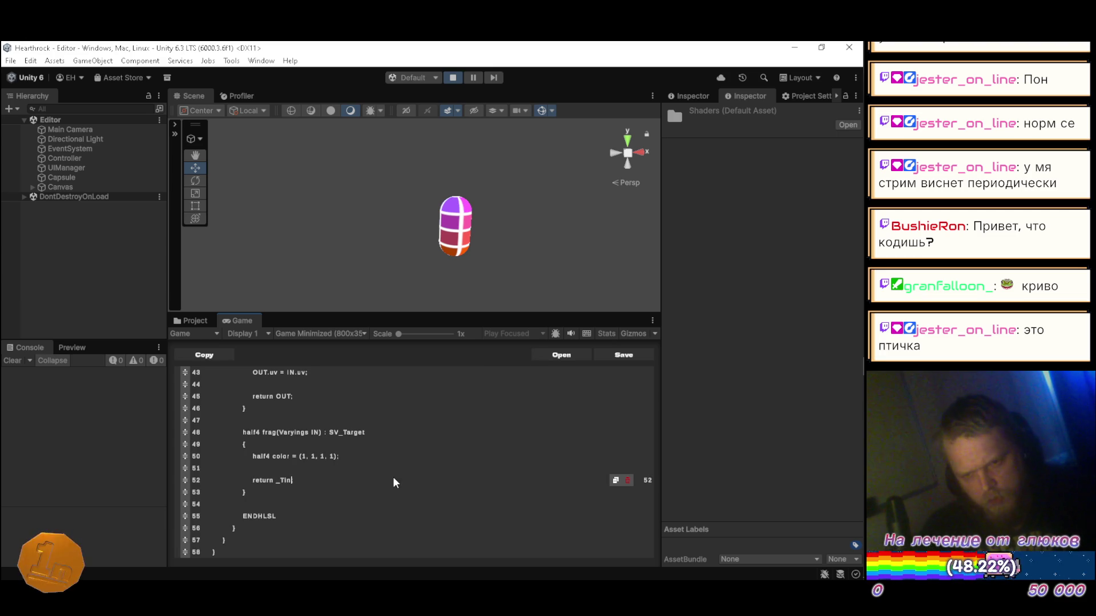
key("Up")
key("Up")
key("Up")
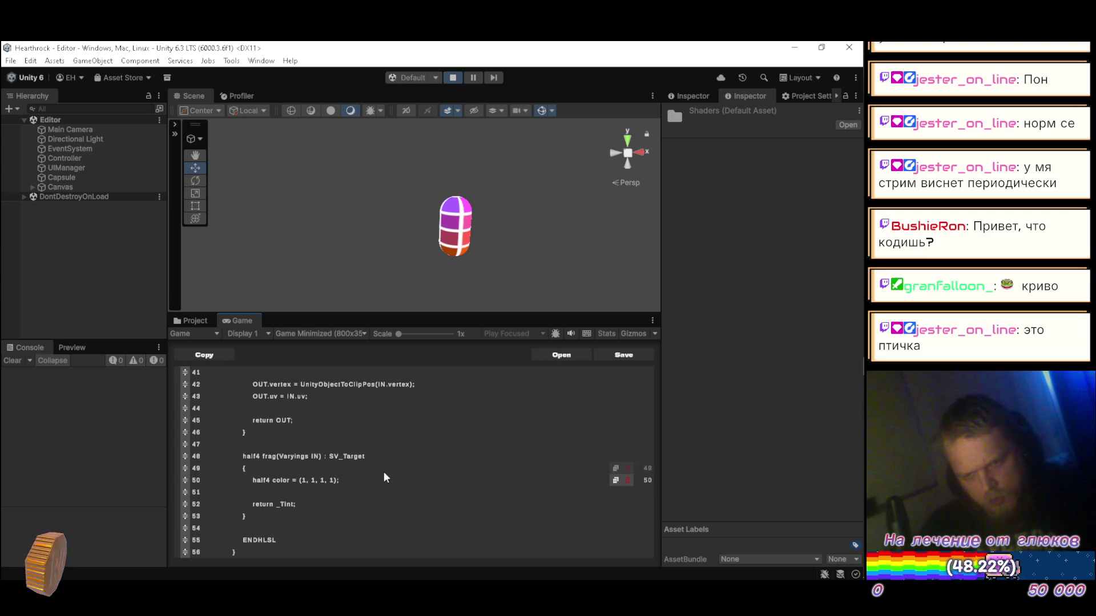
left_click(629, 480)
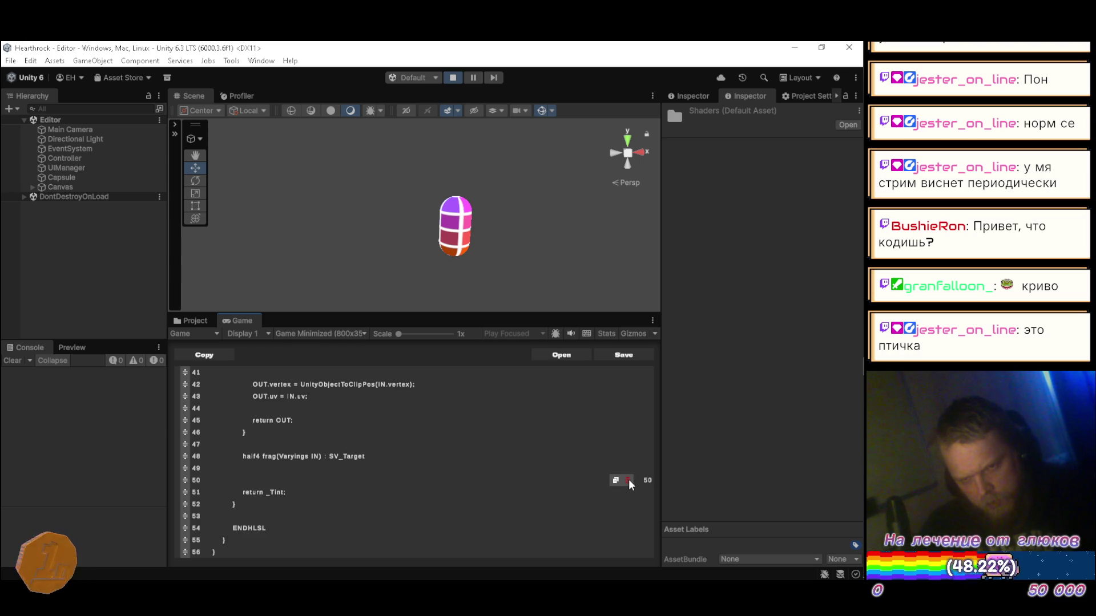
left_click(629, 480)
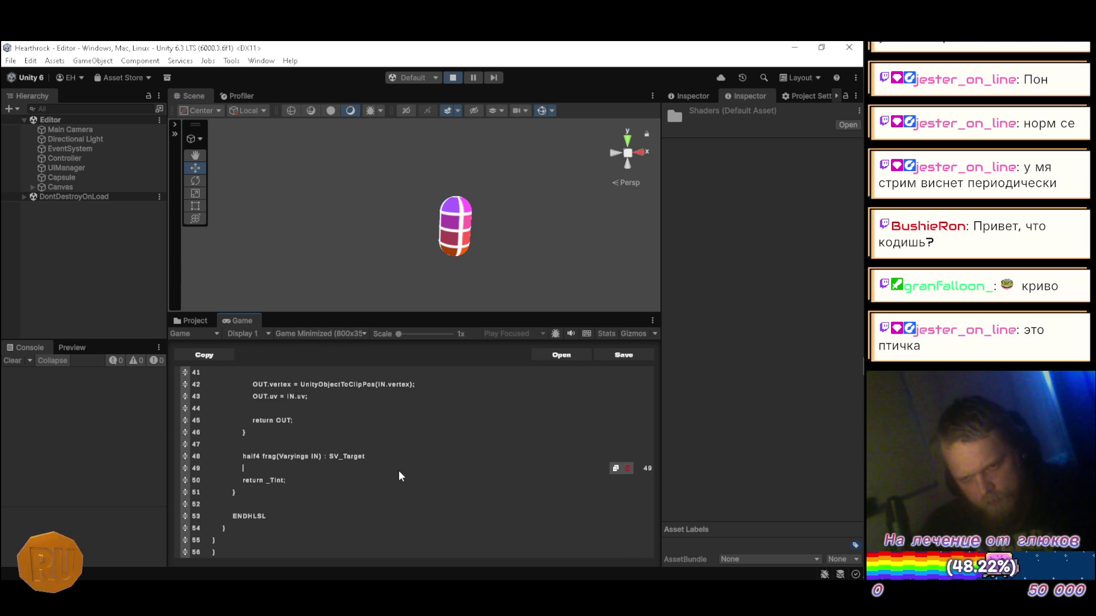
type("{")
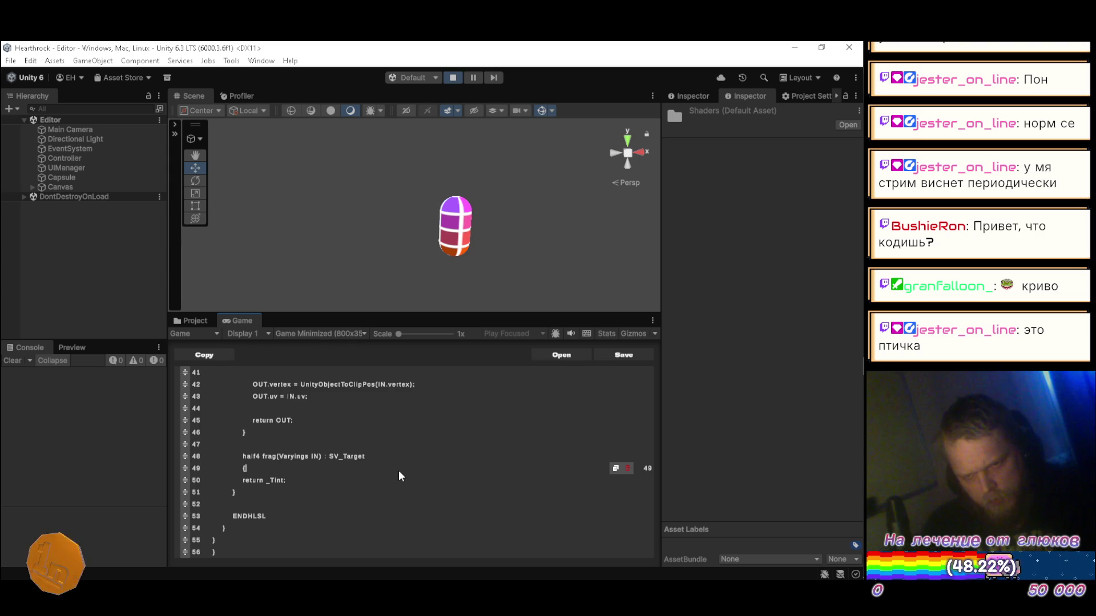
scroll(398, 470, "down", 2)
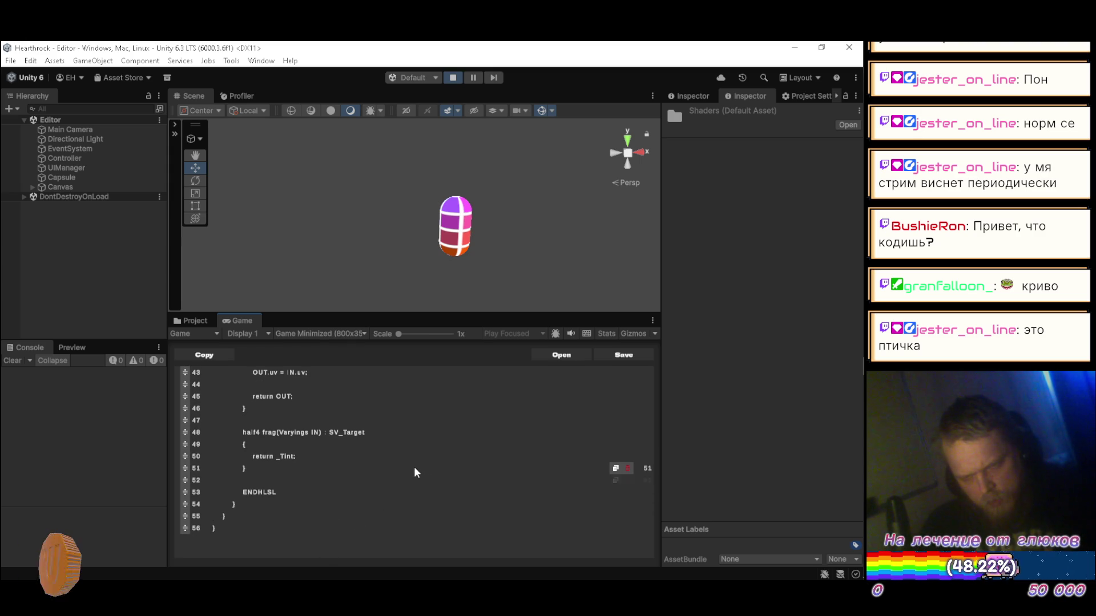
scroll(393, 472, "up", 2)
scroll(388, 470, "up", 13)
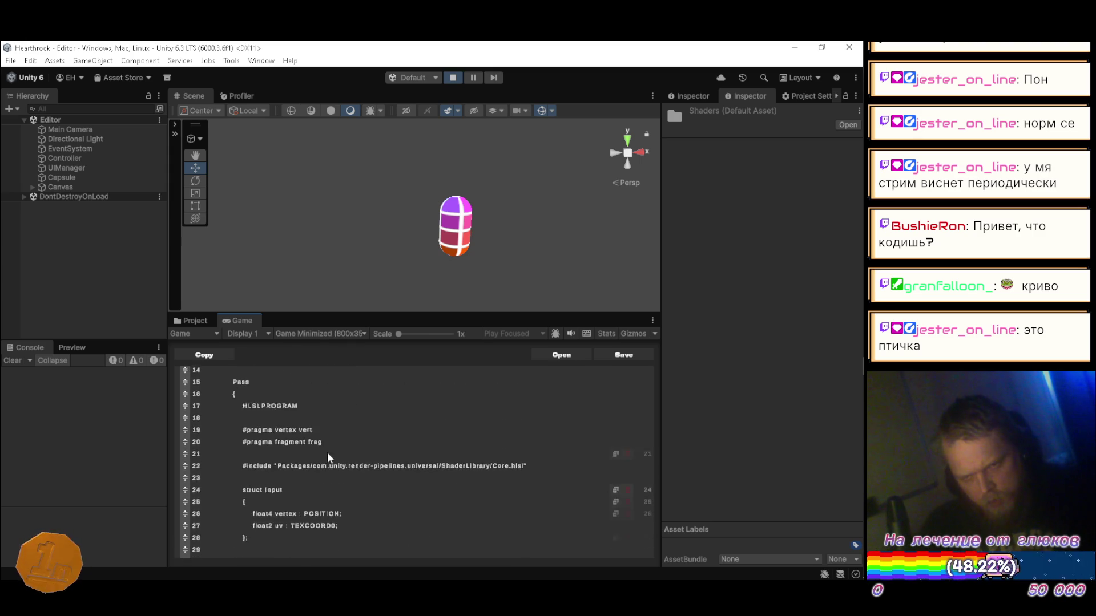
- Rename the shader on line 1 to "Rendering/Start Unlit" and save it to compile
key("Left")
key("Left")
key("Left")
key("Left")
type("/")
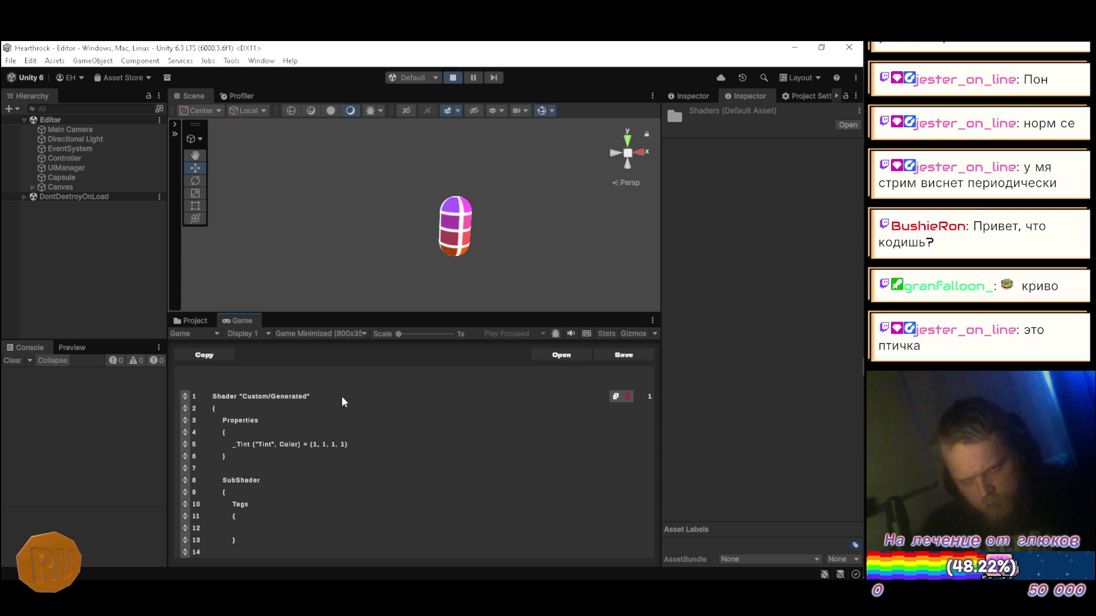
key("BackSpace")
key("BackSpace")
key("BackSpace")
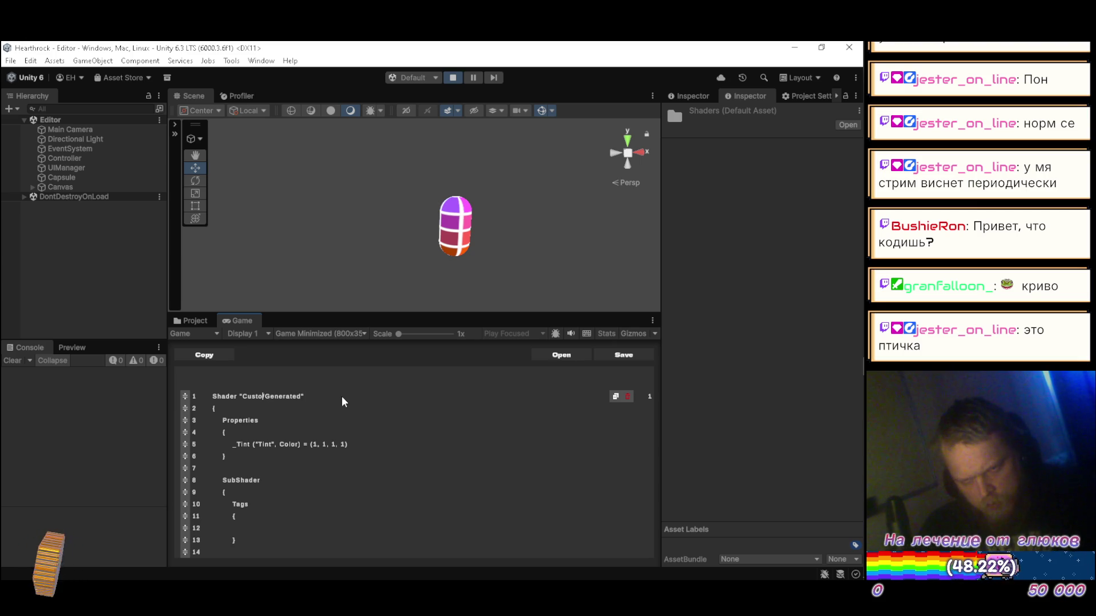
type("Rendering/")
key("Delete")
key("Delete")
key("Delete")
key("Delete")
key("Delete")
key("Delete")
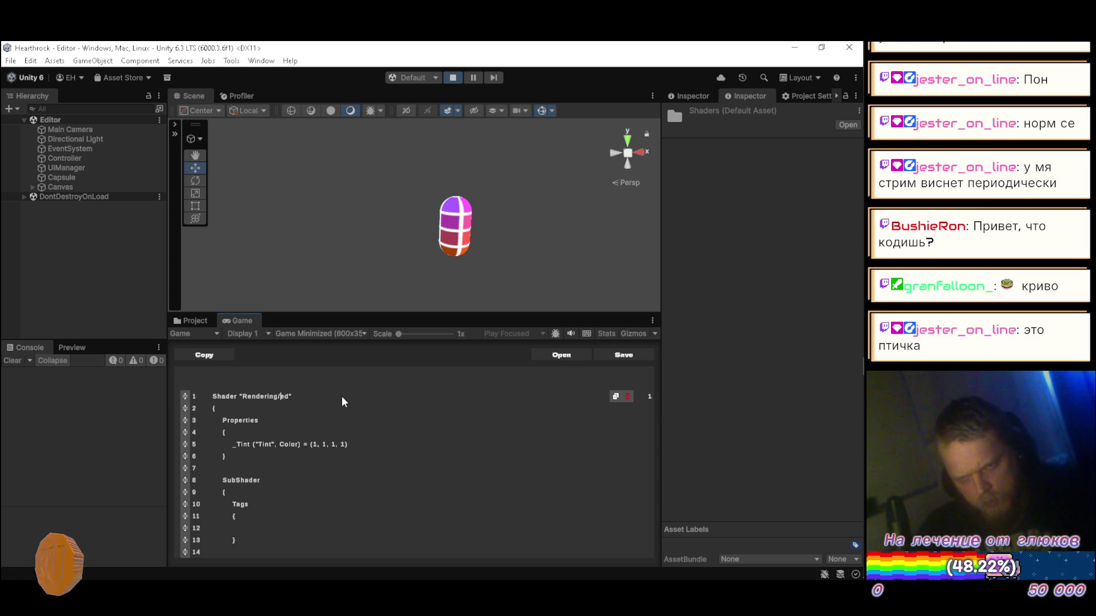
type("Start")
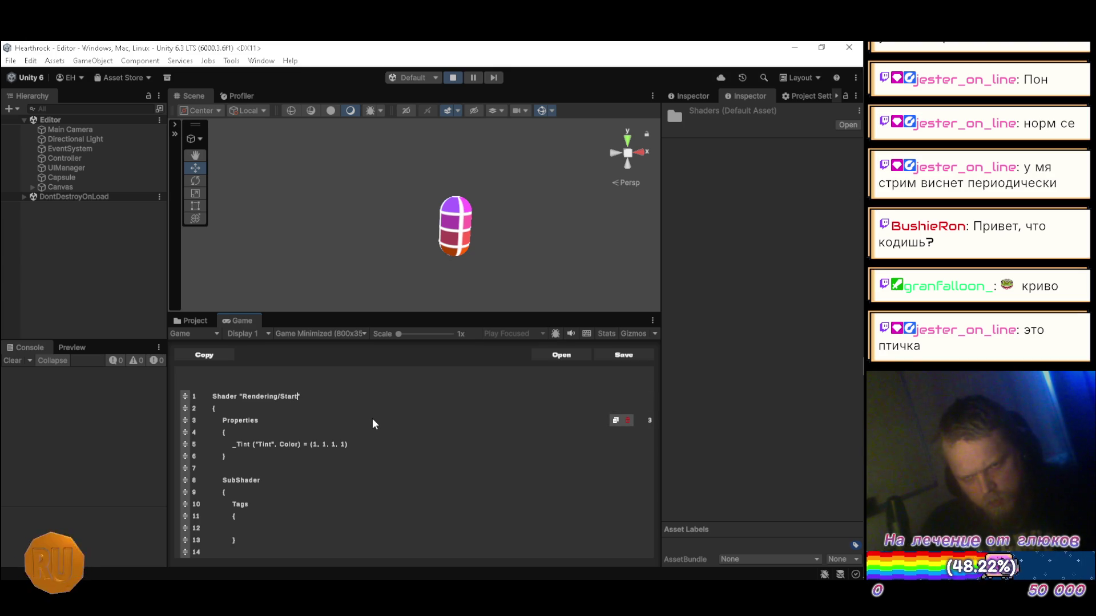
scroll(381, 423, "down", 5)
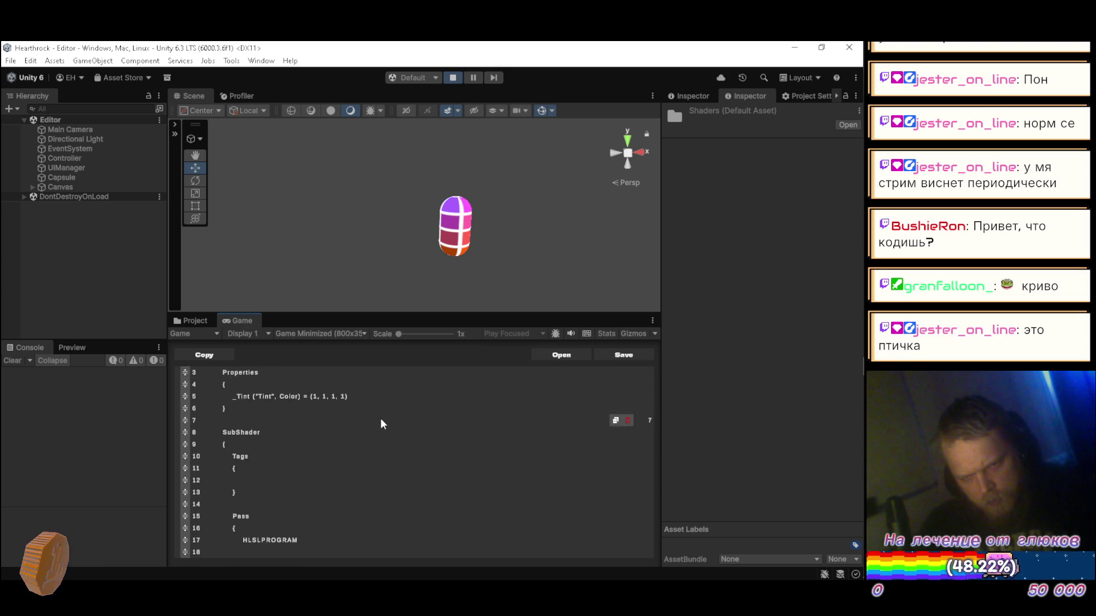
scroll(381, 426, "down", 7)
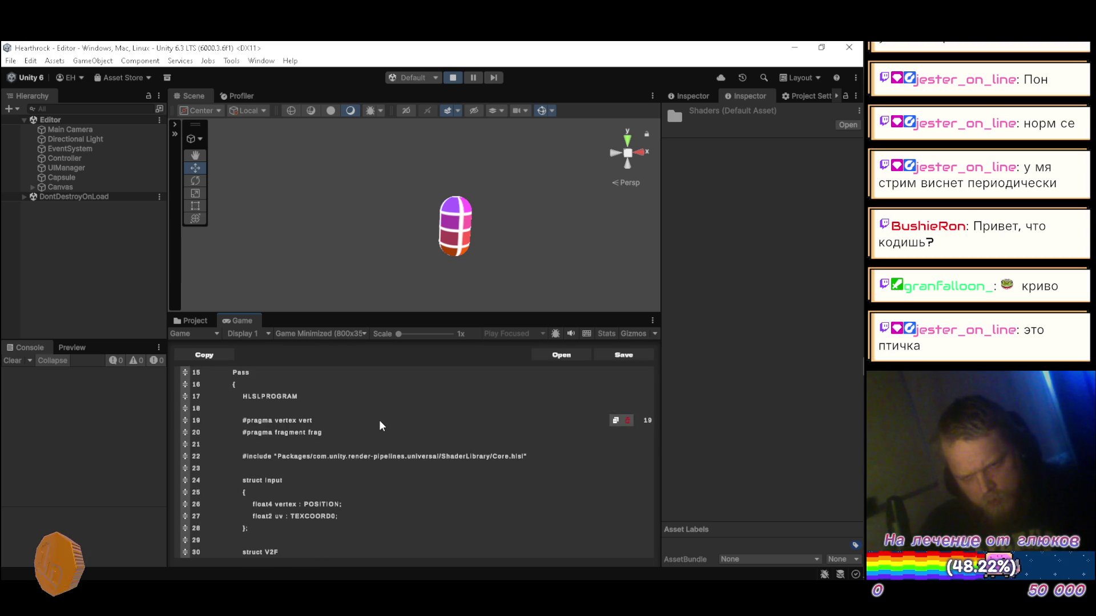
scroll(371, 429, "down", 3)
scroll(367, 444, "up", 10)
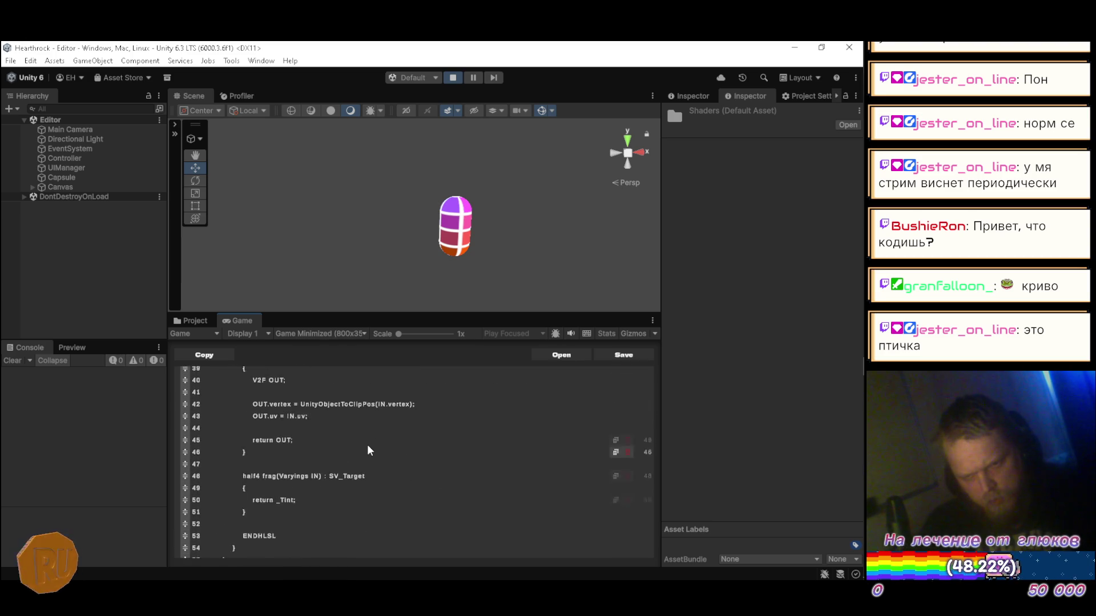
scroll(369, 447, "up", 5)
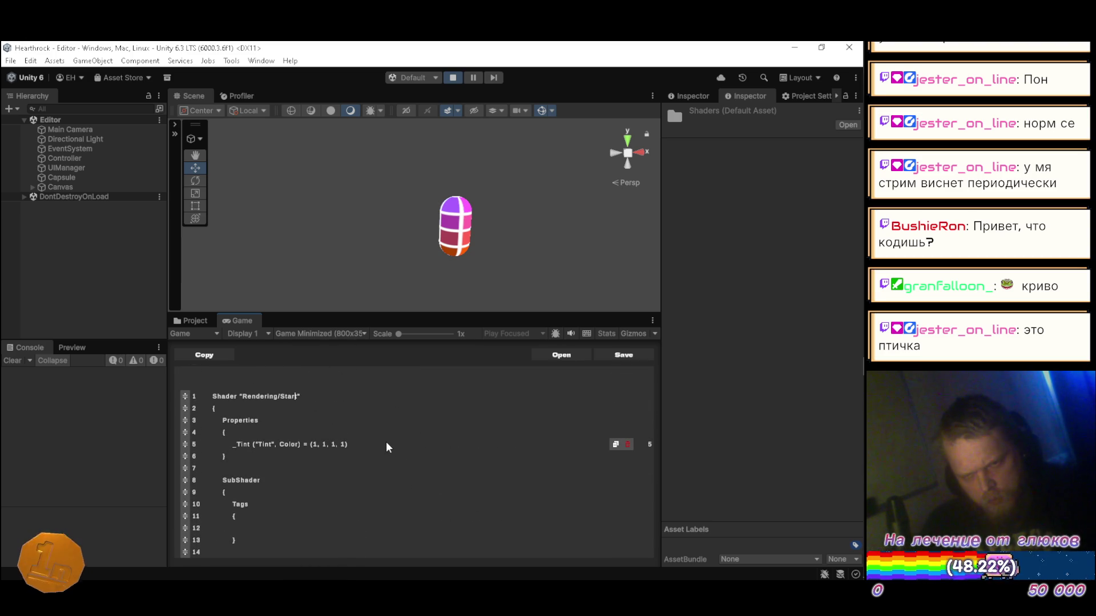
type("t Unli")
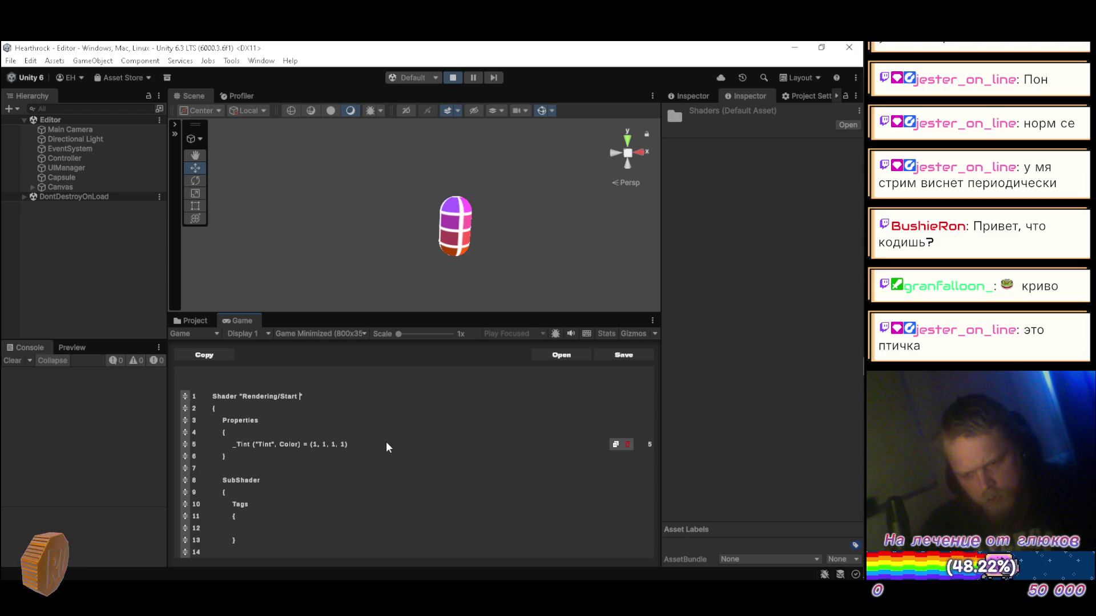
type("t")
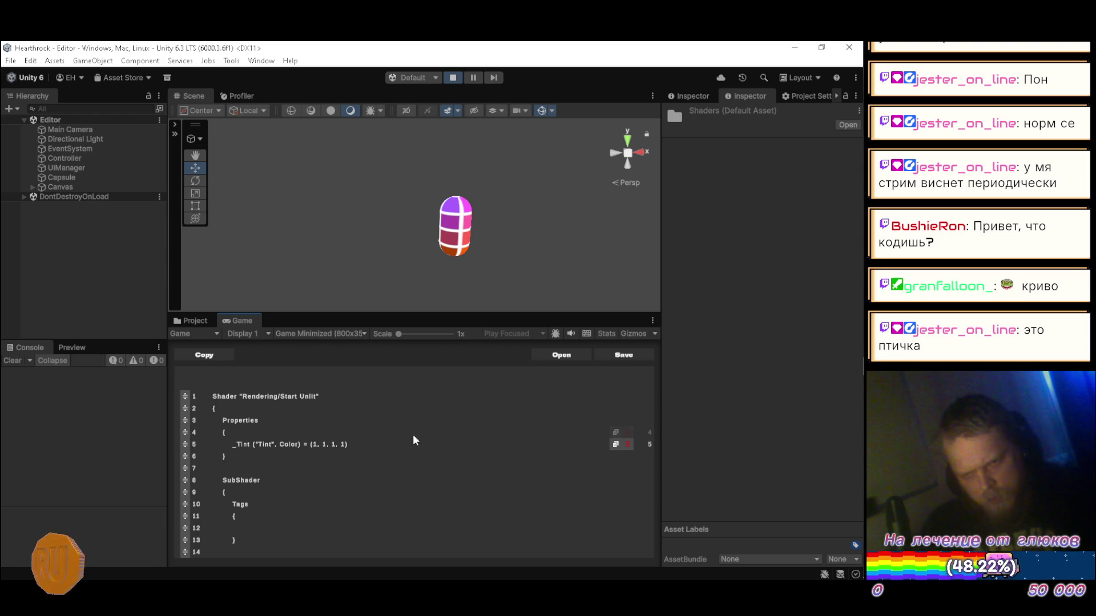
left_click(624, 354)
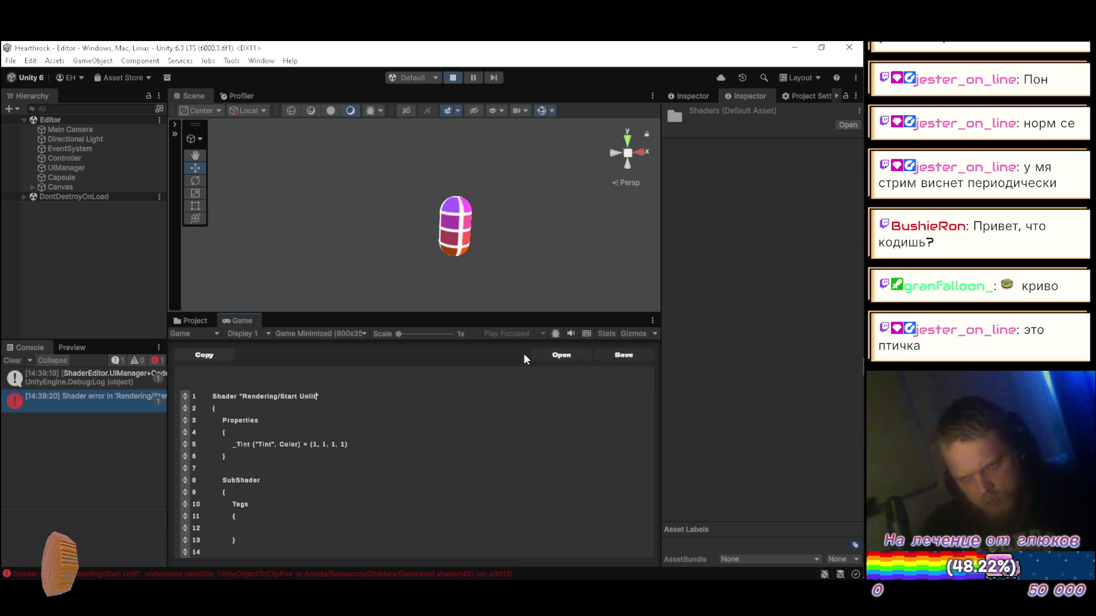
- Read the full UnityObjectToClipPos undeclared-identifier error and review the code, then leave Unity
left_click(63, 400)
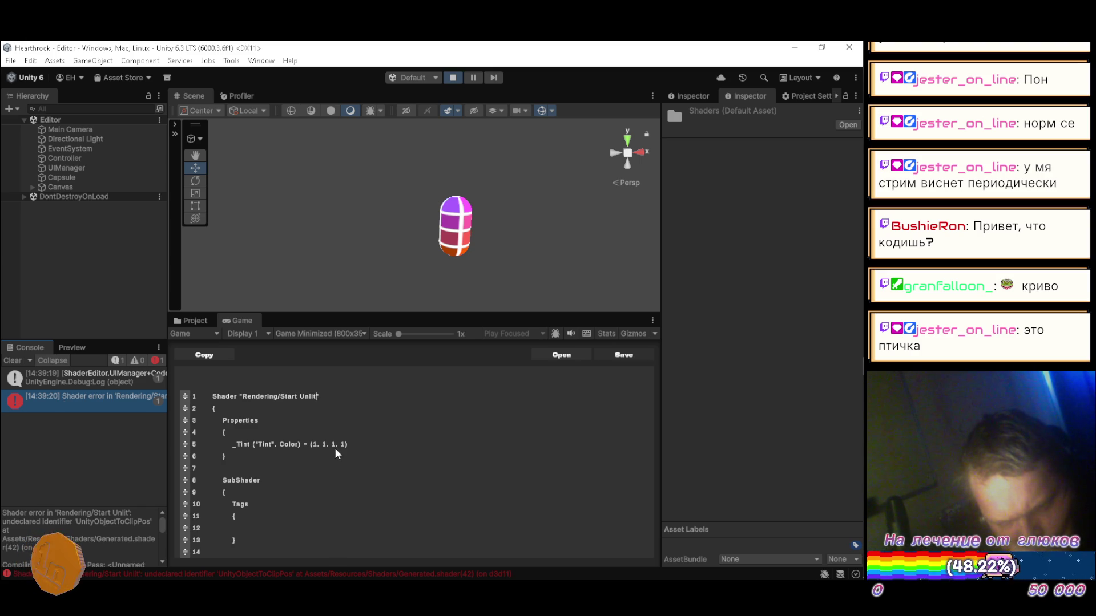
scroll(406, 464, "down", 4)
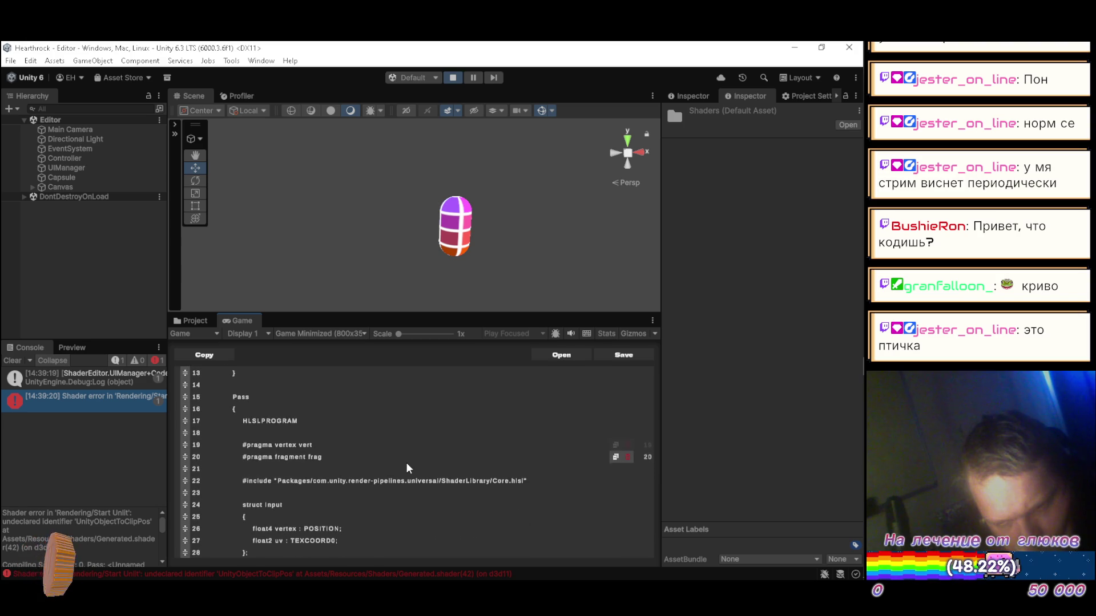
scroll(408, 467, "down", 1)
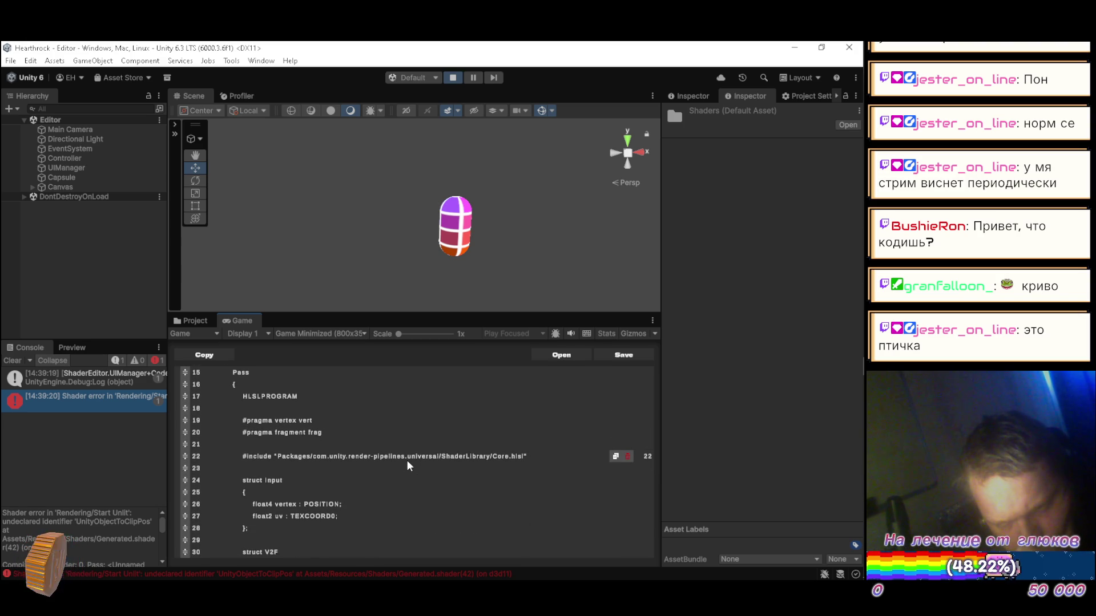
scroll(408, 466, "down", 4)
scroll(407, 466, "down", 1)
scroll(407, 461, "down", 2)
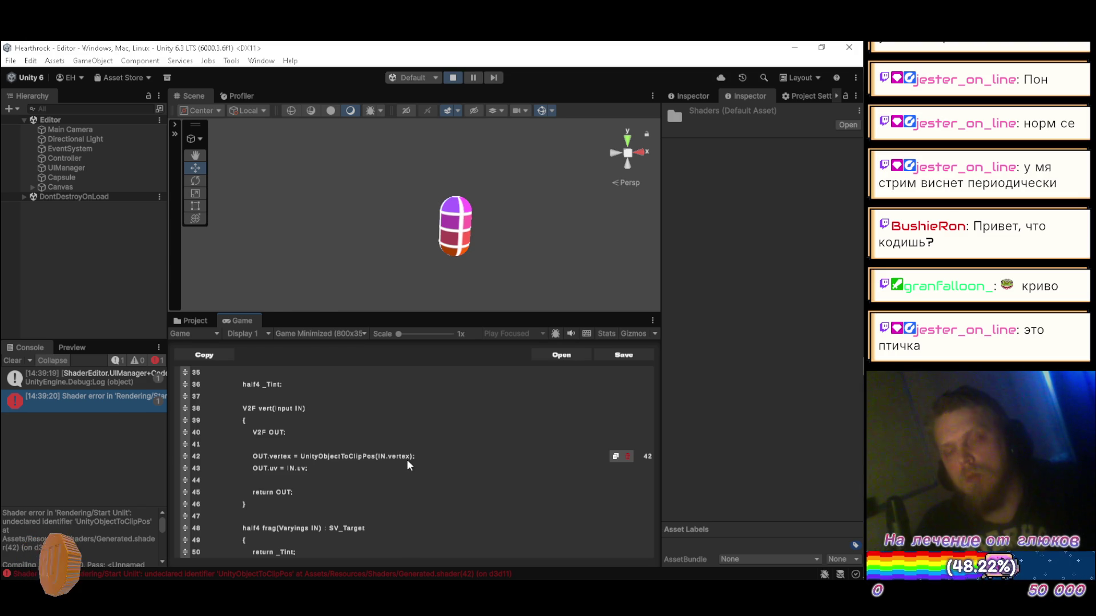
key("alt+Tab")
key("alt+Tab")
key("alt+Tab")
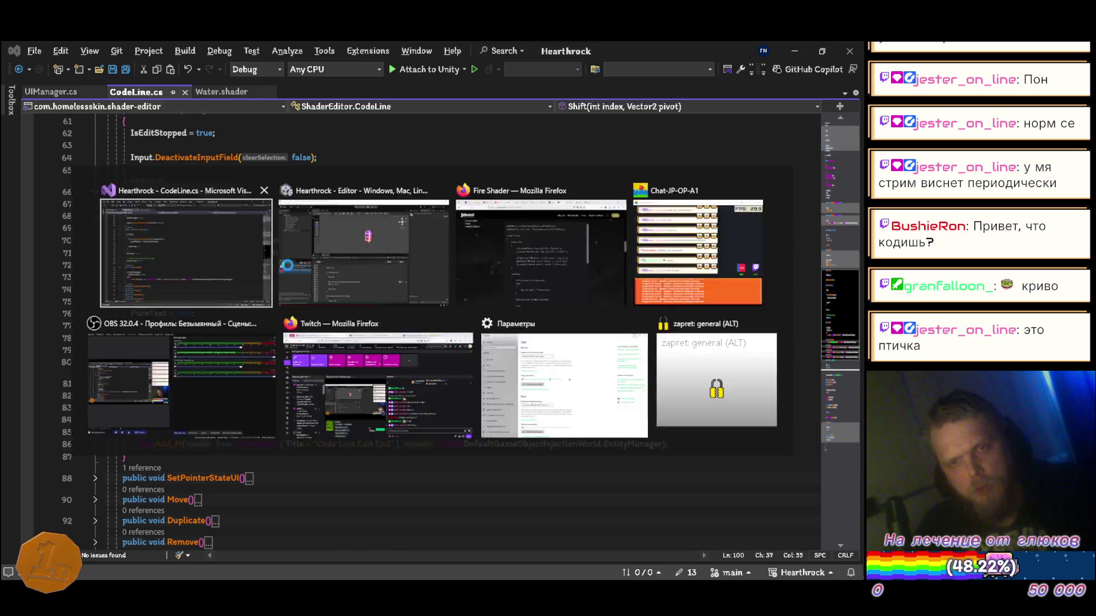
key("alt+Tab")
key("alt+Tab")
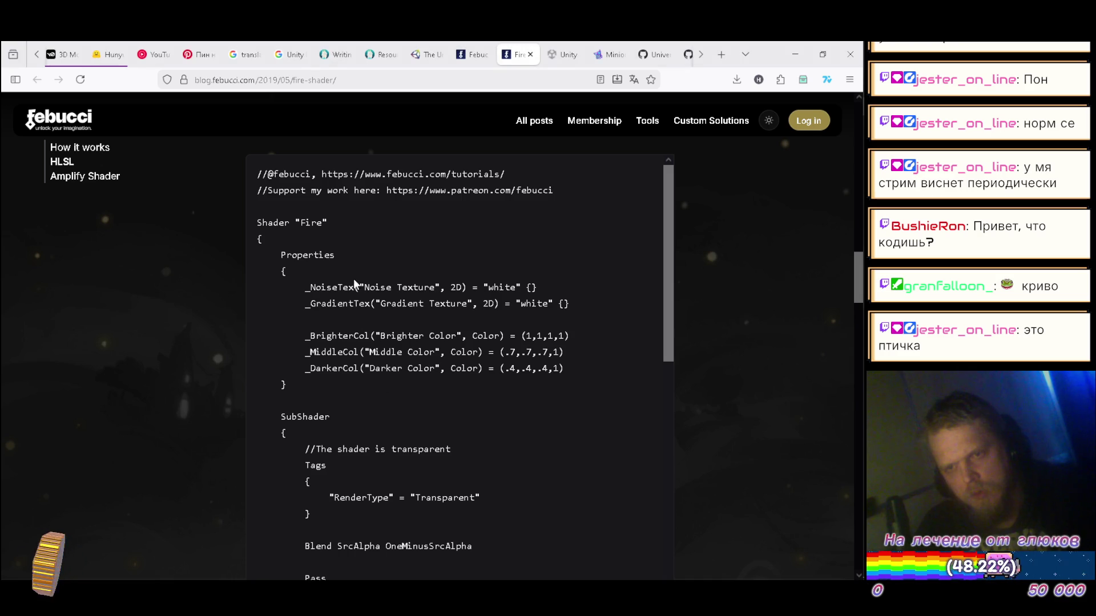
- Compare the Febucci fire-shader article's vertex function with the Unity shader code, ending in Unity
scroll(393, 446, "down", 9)
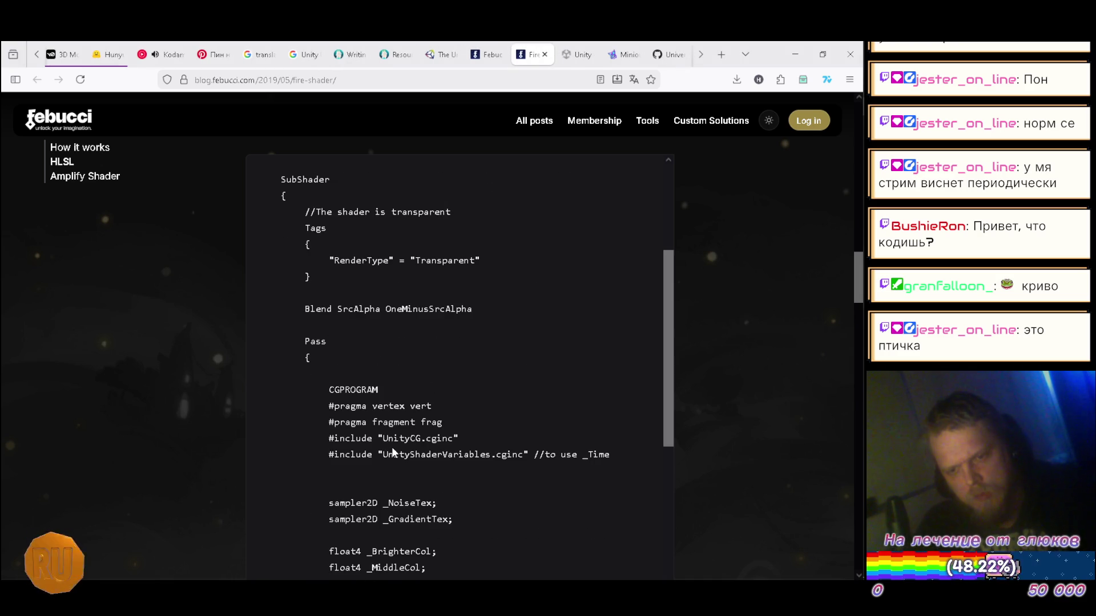
scroll(399, 437, "down", 2)
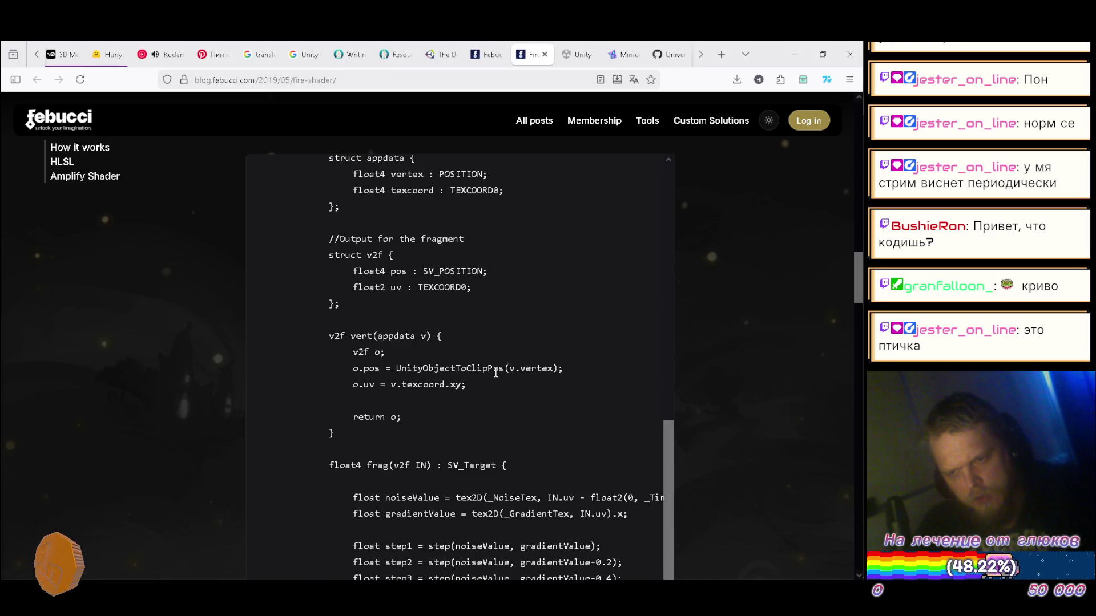
key("alt+Tab")
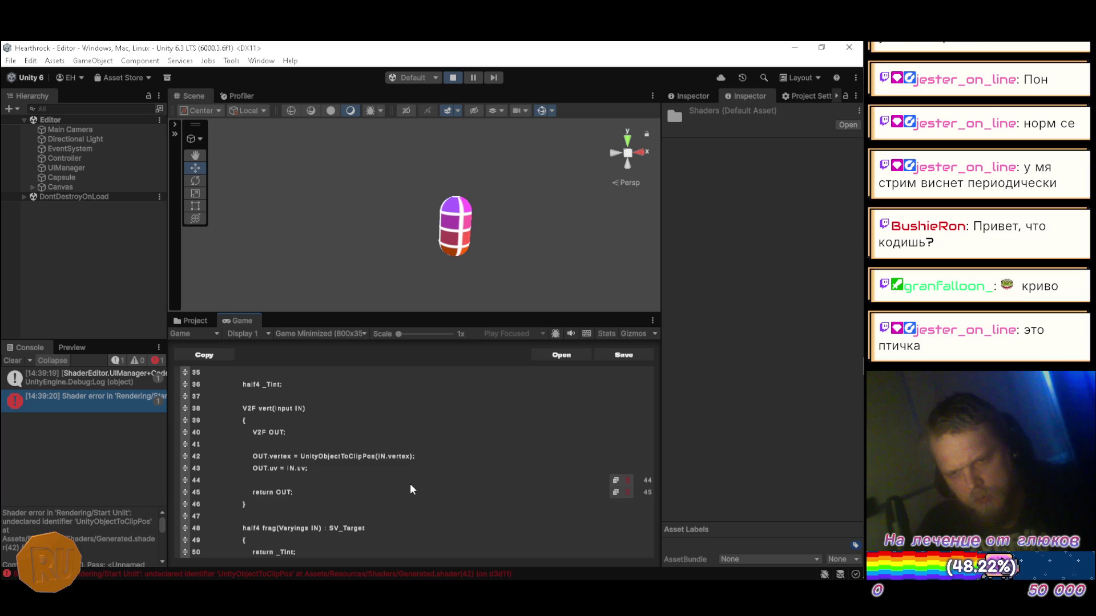
scroll(415, 486, "up", 3)
scroll(415, 487, "down", 2)
key("alt+Tab")
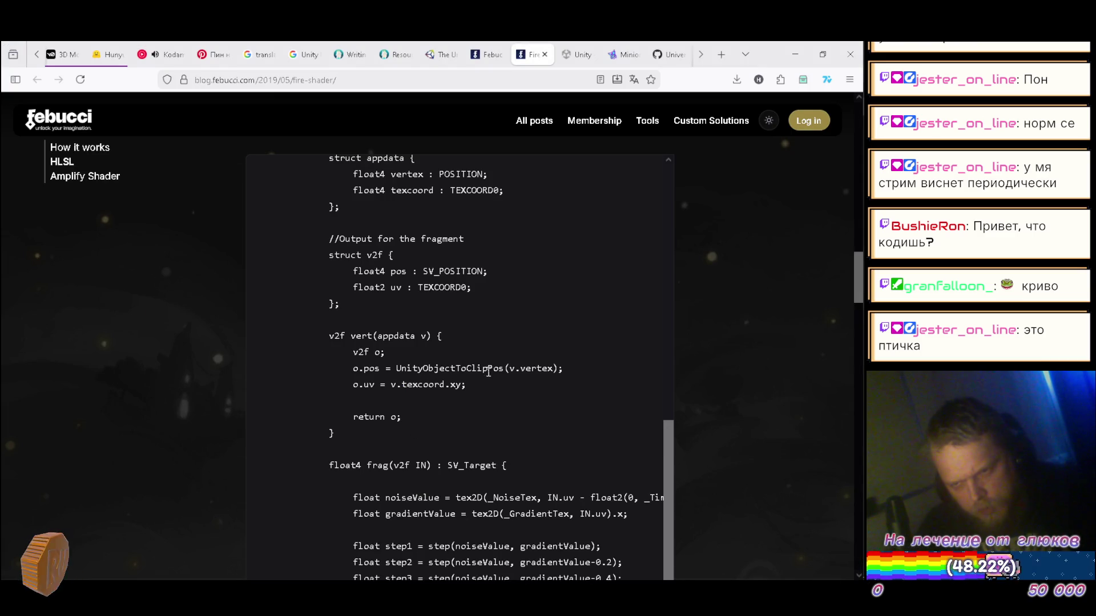
key("alt+Tab")
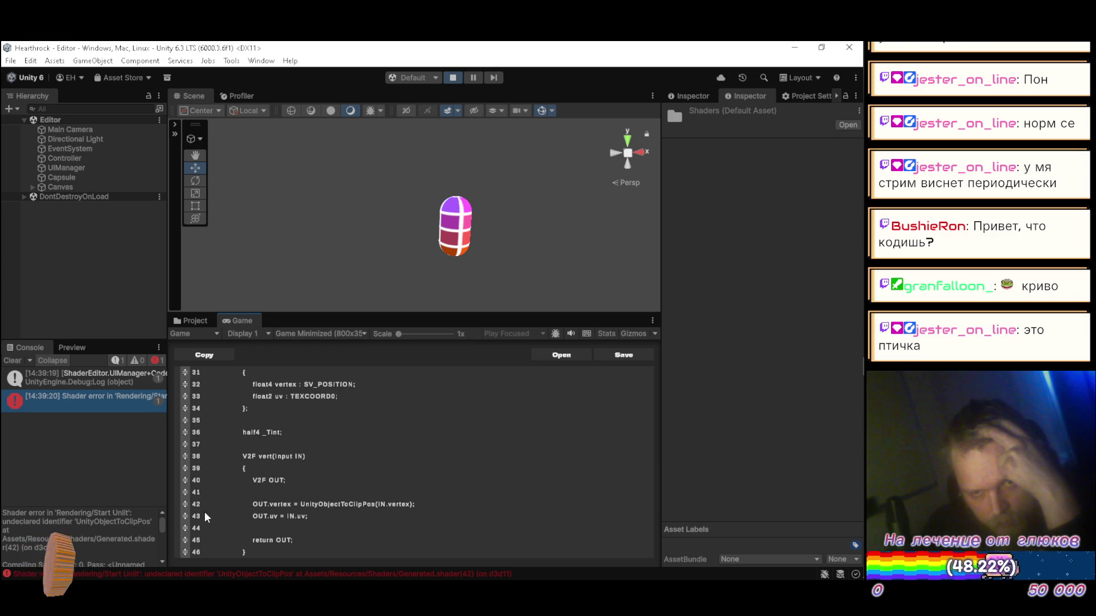
left_click(98, 375)
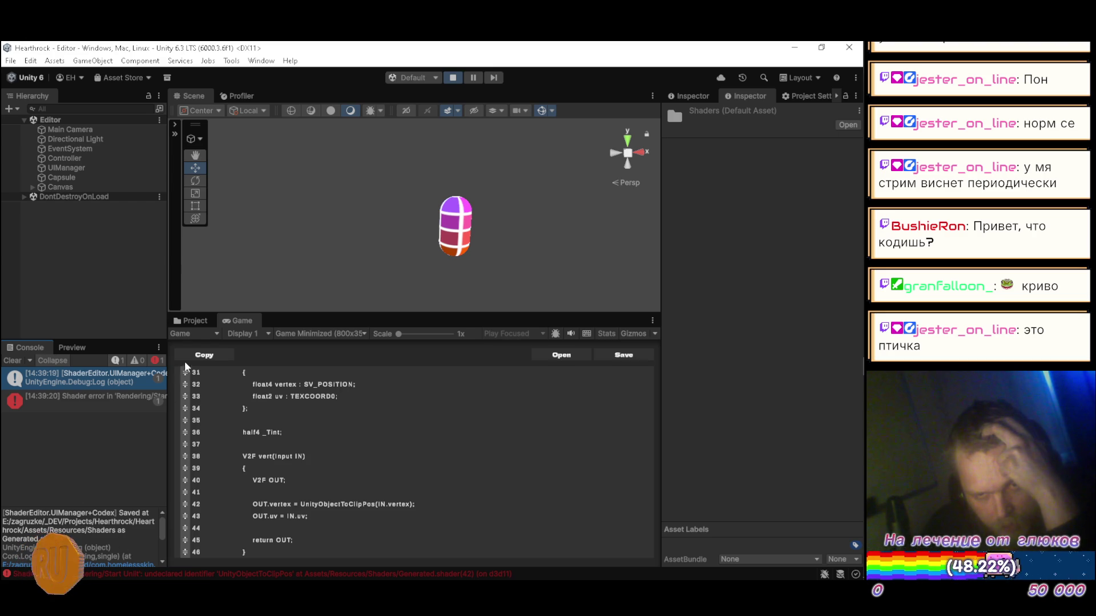
left_click(196, 323)
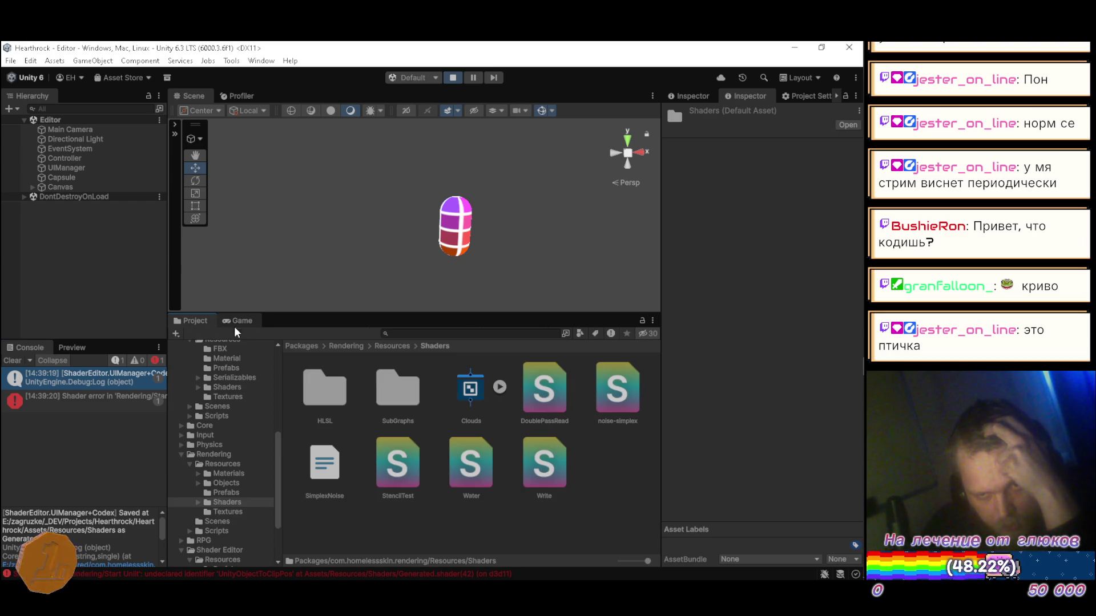
scroll(232, 416, "up", 8)
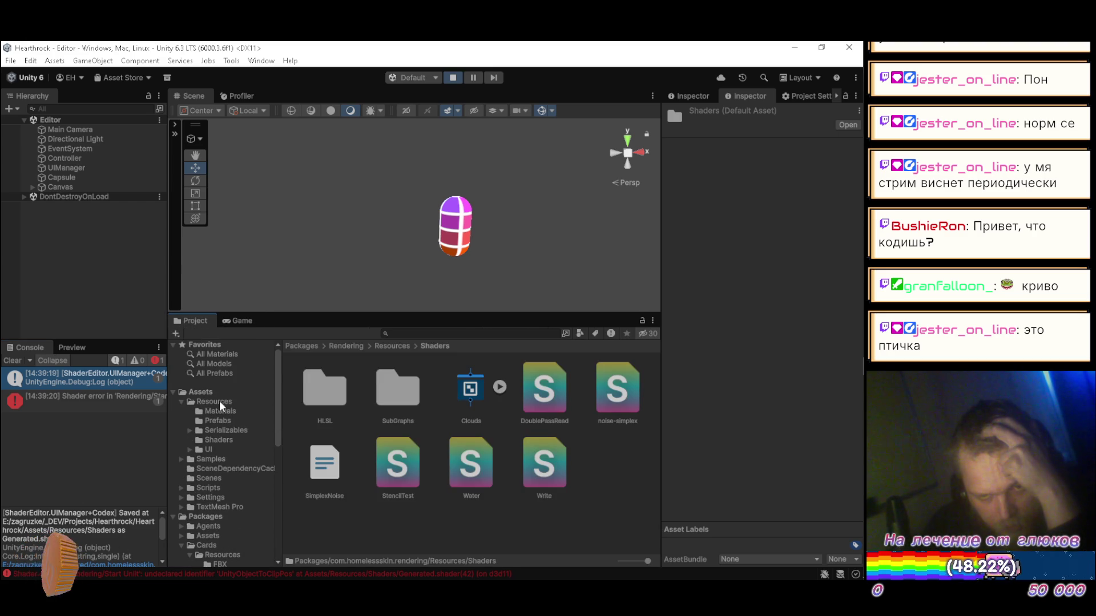
left_click(218, 440)
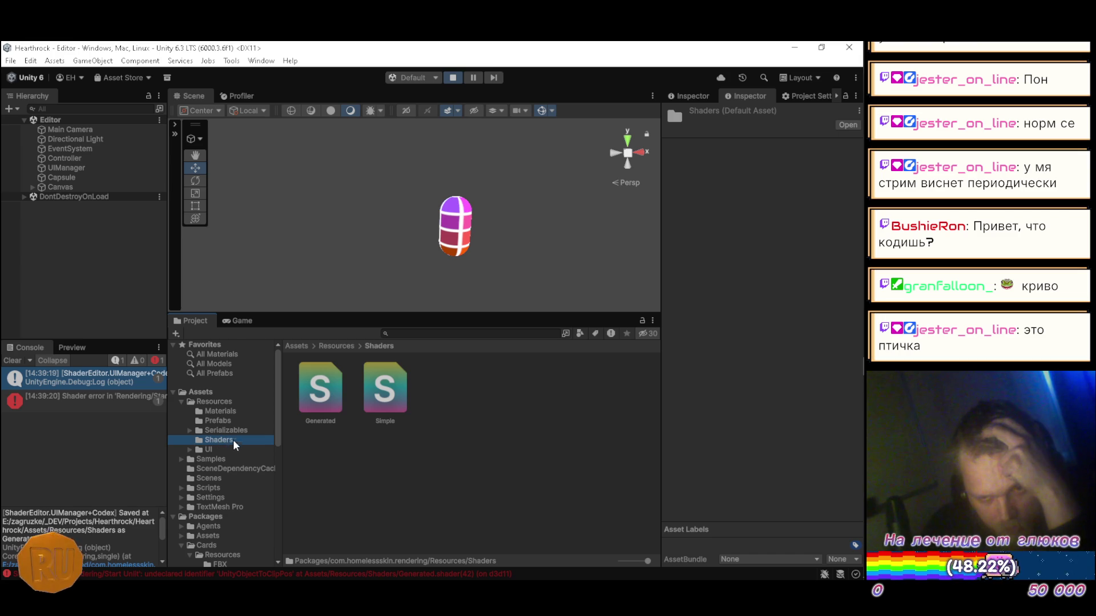
left_click(239, 320)
scroll(314, 490, "up", 10)
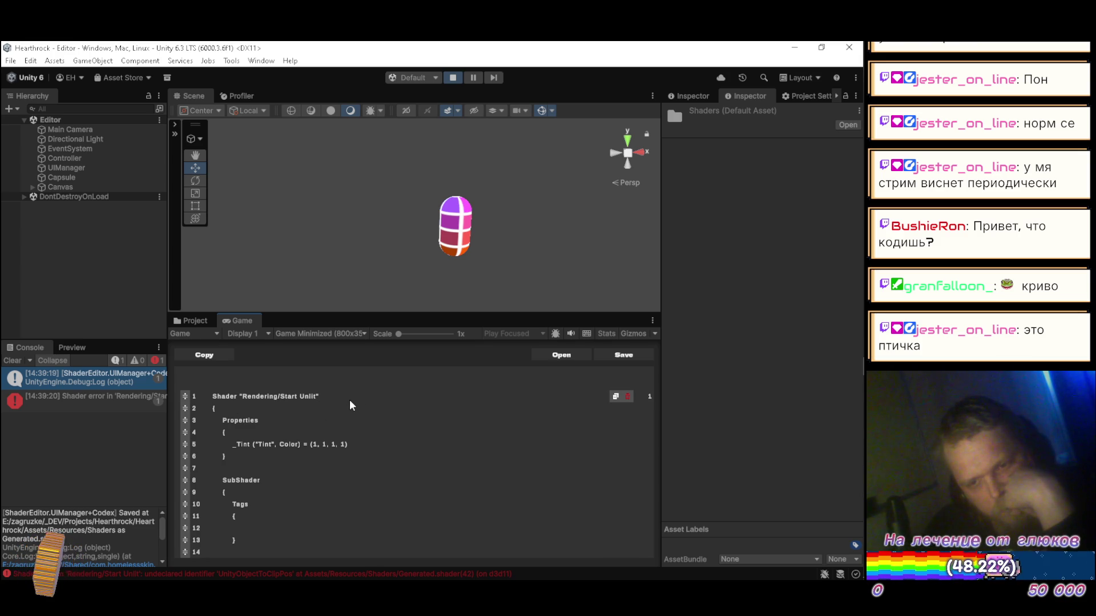
- Save the Rendering/Start Unlit shader from the in-game editor
scroll(350, 400, "down", 1)
scroll(349, 401, "down", 4)
scroll(347, 401, "down", 5)
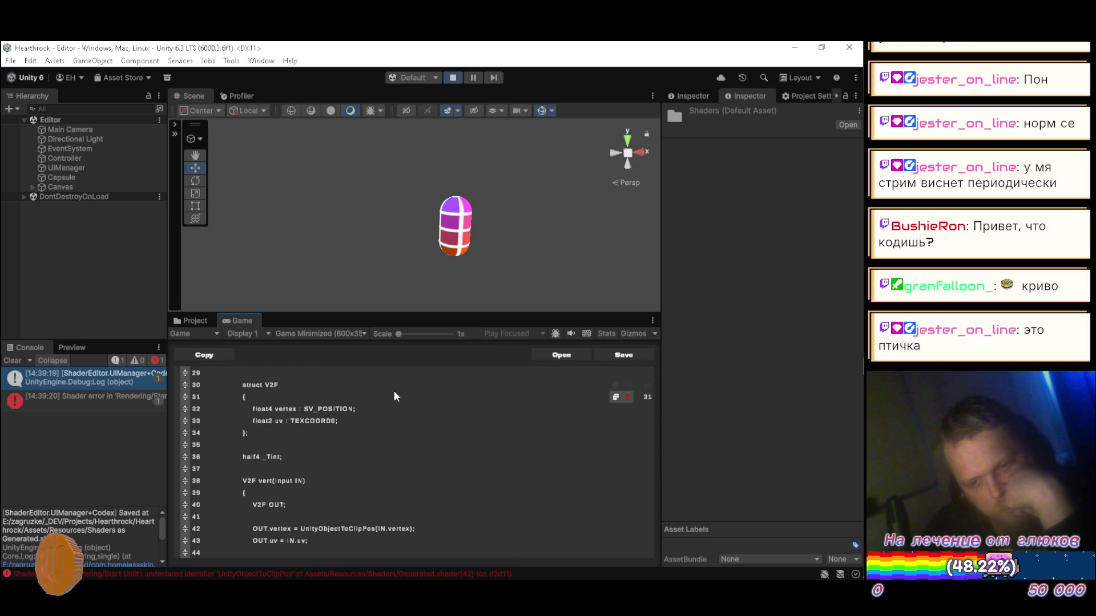
left_click(622, 354)
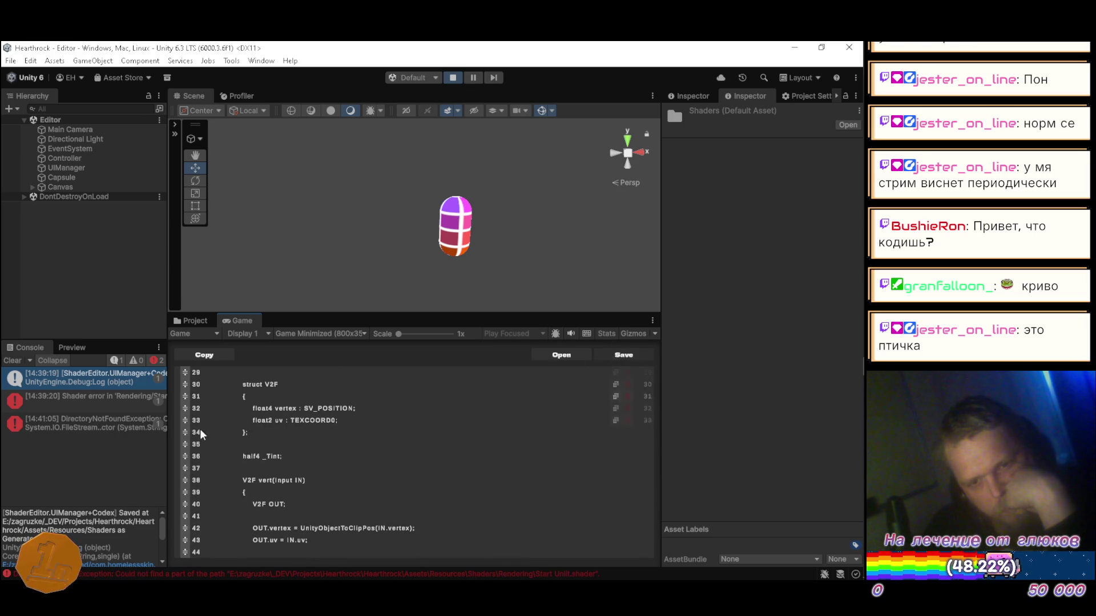
- Inspect the DirectoryNotFoundException and follow its stack trace into the failing save code
left_click(81, 421)
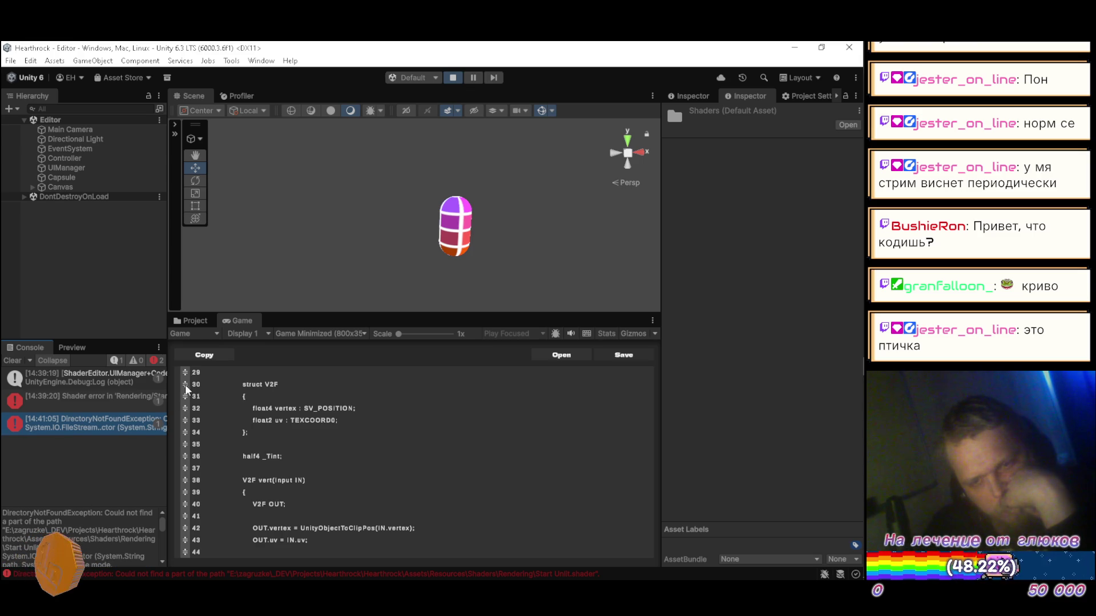
left_click(197, 320)
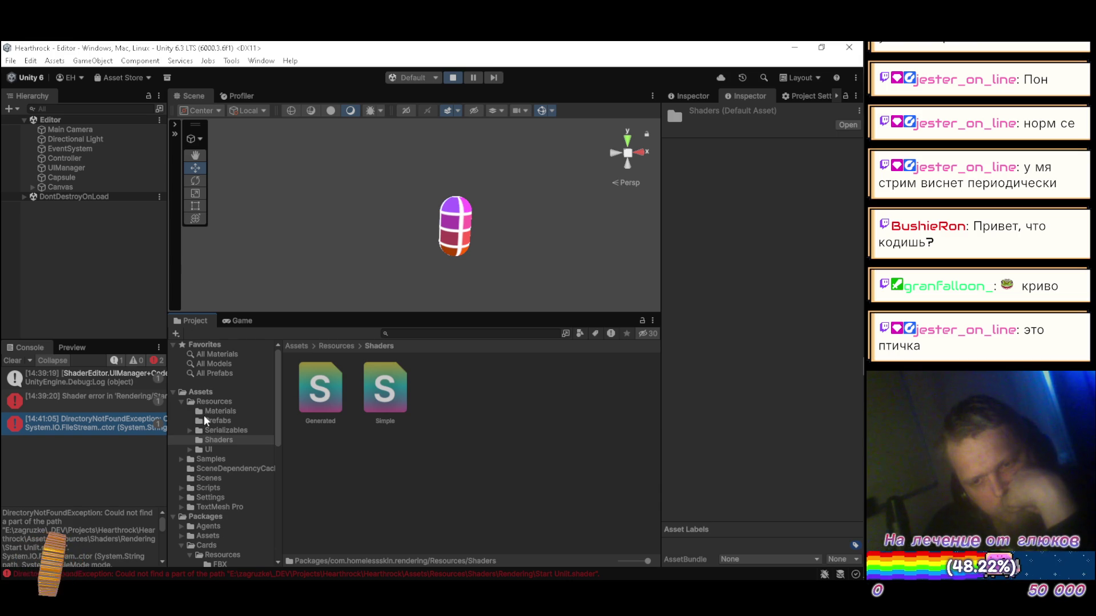
left_click(228, 321)
scroll(85, 532, "down", 2)
scroll(86, 532, "down", 5)
scroll(92, 546, "up", 3)
left_click(93, 553)
left_click(93, 553)
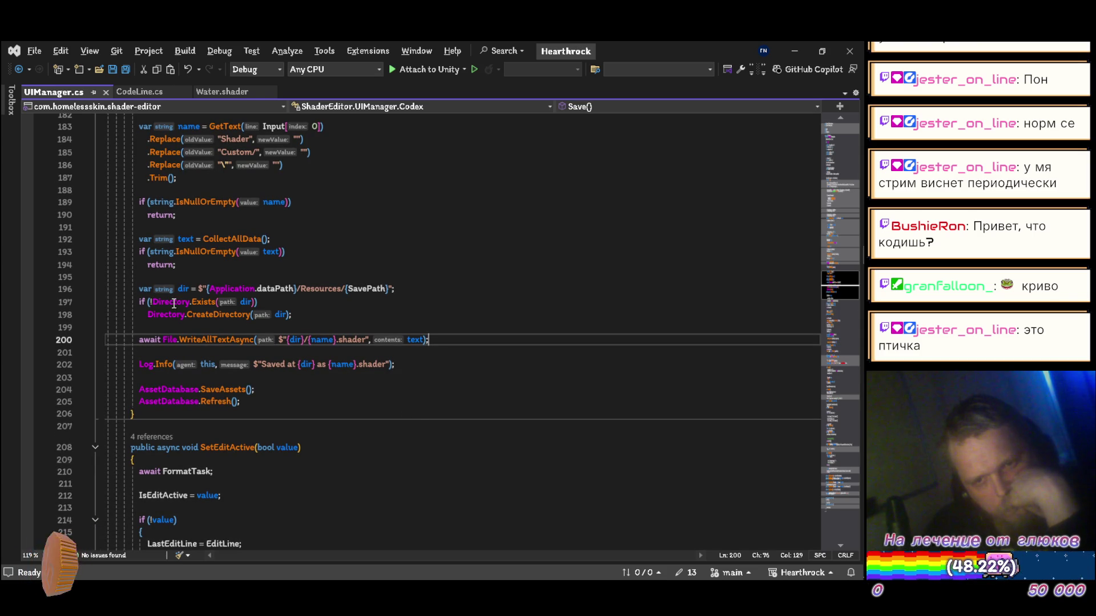
- Inspect how UIManager.cs line 200 builds the Resources/{SavePath} path for writing, then return to Unity
mouse_move(242, 304)
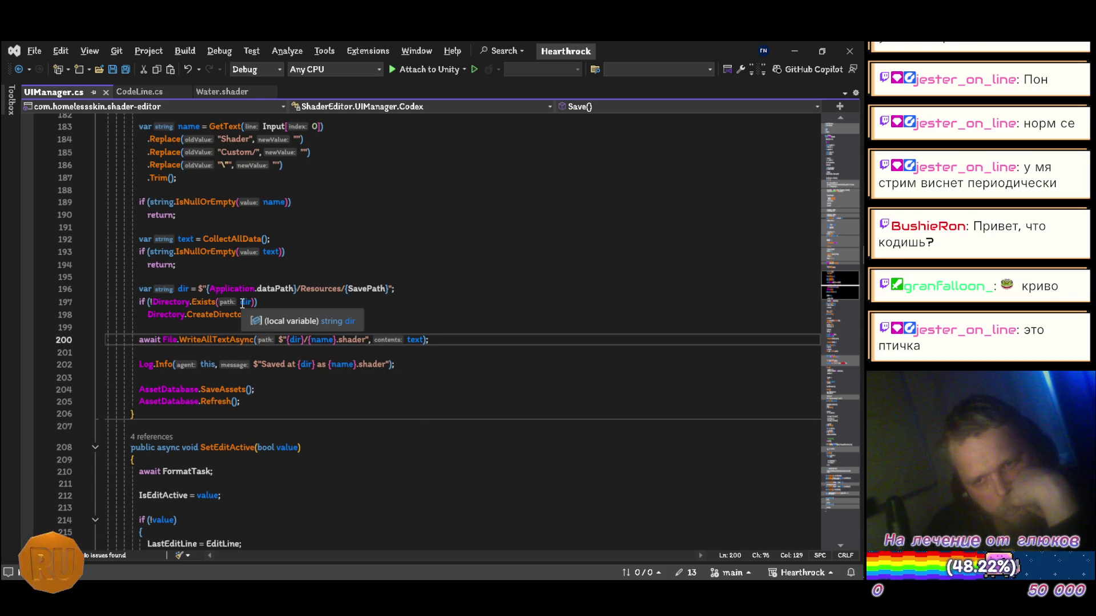
key("alt+Tab")
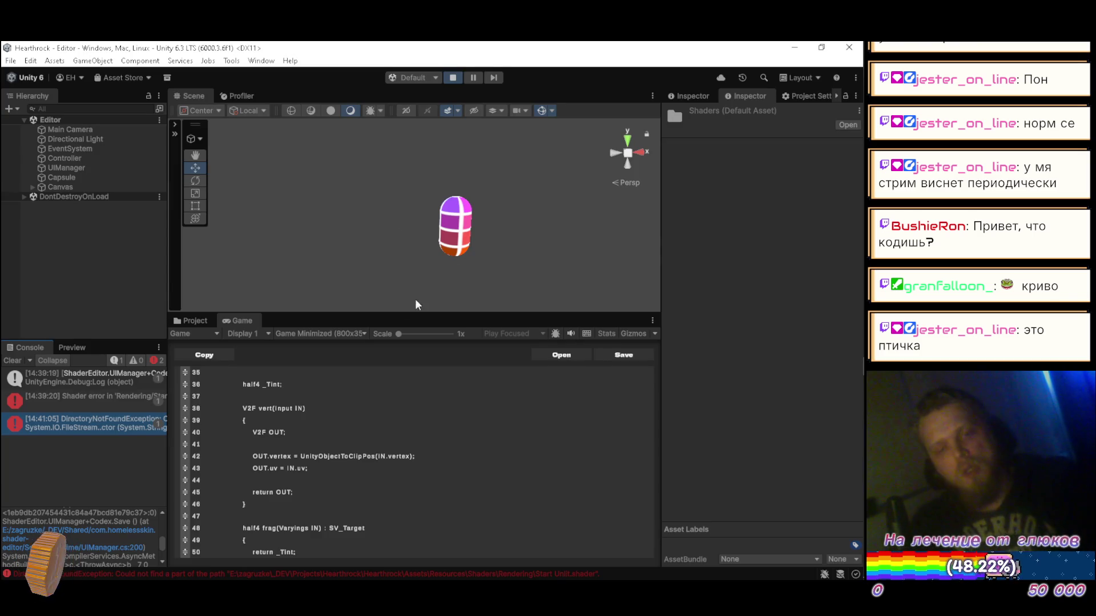
scroll(123, 545, "up", 2)
scroll(123, 550, "up", 5)
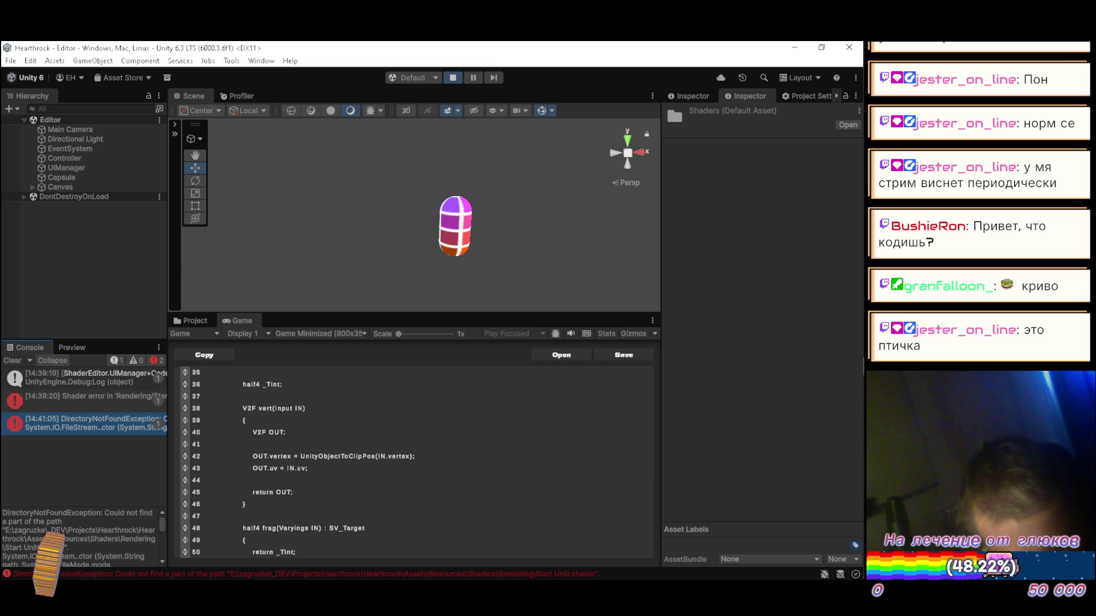
left_click(148, 504)
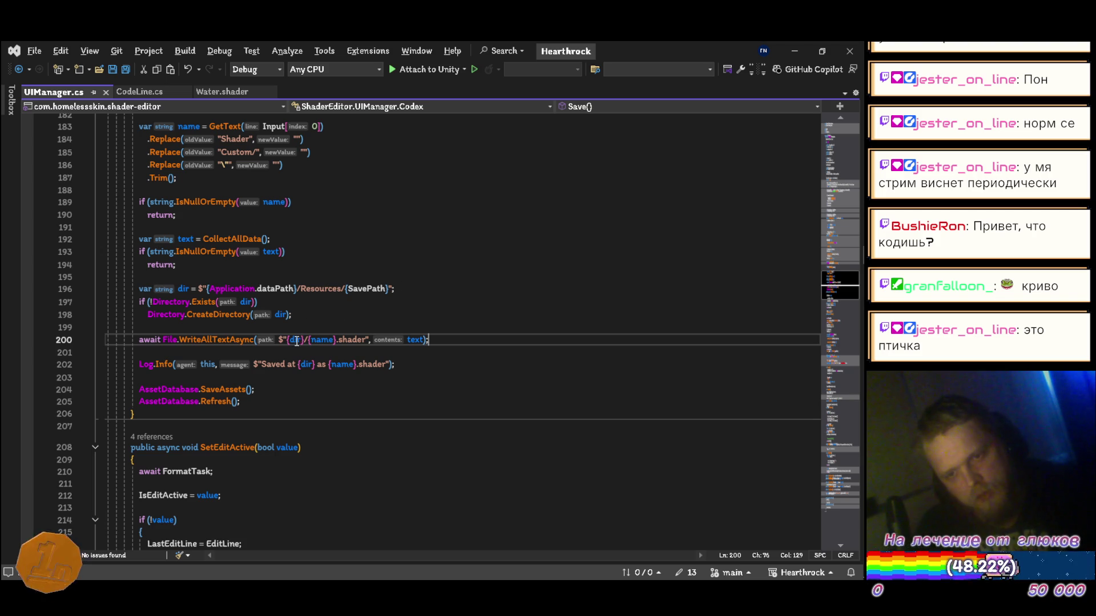
key("alt+Tab")
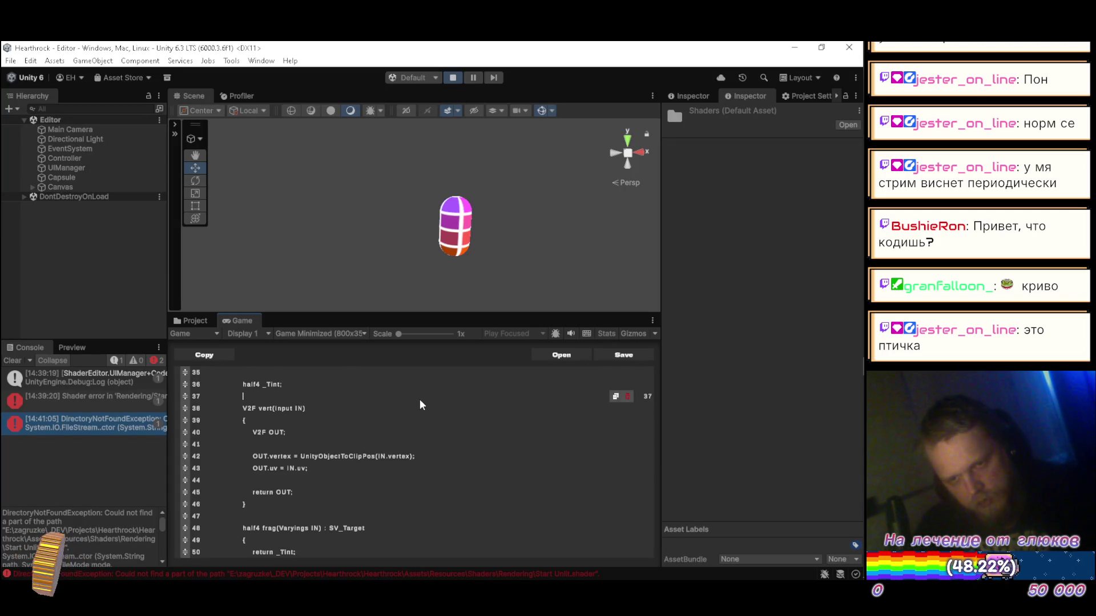
- Drop the 'Rendering/' prefix so the shader is named "Start Unlit", and save it
scroll(420, 404, "up", 10)
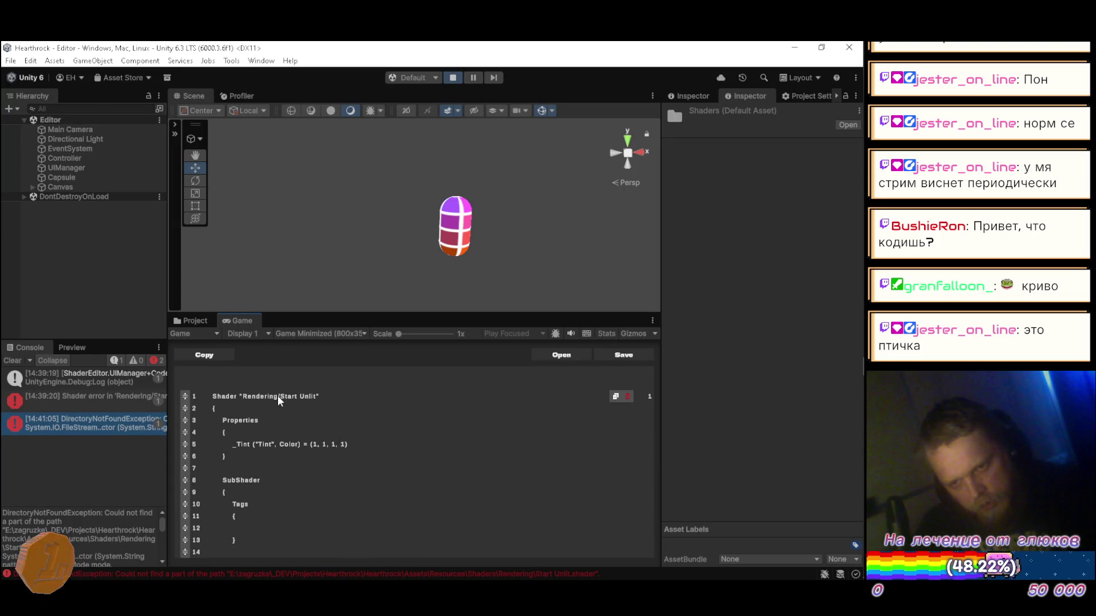
key("Left")
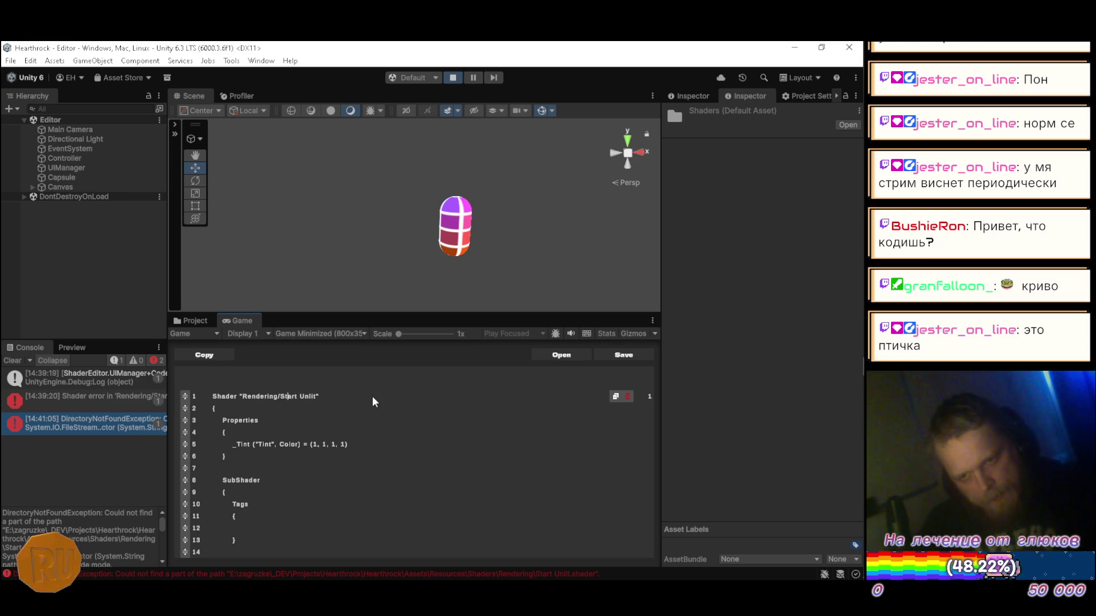
key("ctrl+BackSpace")
key("ctrl+BackSpace")
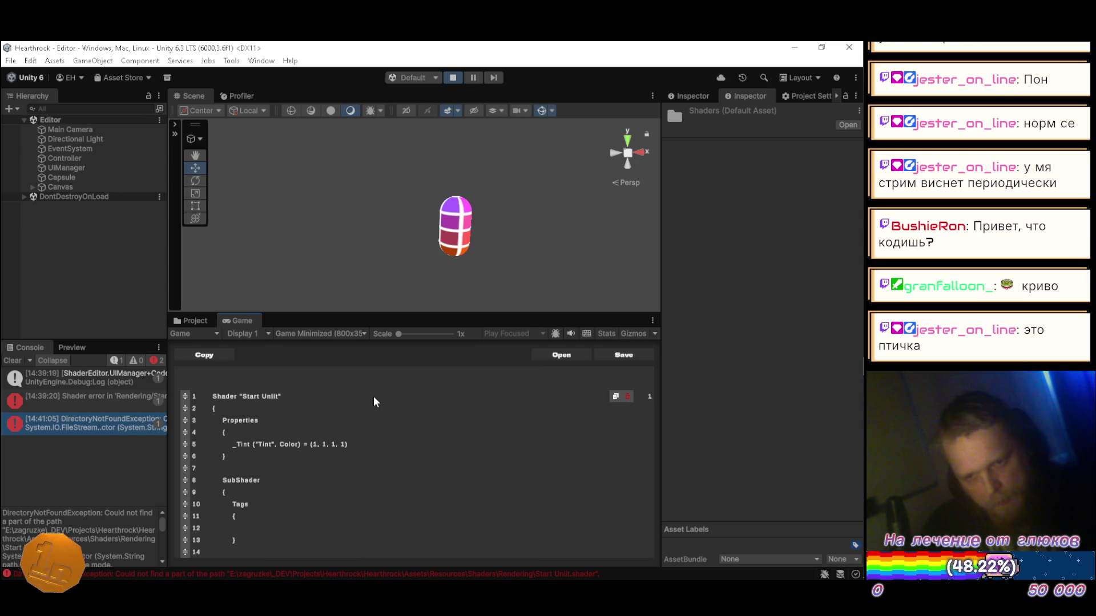
left_click(618, 355)
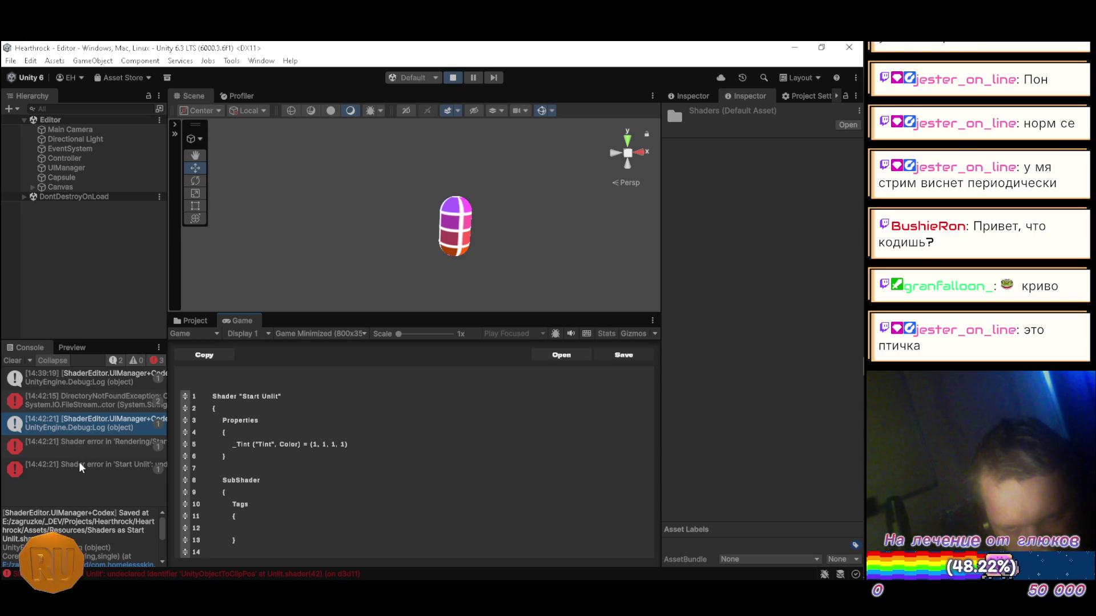
- Locate the shader assets in Assets/Resources/Shaders and delete the old Generated.shader
left_click(91, 446)
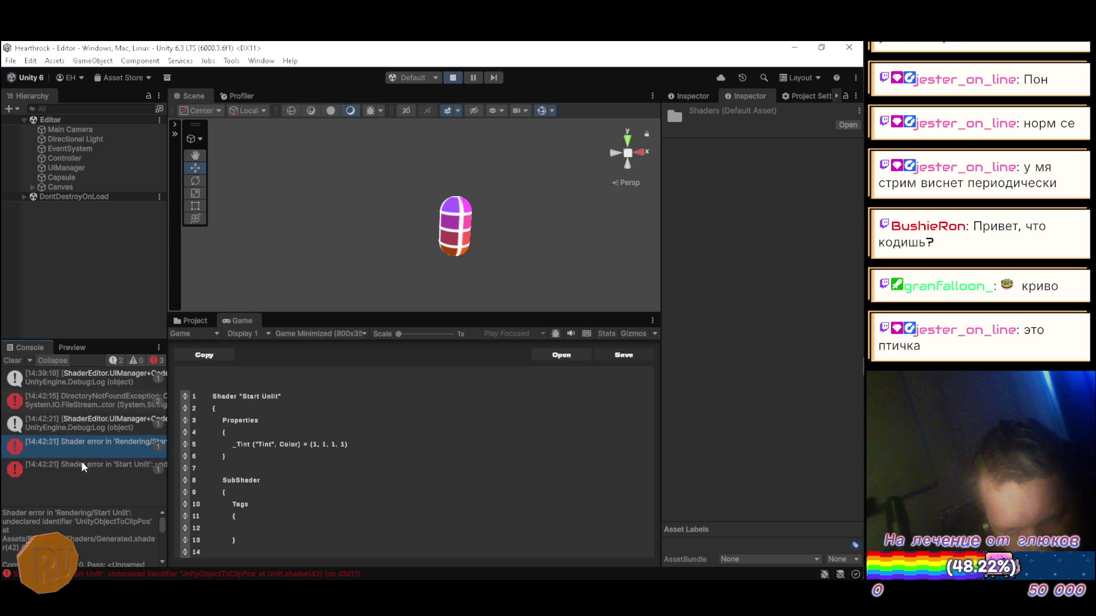
left_click(185, 320)
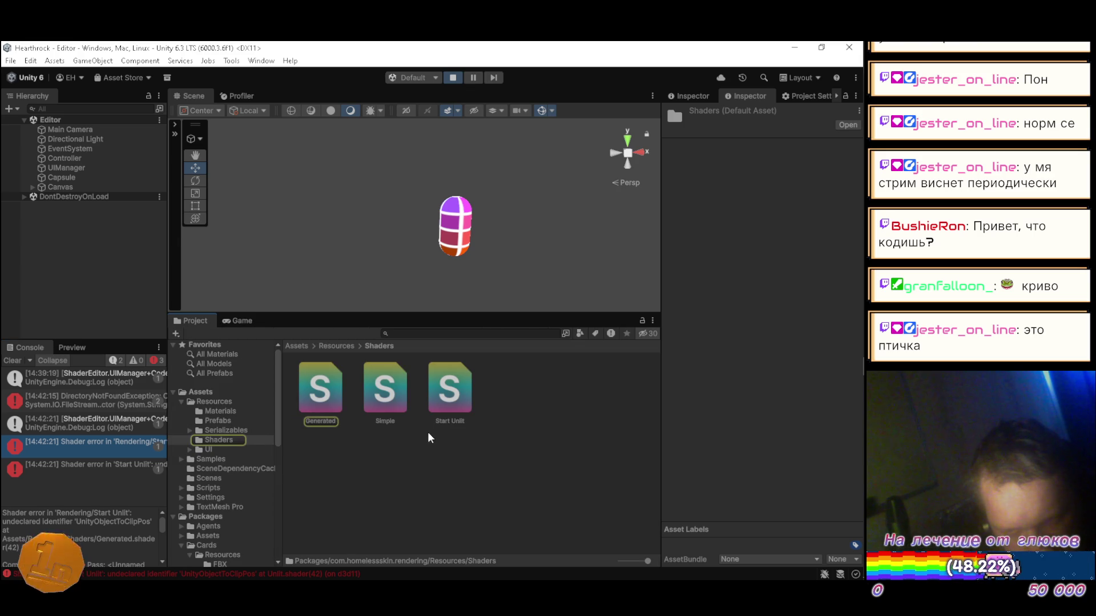
left_click(448, 400)
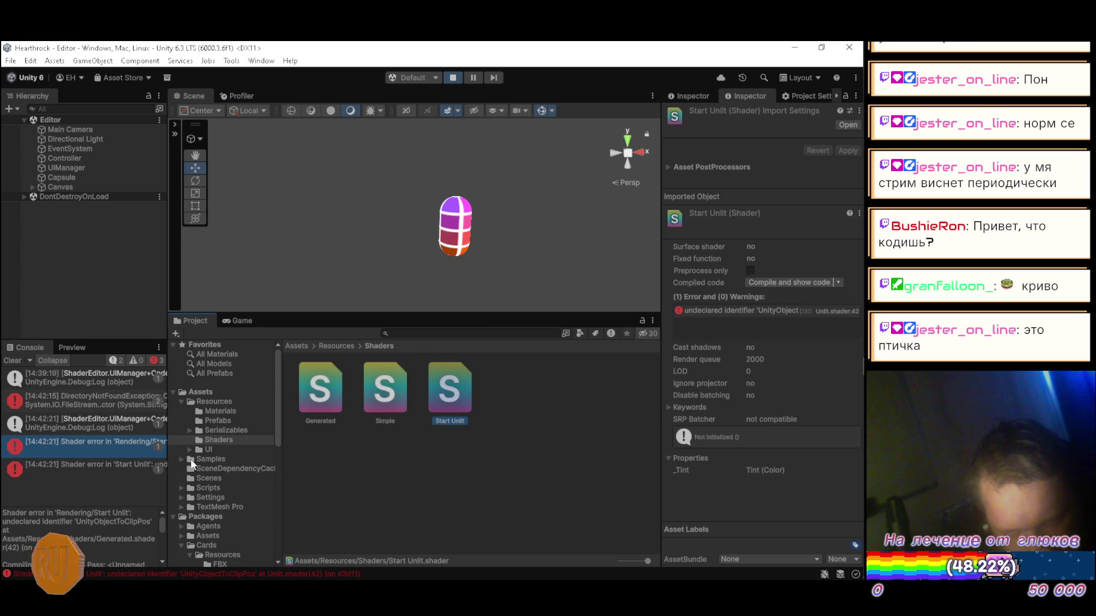
left_click(112, 443)
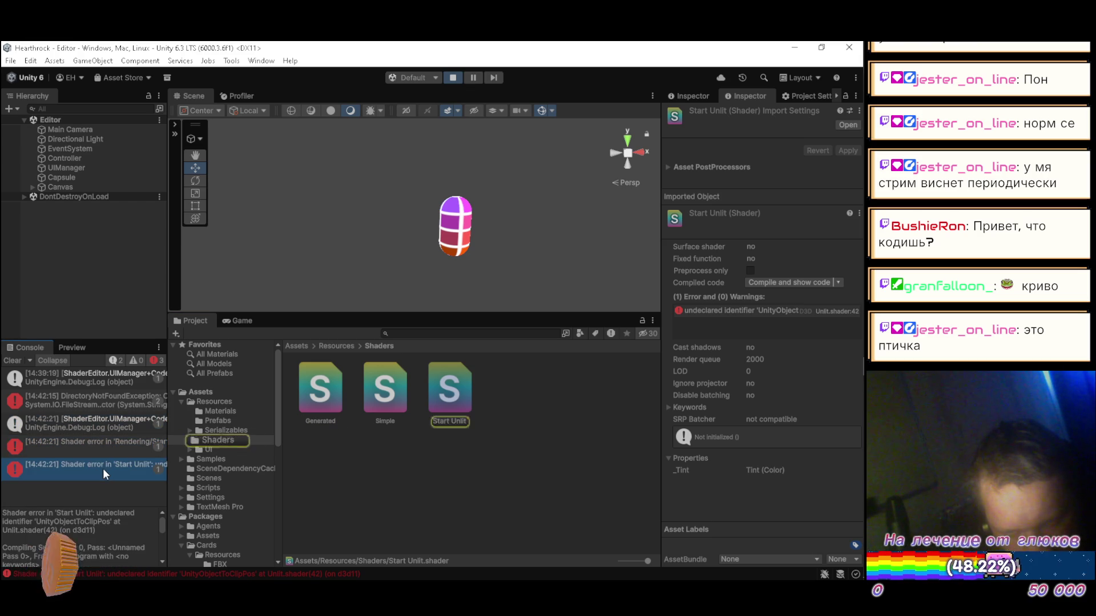
left_click(107, 447)
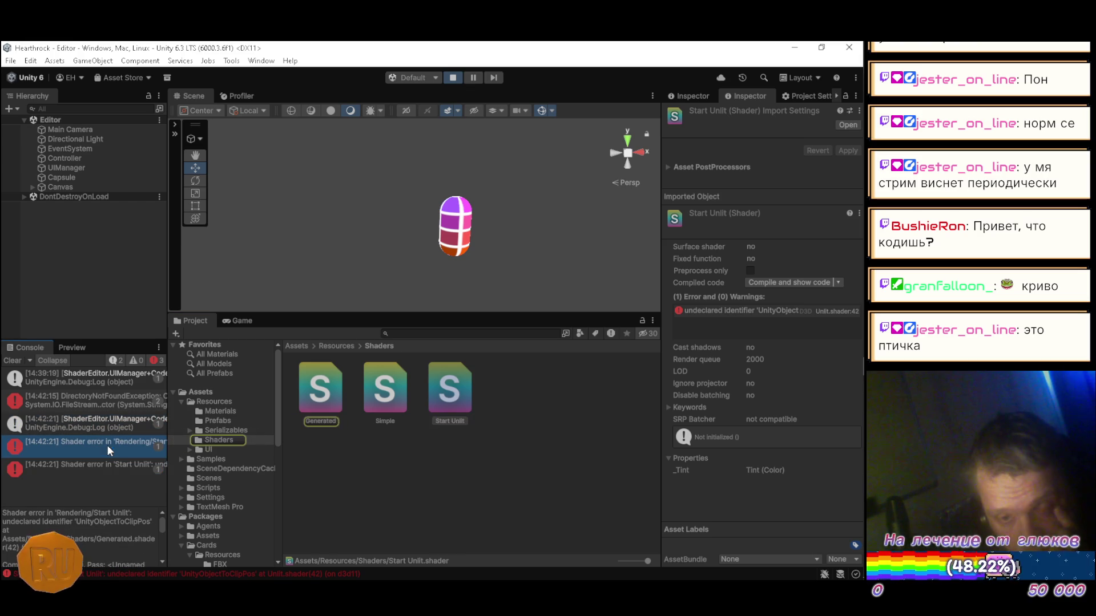
left_click(328, 405)
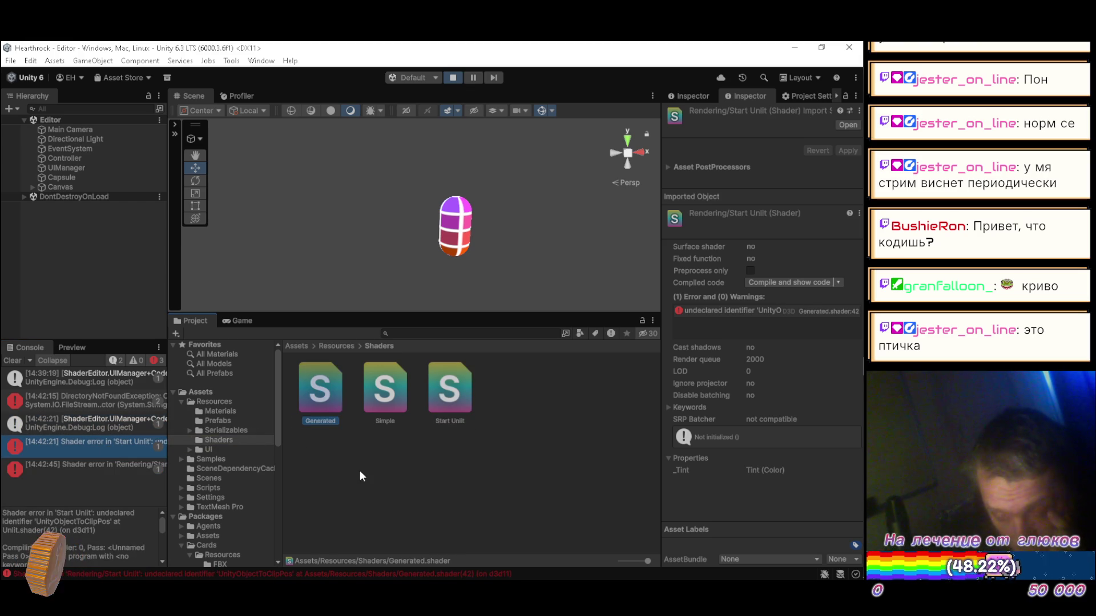
key("Delete")
- Recheck the Start Unlit shader's error and go back to its code in the editor
left_click(114, 443)
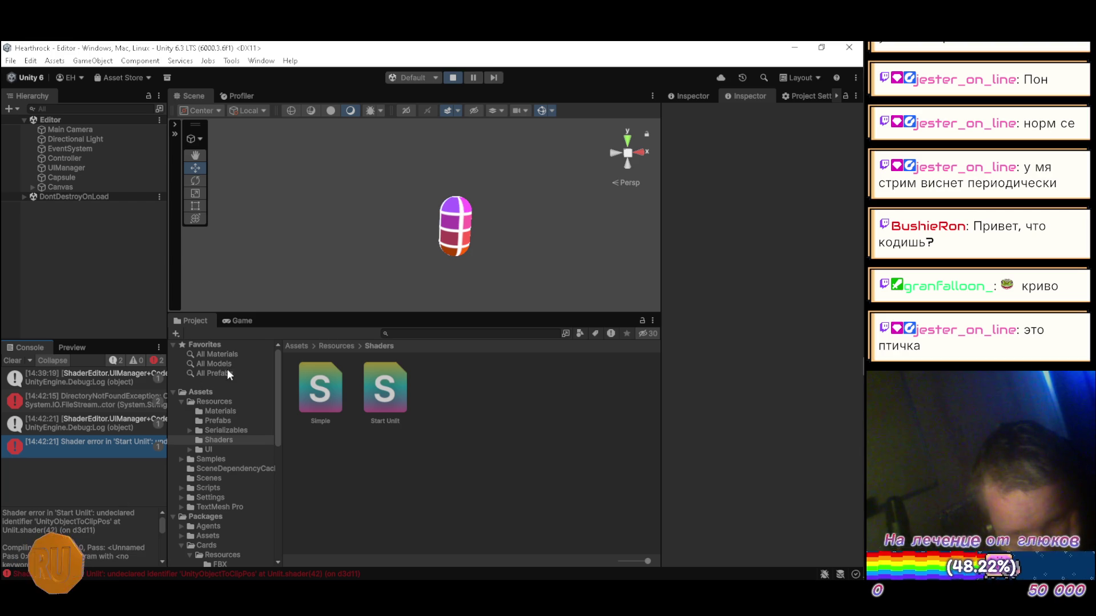
left_click(240, 320)
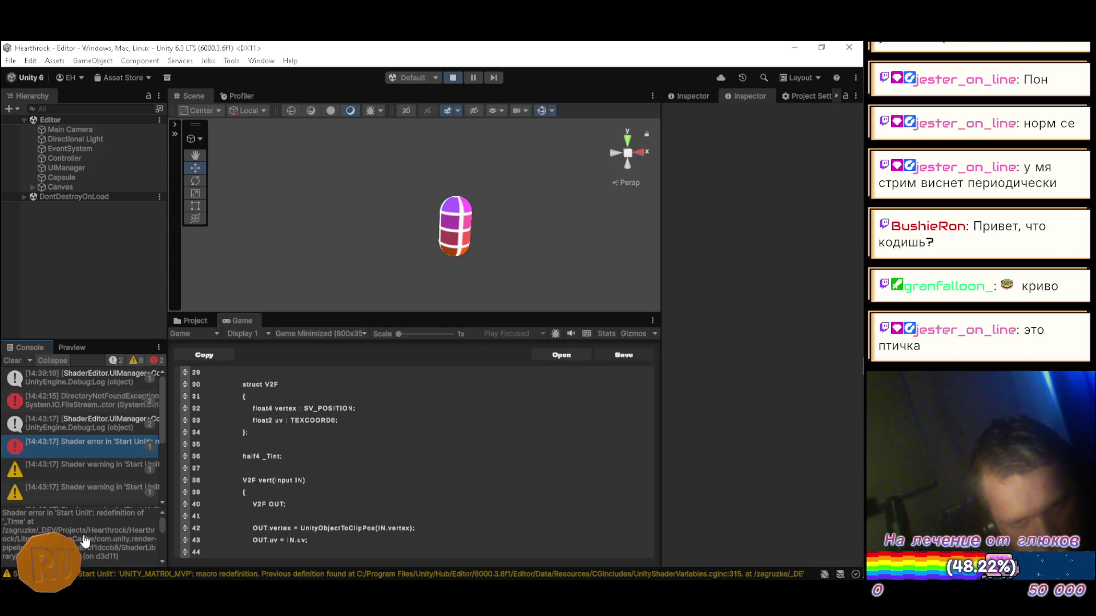
scroll(86, 537, "down", 3)
scroll(86, 539, "up", 2)
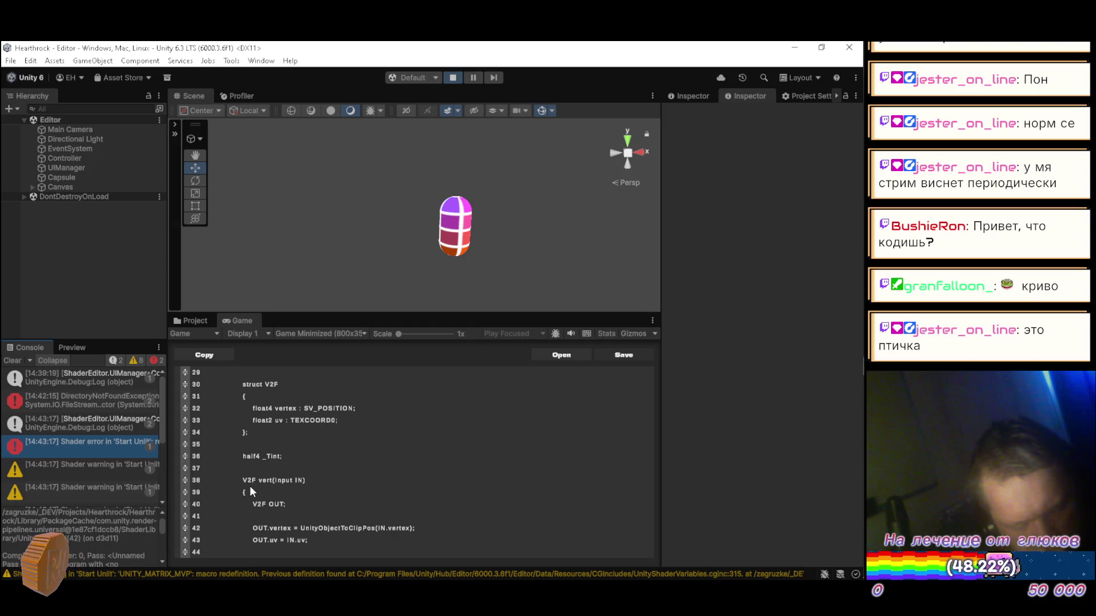
scroll(298, 455, "down", 2)
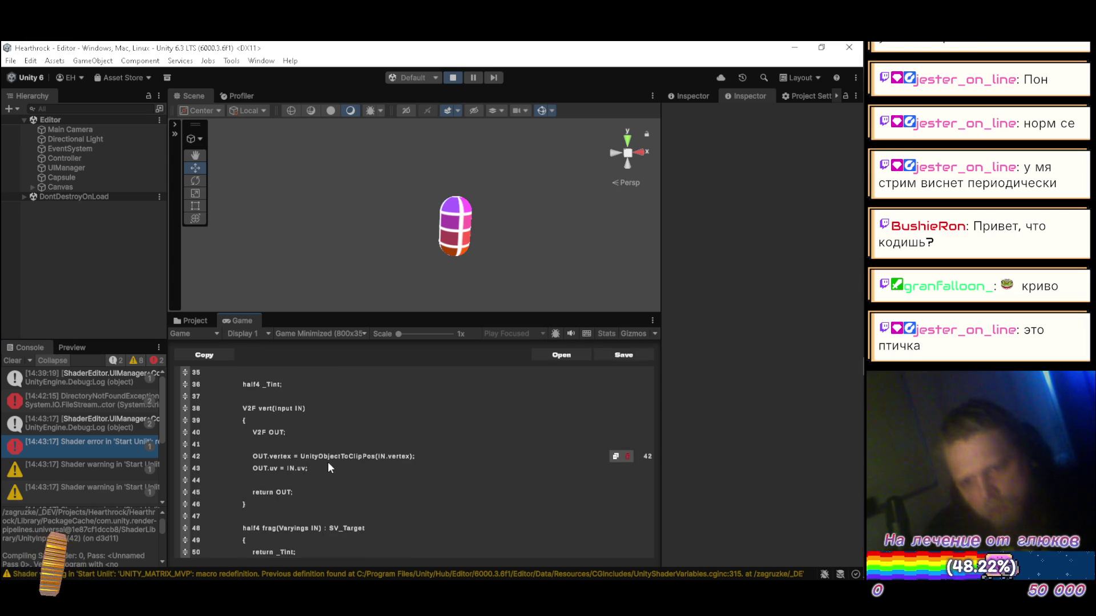
key("alt+Tab")
key("alt+Tab")
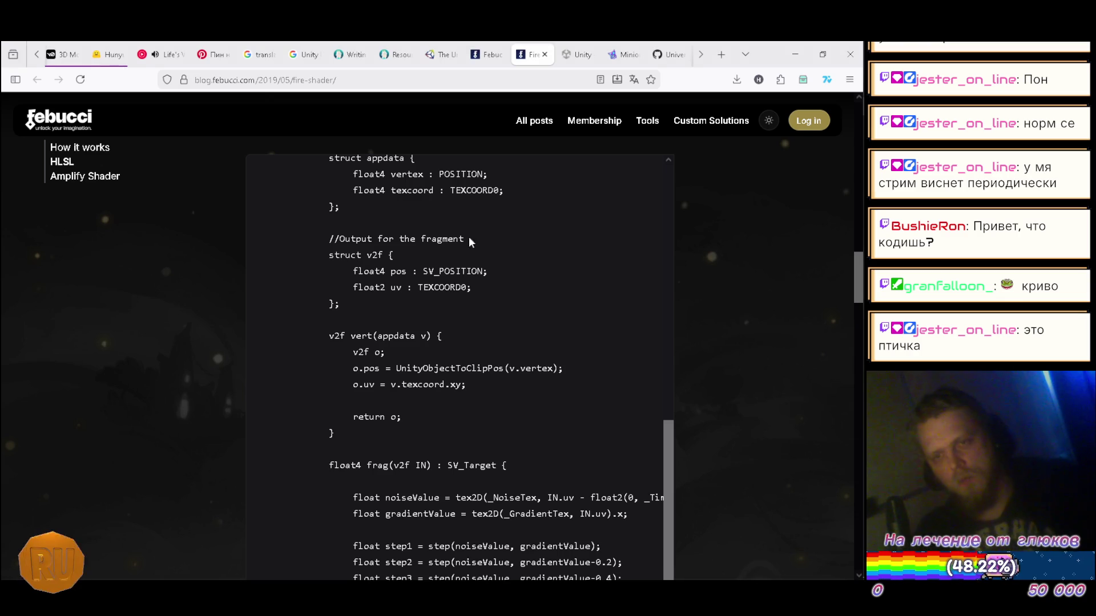
left_click(174, 55)
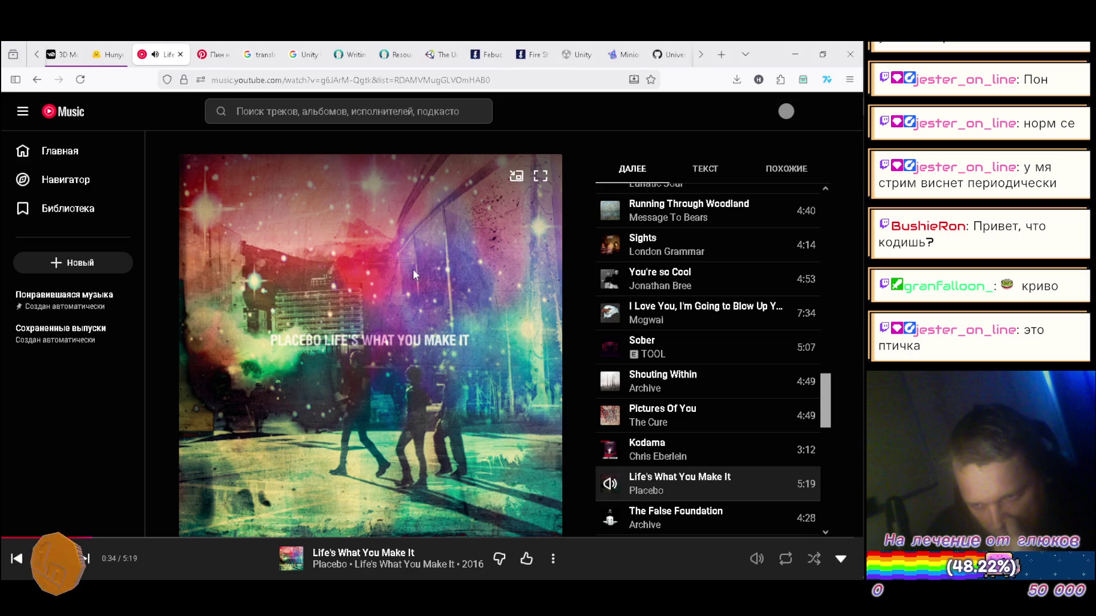
scroll(763, 290, "down", 3)
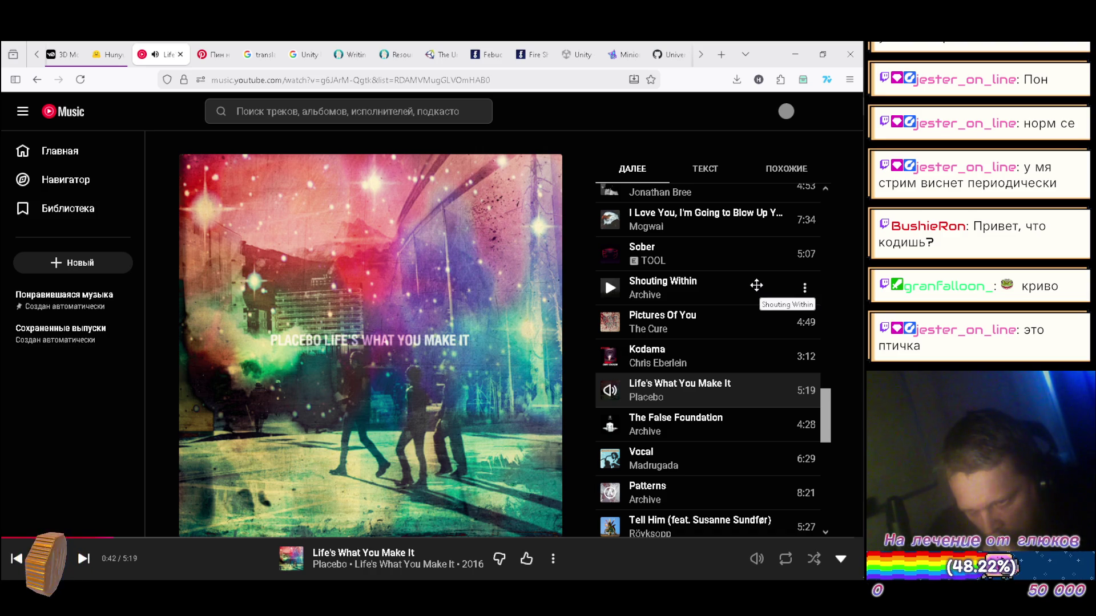
scroll(756, 286, "down", 1)
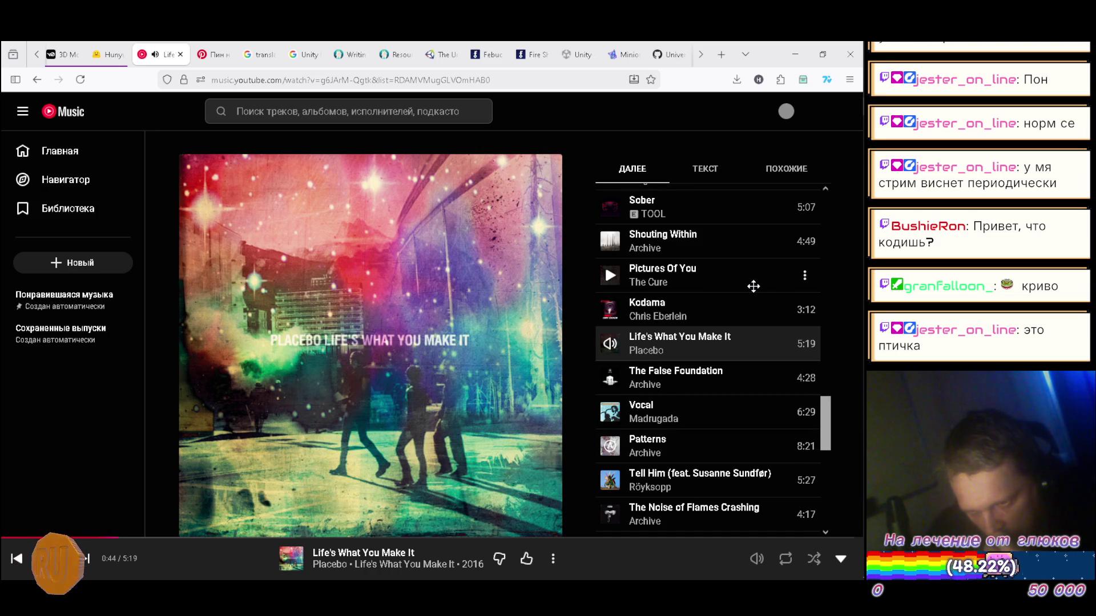
scroll(753, 286, "down", 1)
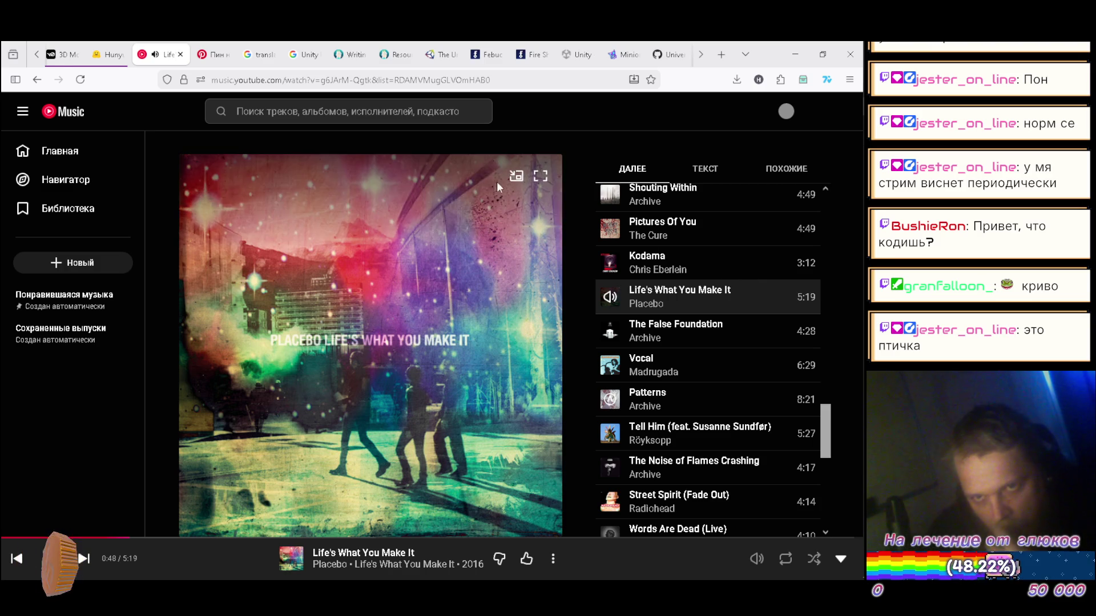
left_click(532, 54)
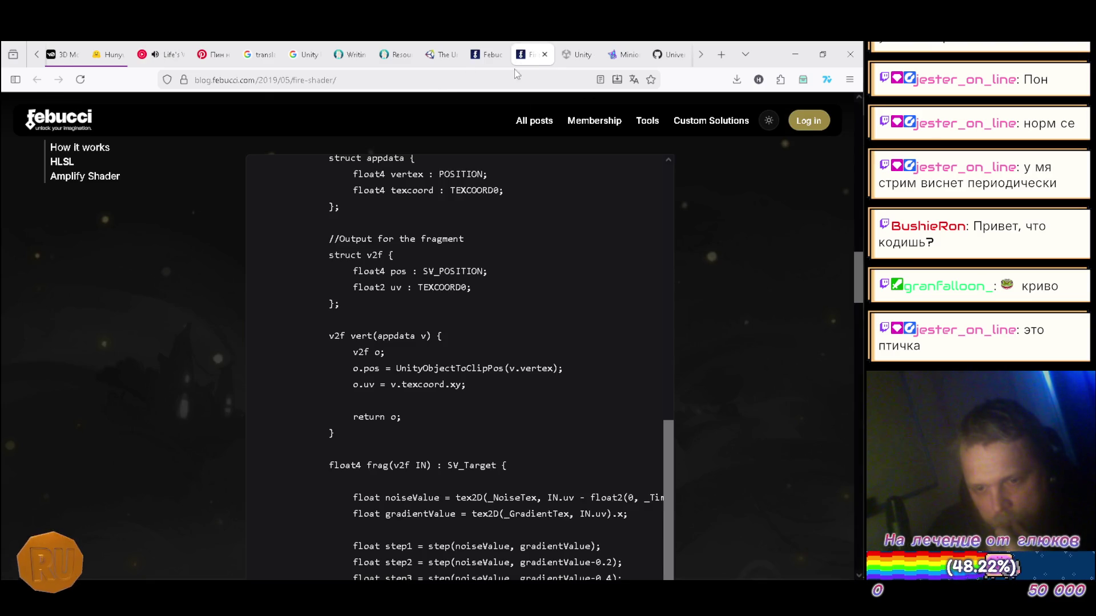
left_click(795, 55)
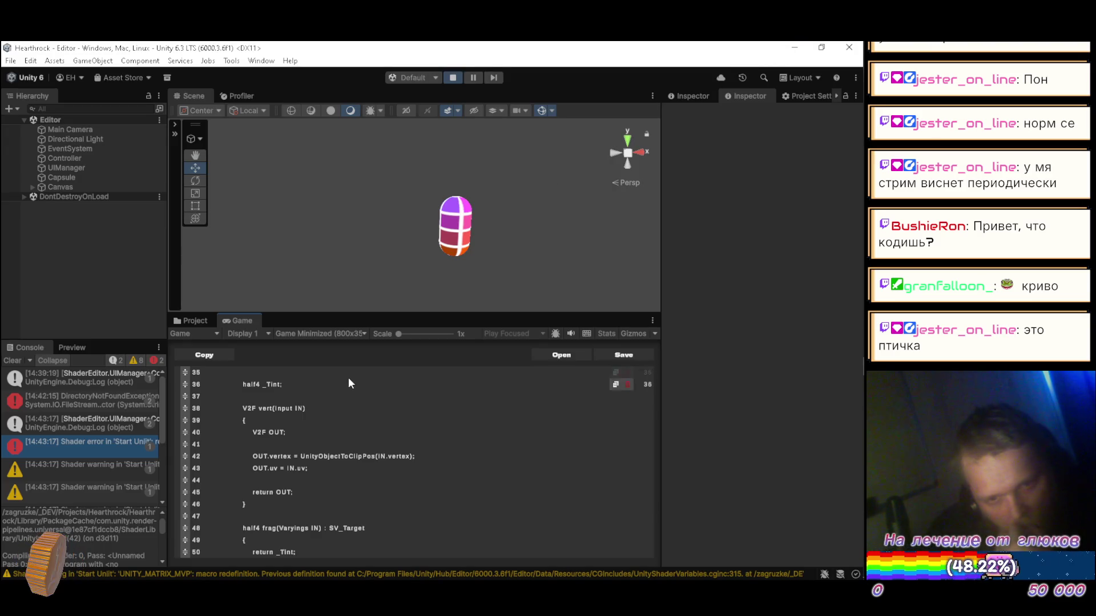
- Save the Start Unlit shader, clear the Console's old errors and warnings, then save again
scroll(125, 543, "up", 2)
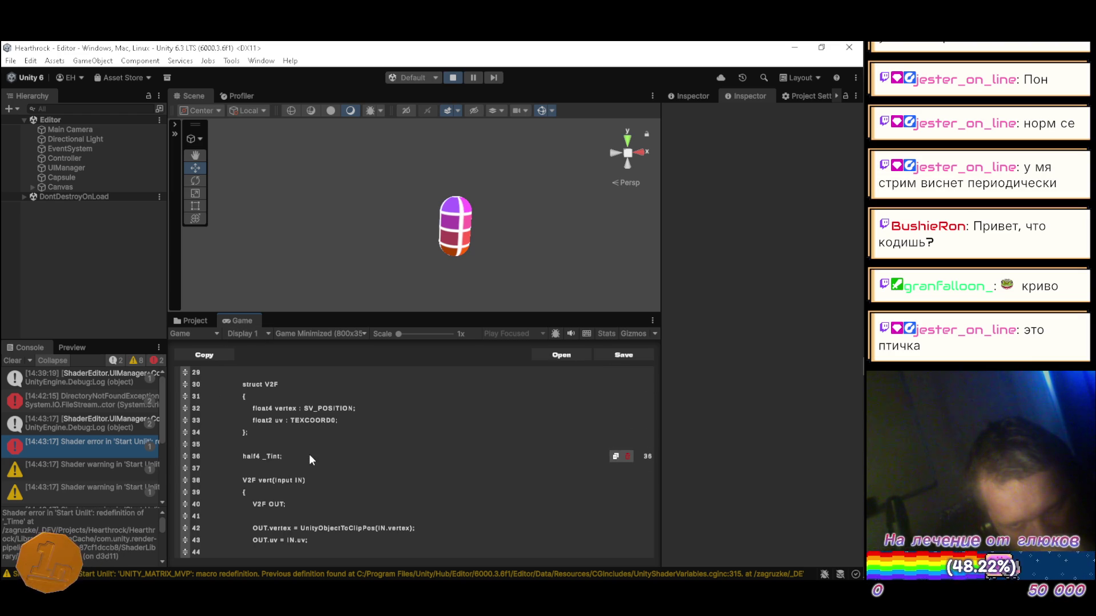
scroll(327, 458, "down", 4)
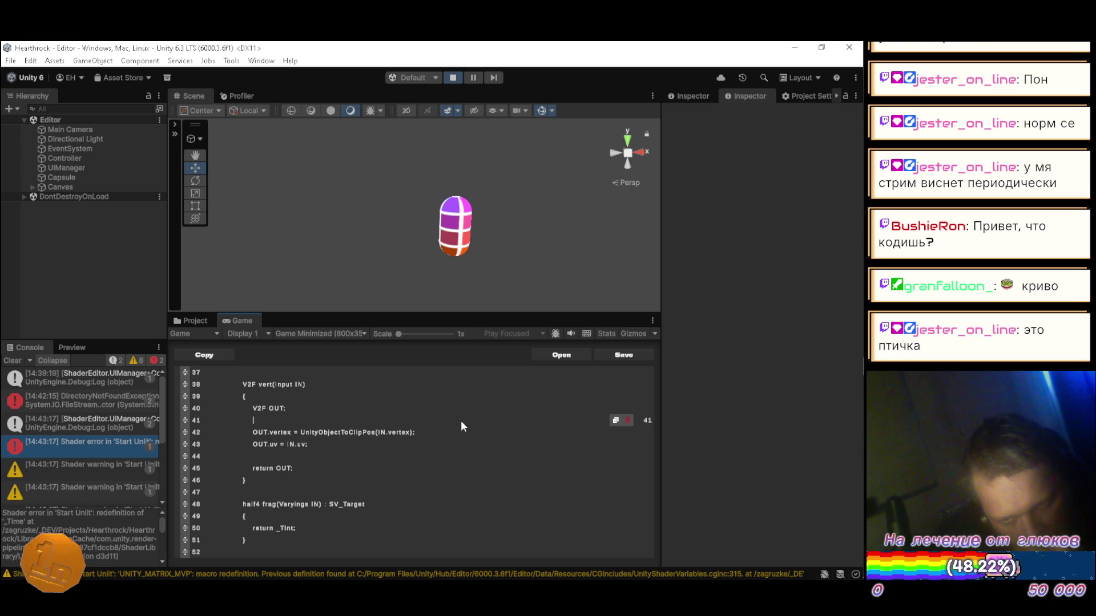
left_click(609, 357)
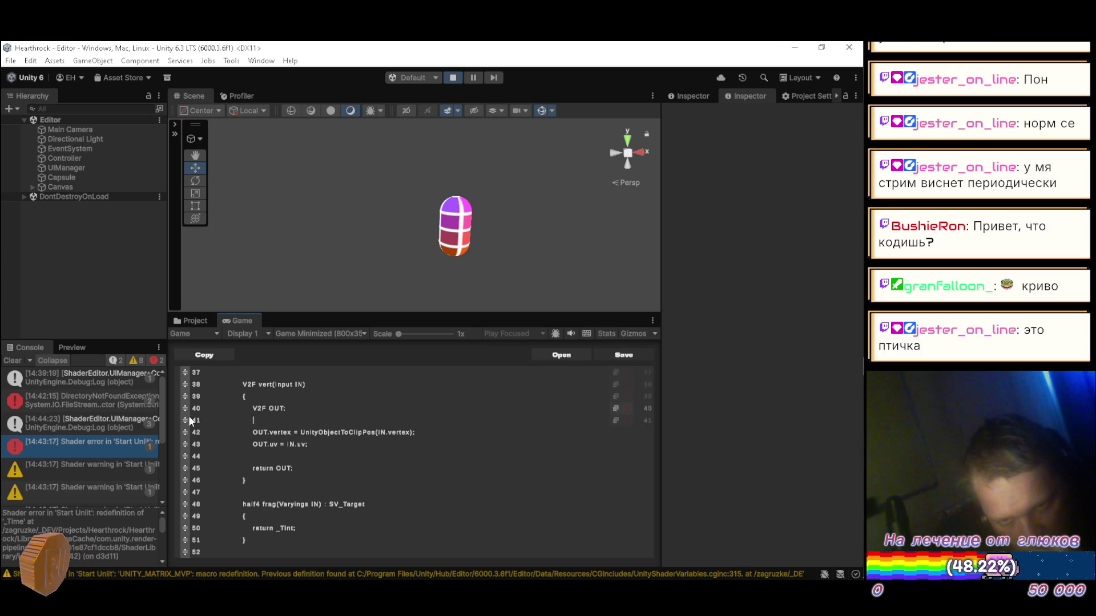
left_click(14, 361)
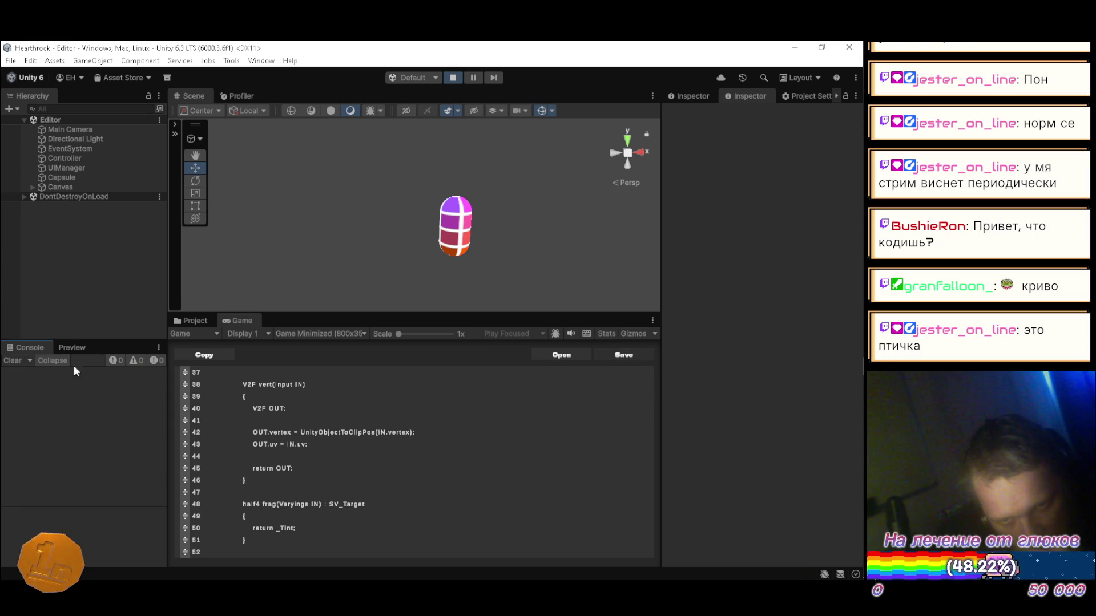
left_click(629, 354)
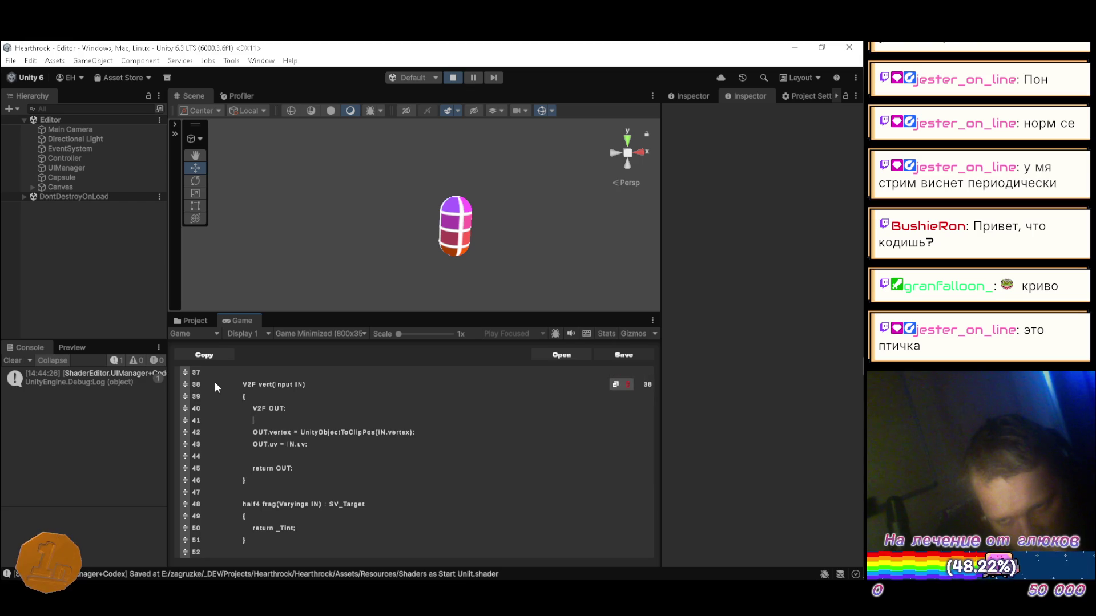
- Select Start Unlit in the Project tab to see its '_Time' redefinition error and 8 warnings
left_click(197, 322)
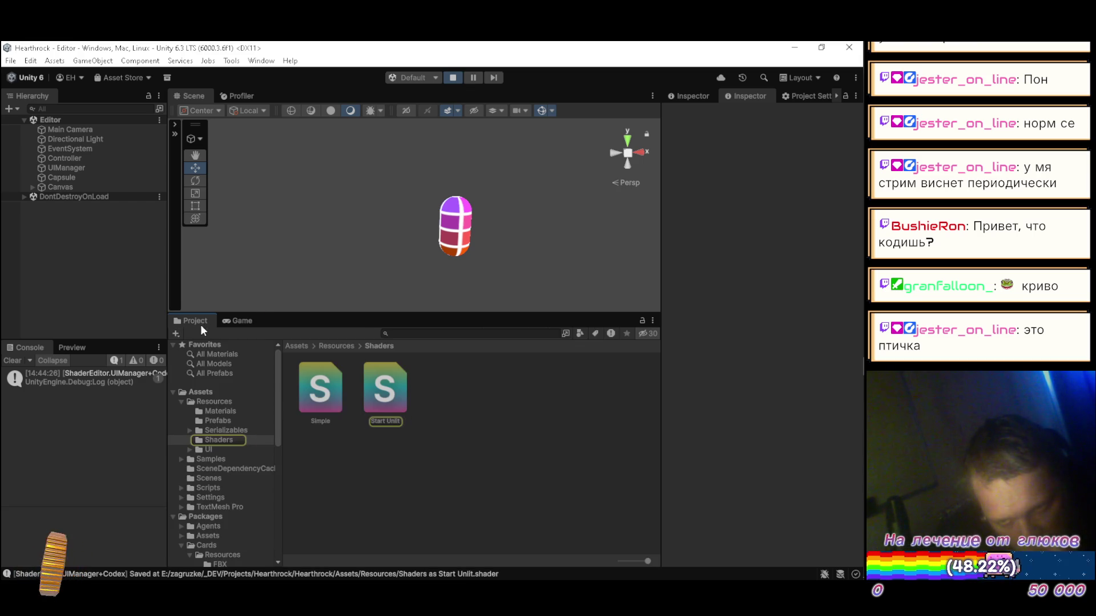
left_click(383, 388)
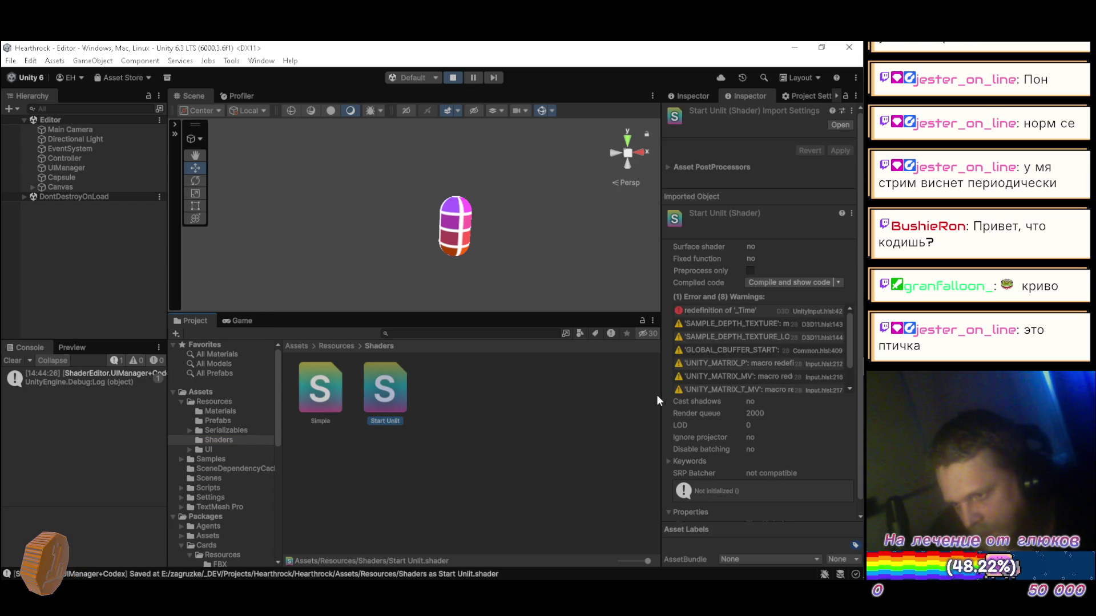
mouse_move(659, 398)
left_mouse_down()
mouse_move(604, 396)
mouse_move(668, 401)
left_mouse_up()
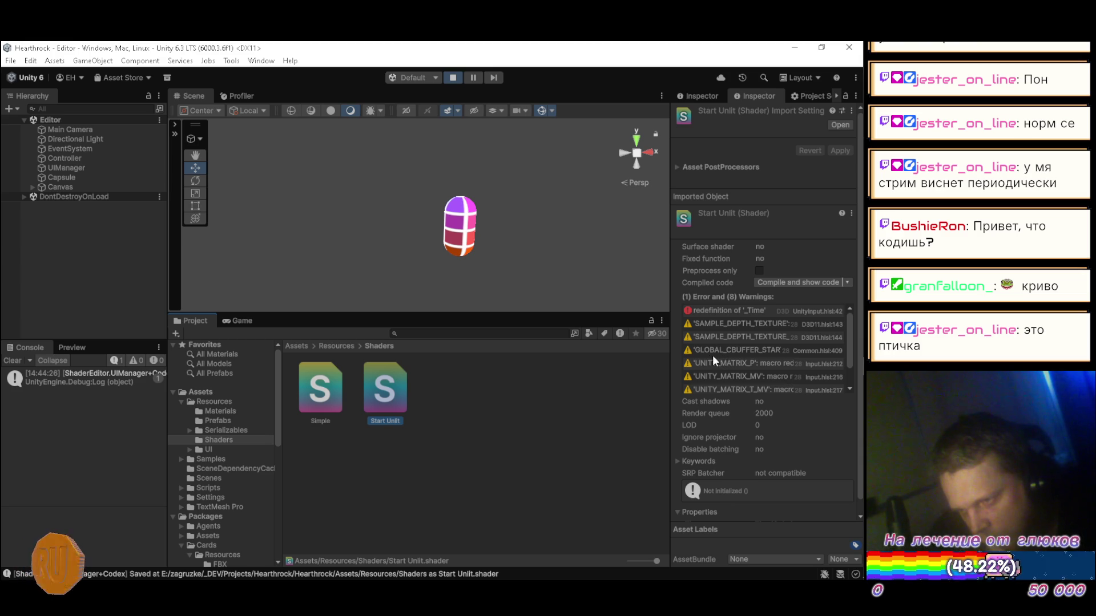
left_click(242, 321)
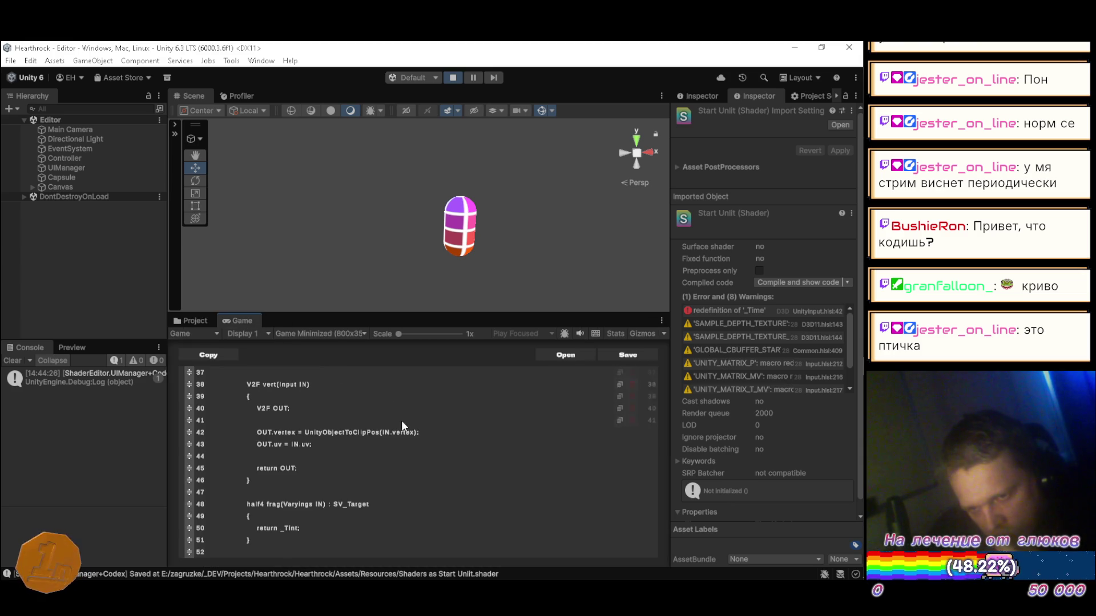
- Delete the #include Core.hlsl line, save, and read the resulting shader error
scroll(409, 434, "up", 5)
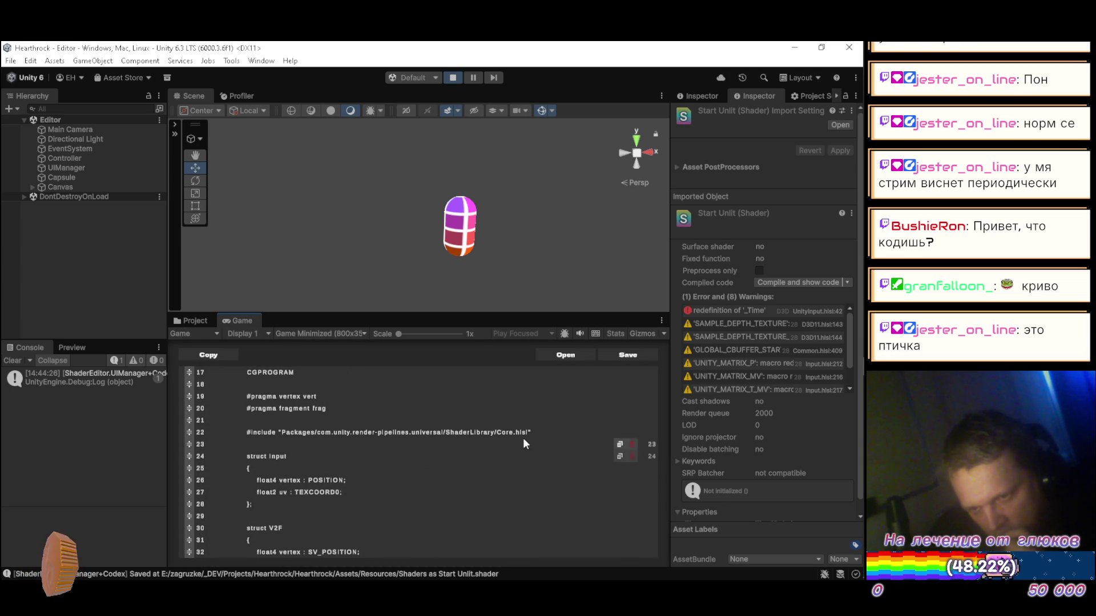
left_click(632, 431)
left_click(631, 431)
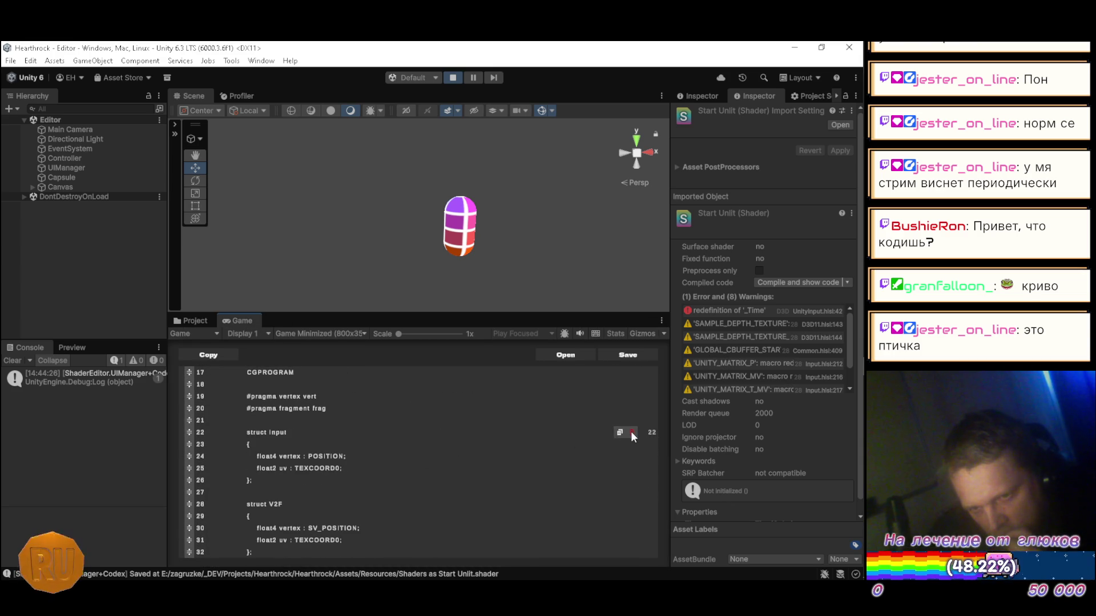
left_click(628, 355)
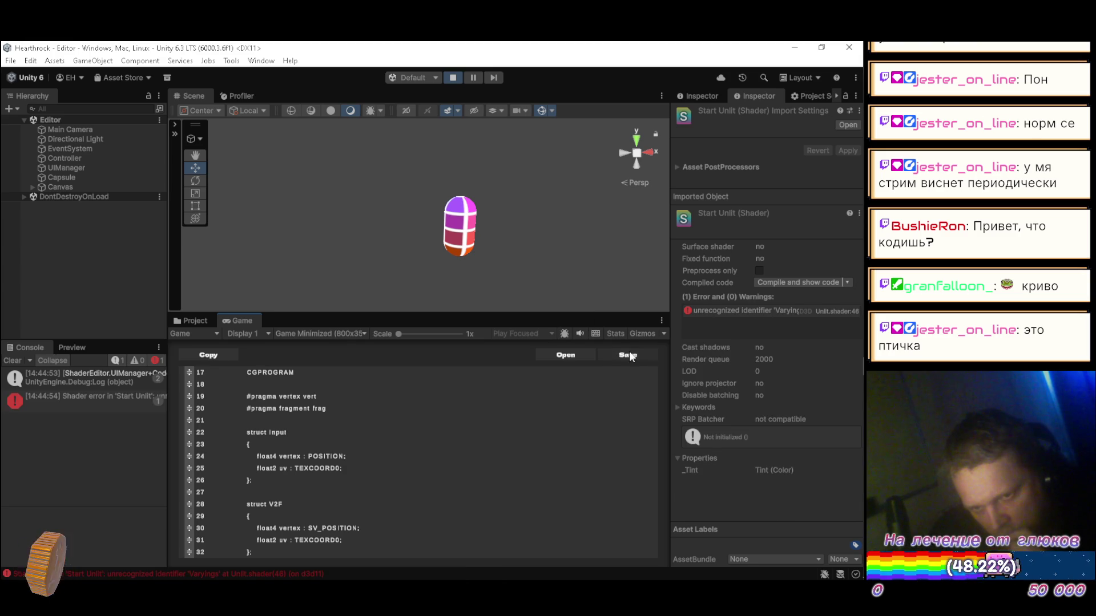
left_click(91, 402)
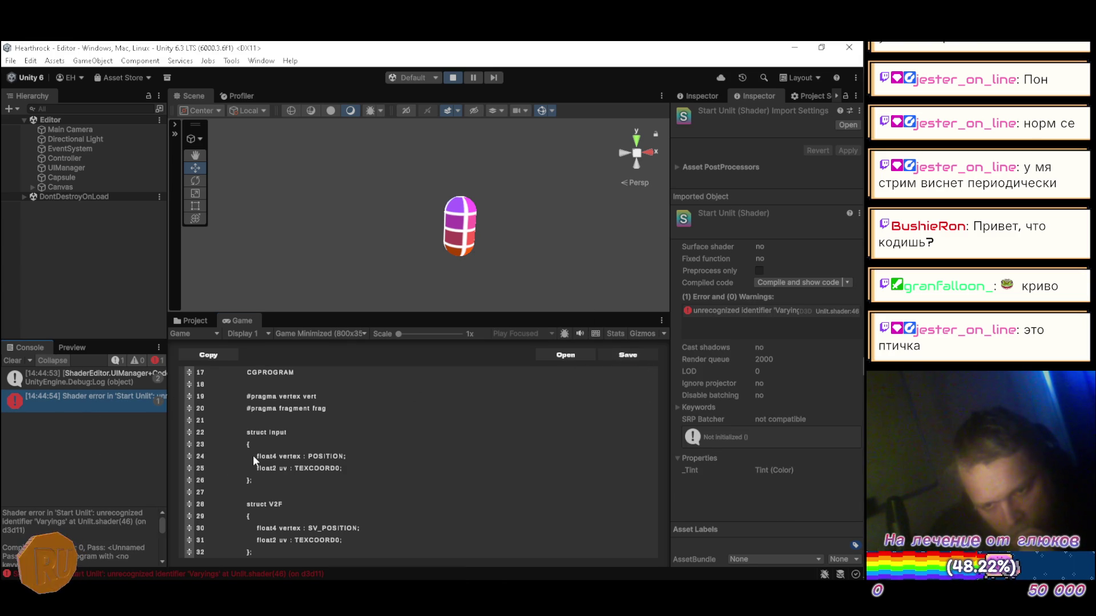
left_click(242, 321)
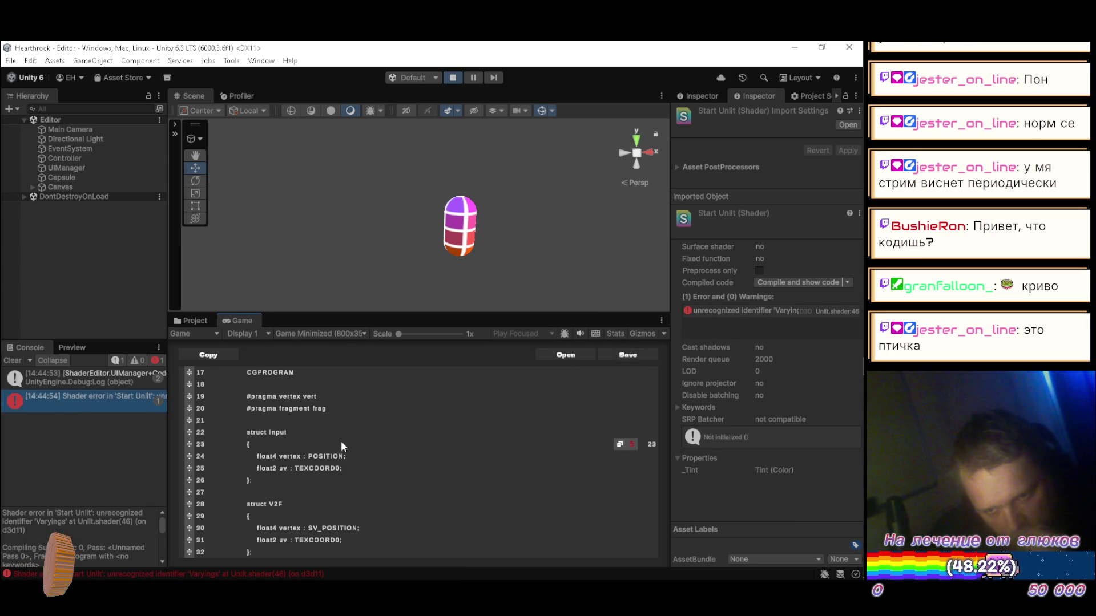
- Change the fragment function's parameter from Varyings IN to V2F IN and save
scroll(344, 436, "down", 3)
scroll(343, 436, "down", 5)
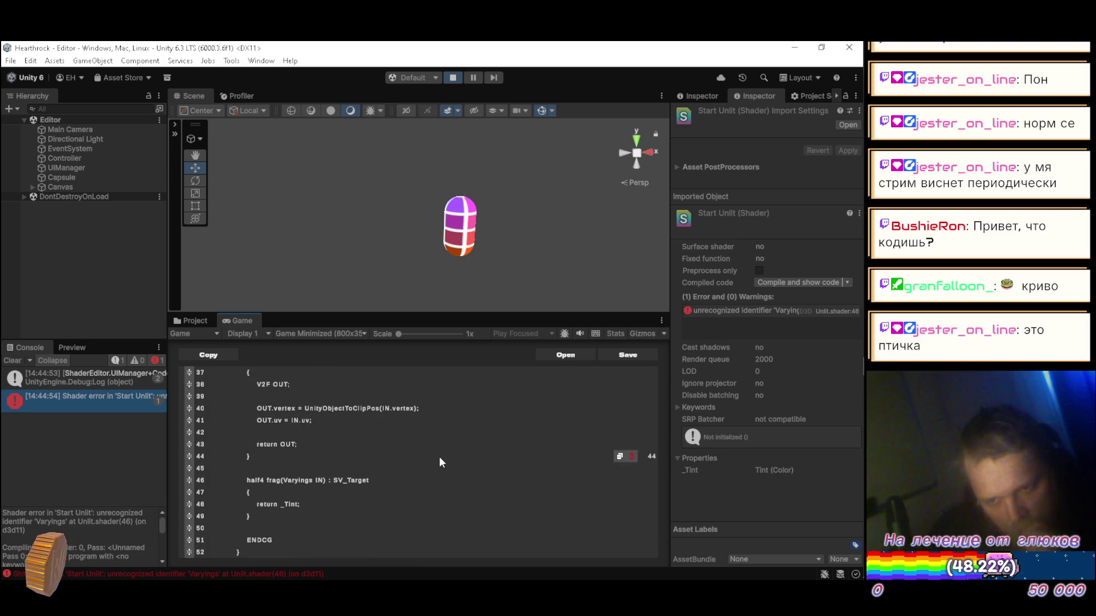
key("ctrl+Left")
key("ctrl+Left")
key("ctrl+Left")
key("BackSpace")
key("BackSpace")
key("BackSpace")
key("BackSpace")
key("BackSpace")
type("2F")
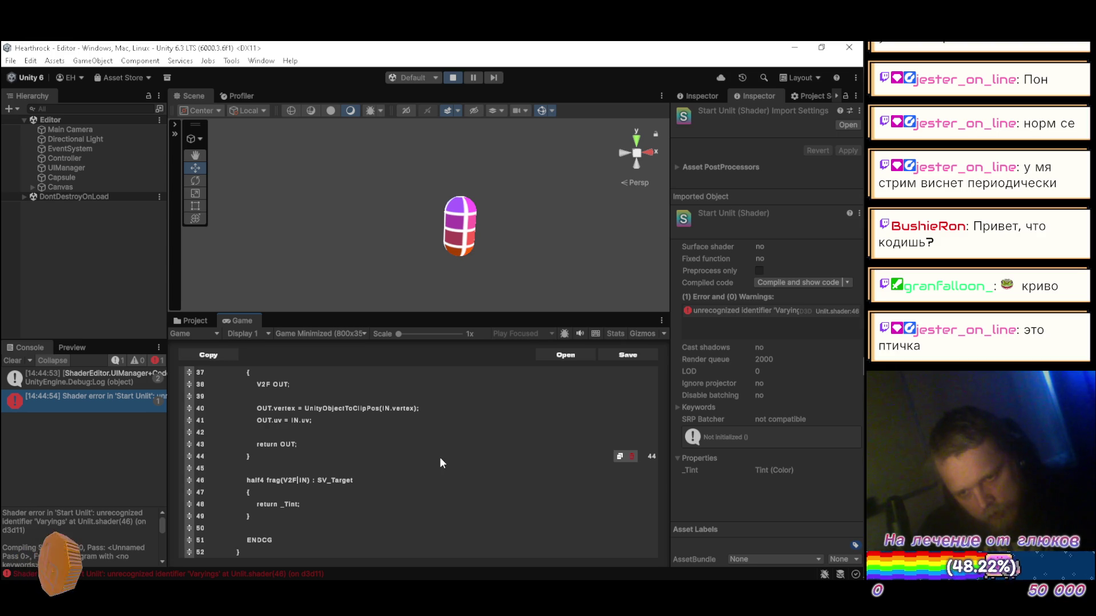
left_click(625, 355)
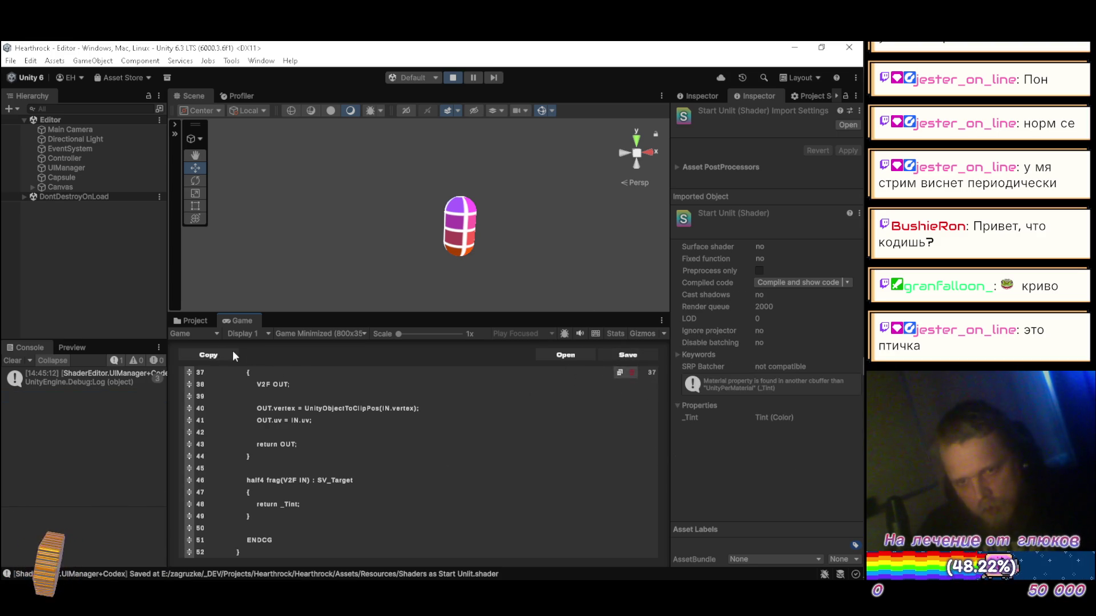
- Move Start Unlit into Packages/Rendering/Resources/Shaders and open that folder
left_click(190, 320)
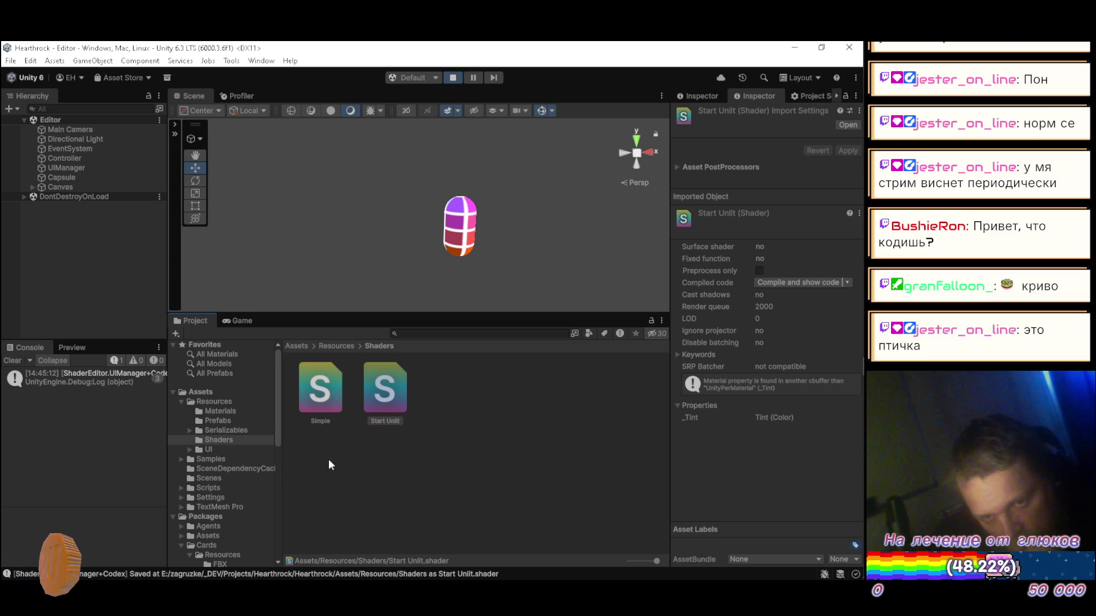
left_click_drag(275, 396, 286, 523)
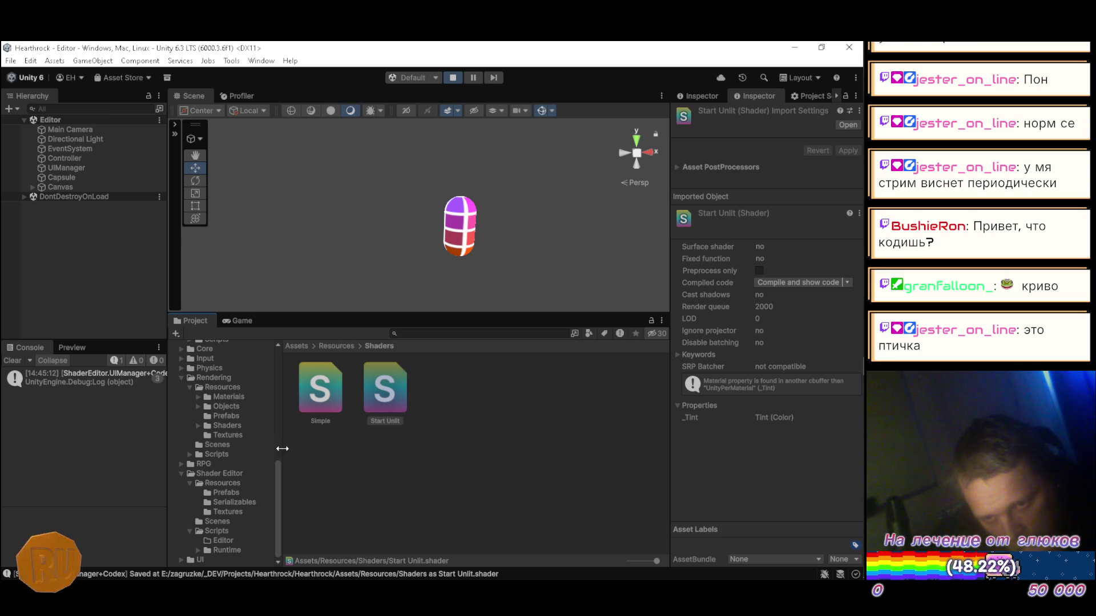
left_click(377, 388)
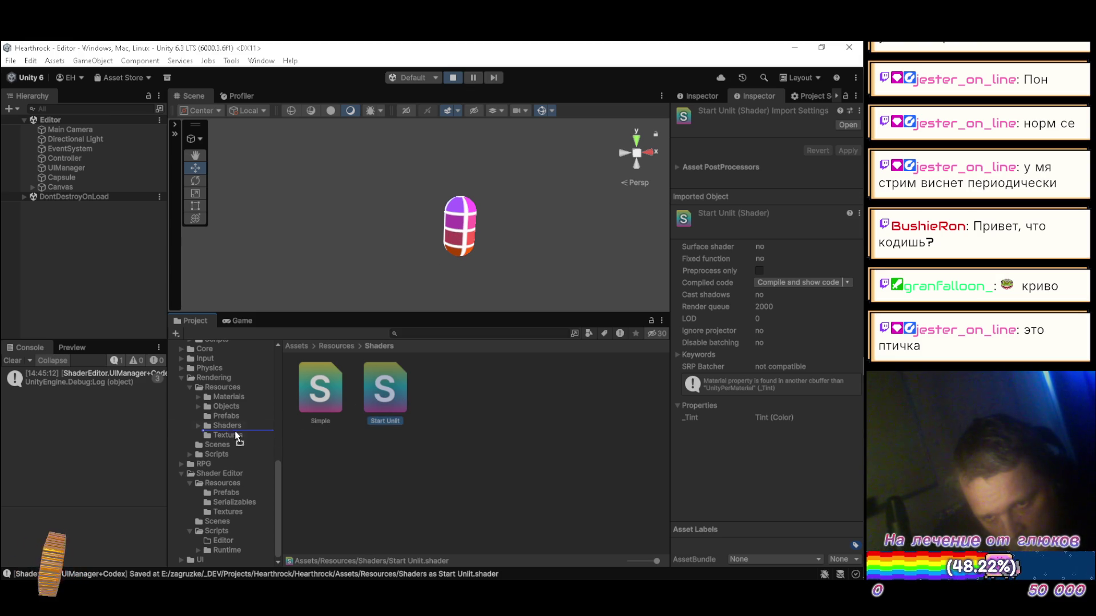
left_click_drag(230, 426, 230, 426)
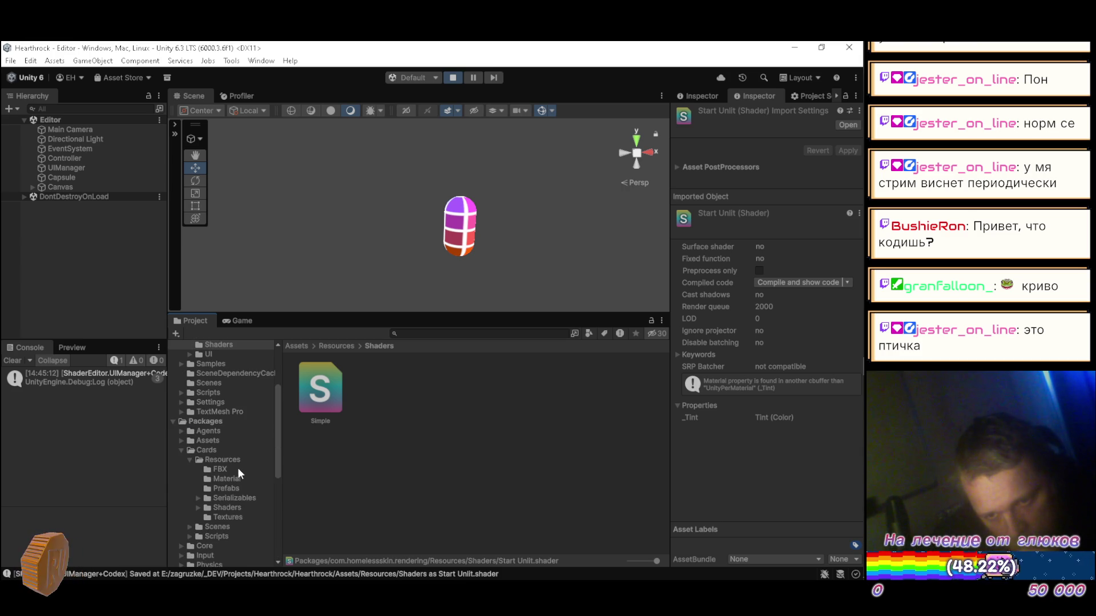
scroll(237, 470, "down", 7)
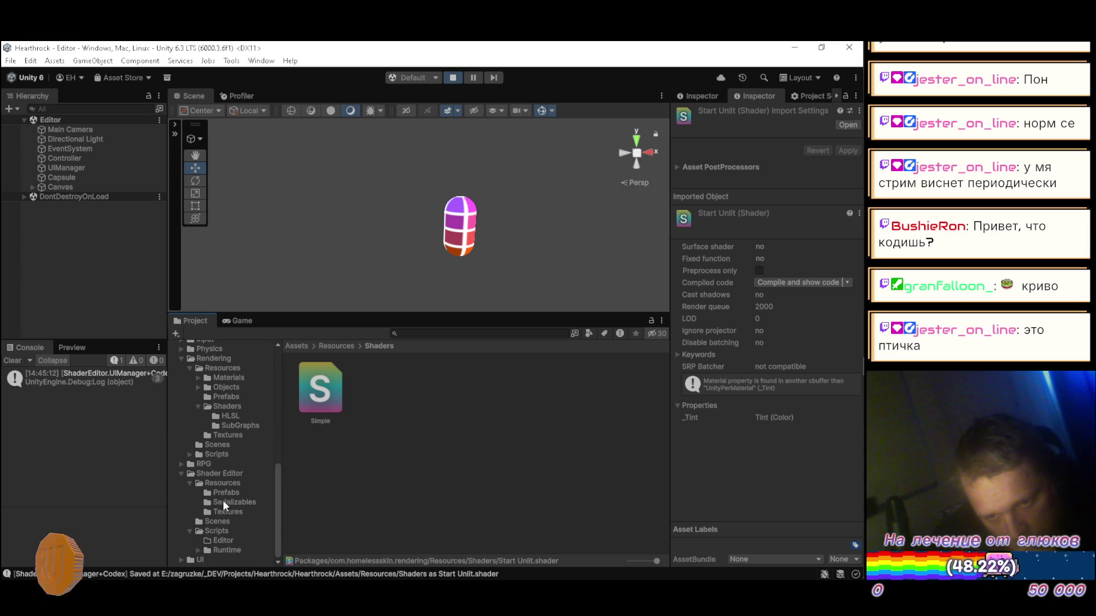
left_click(230, 404)
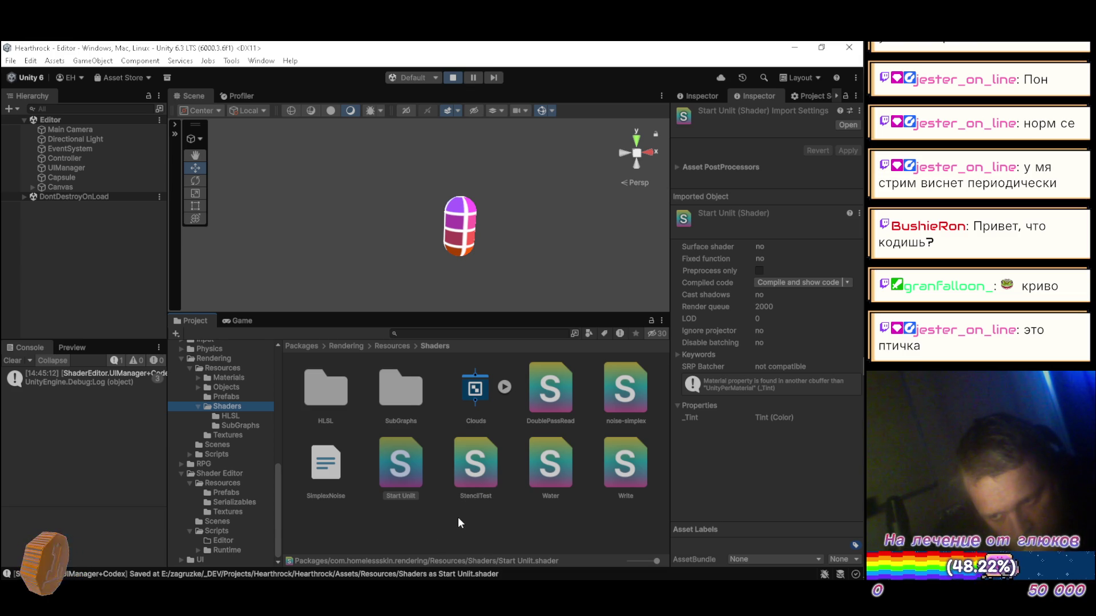
- Look over the Start Unlit shader code in Unity's shader editor
left_click(239, 317)
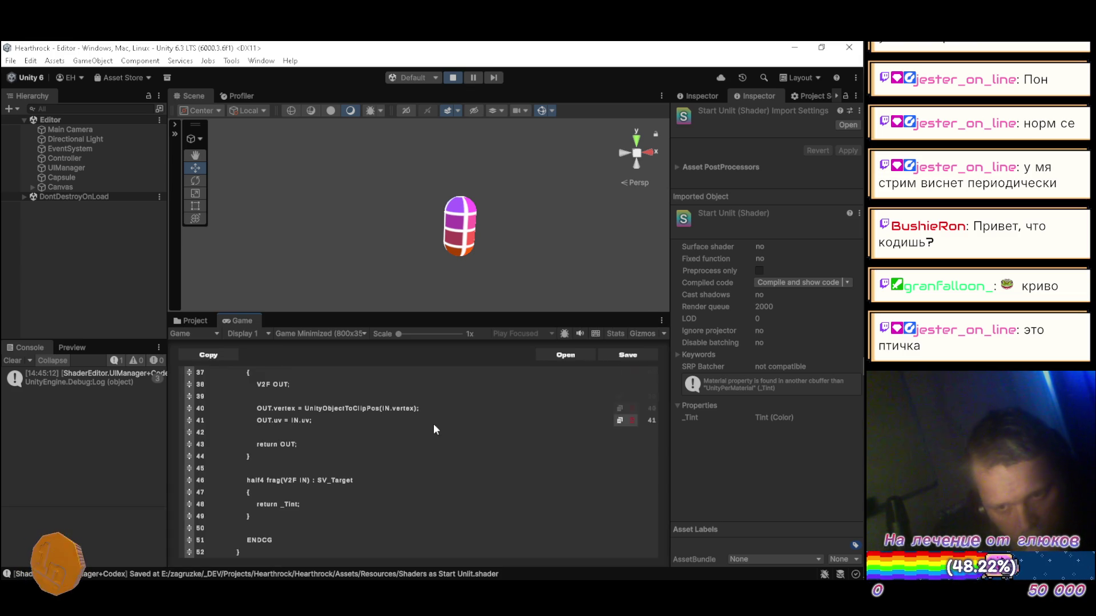
scroll(432, 424, "down", 3)
scroll(434, 426, "up", 3)
scroll(415, 434, "down", 3)
- In Firefox, scroll through the Febucci Fire Shader article down to its HLSL code
key("alt+Tab")
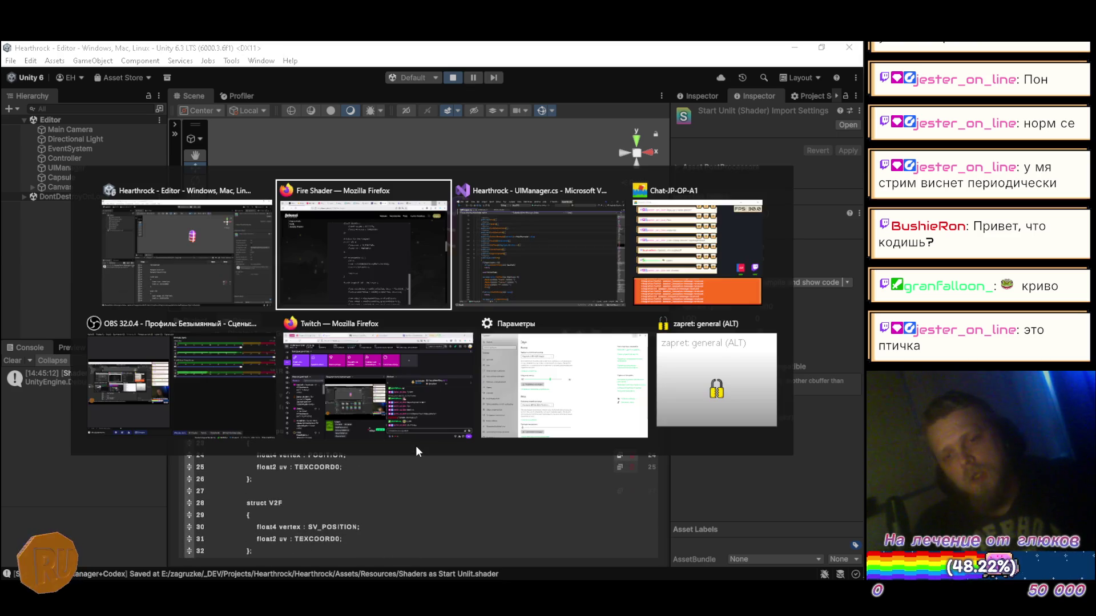
scroll(451, 347, "up", 9)
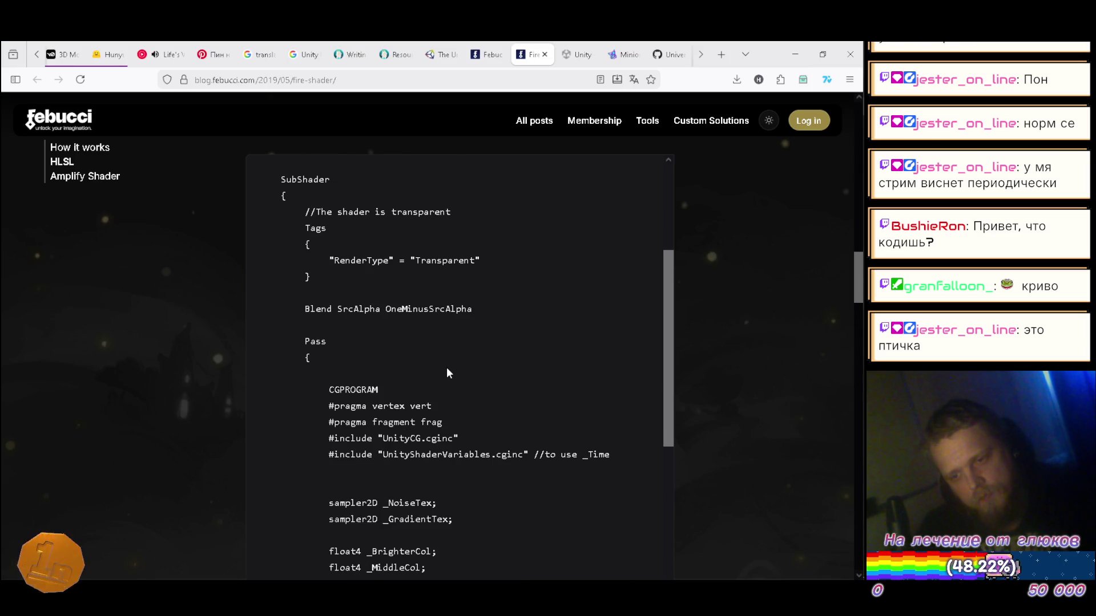
scroll(446, 368, "up", 6)
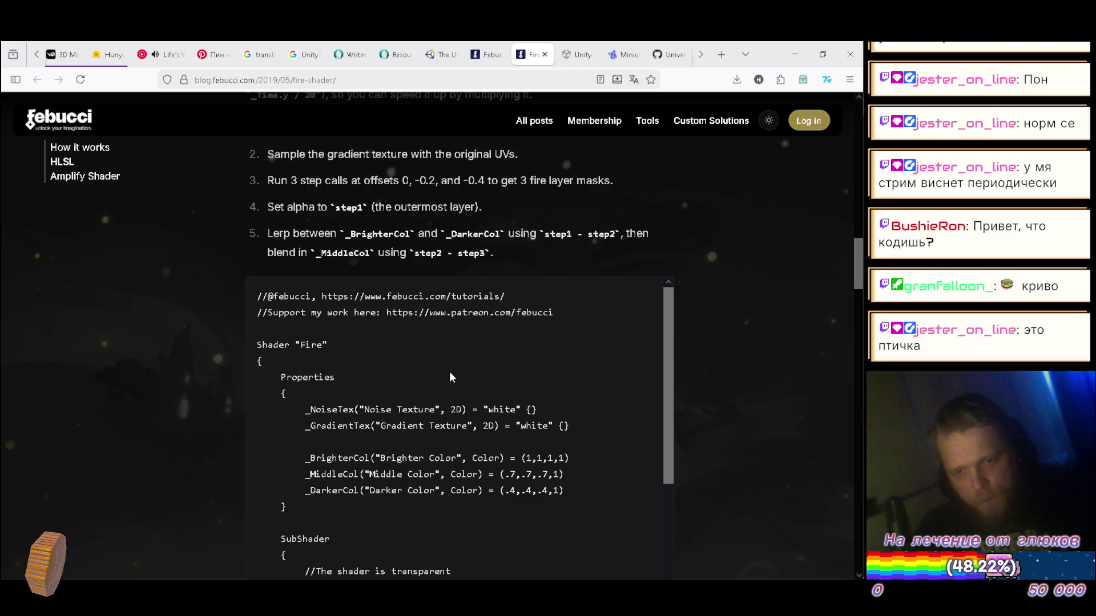
scroll(453, 368, "down", 2)
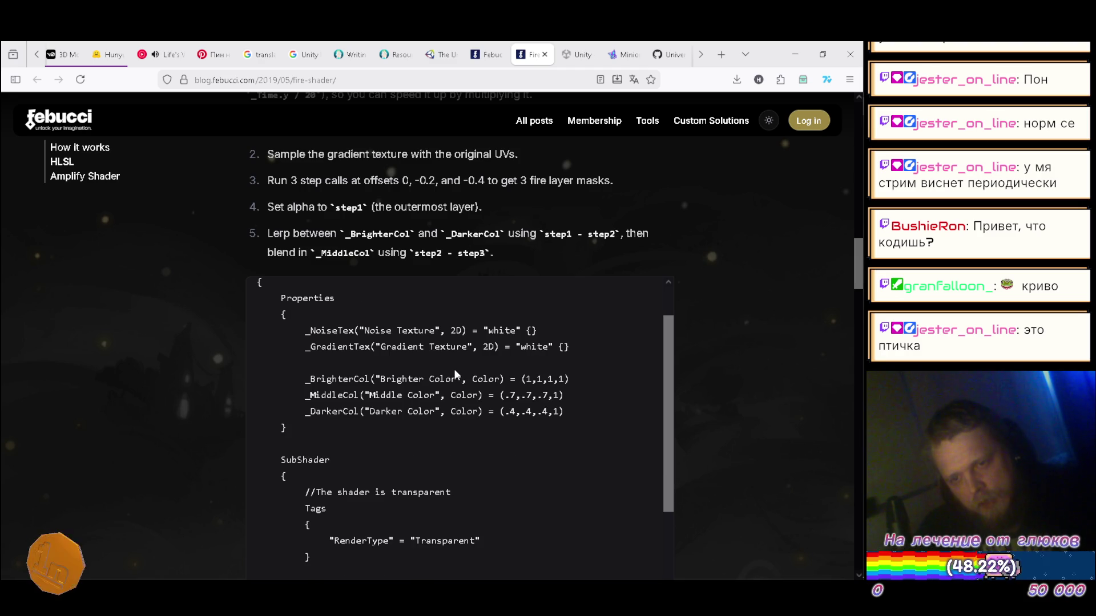
scroll(453, 369, "up", 2)
scroll(768, 361, "up", 2)
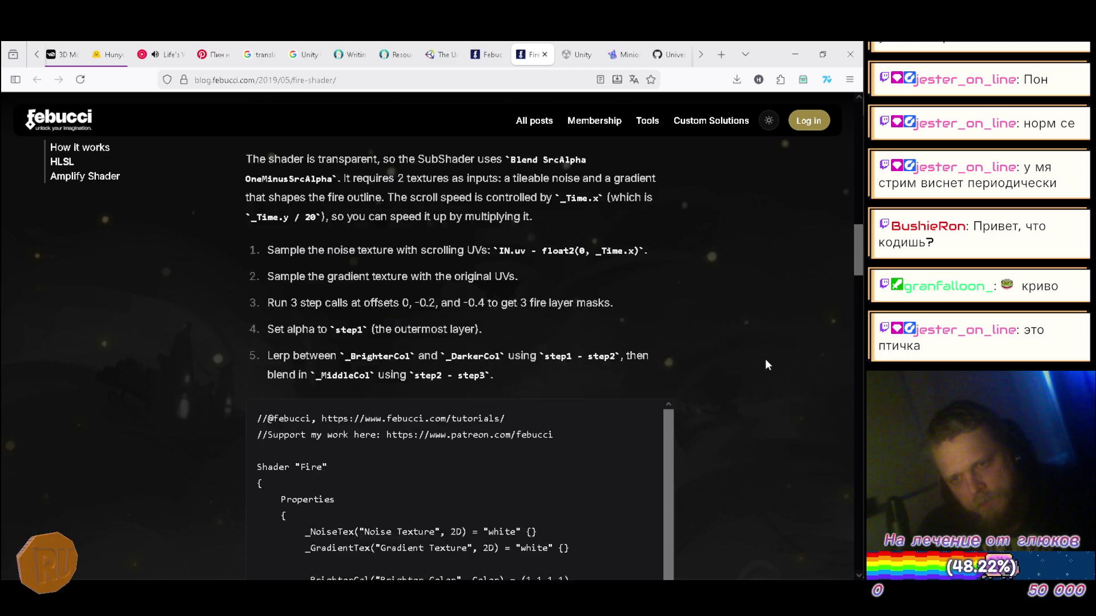
scroll(768, 365, "up", 1)
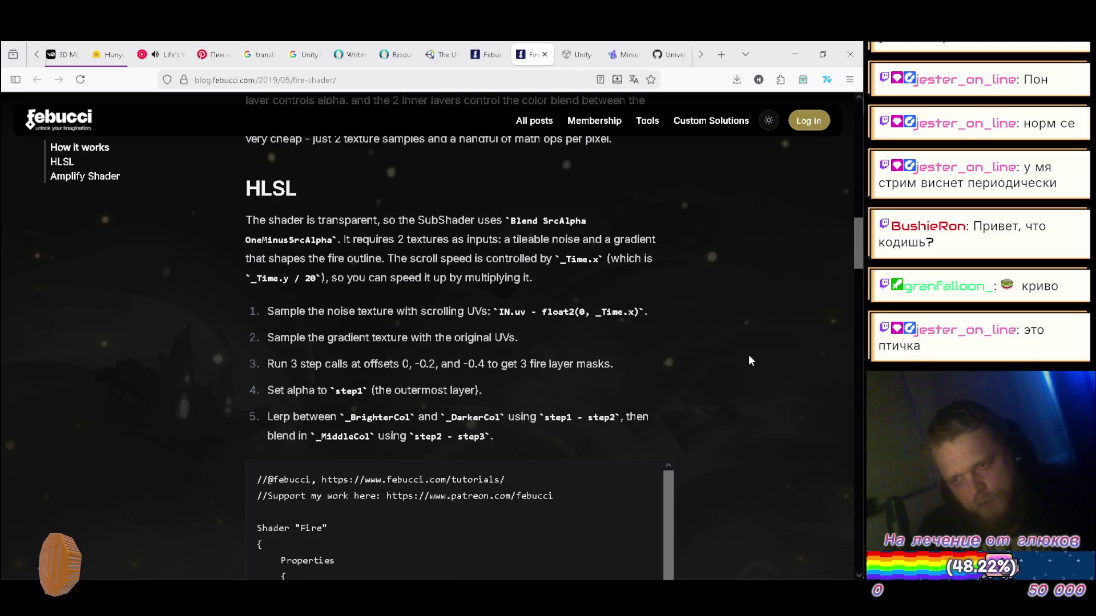
scroll(749, 356, "up", 2)
scroll(748, 354, "up", 4)
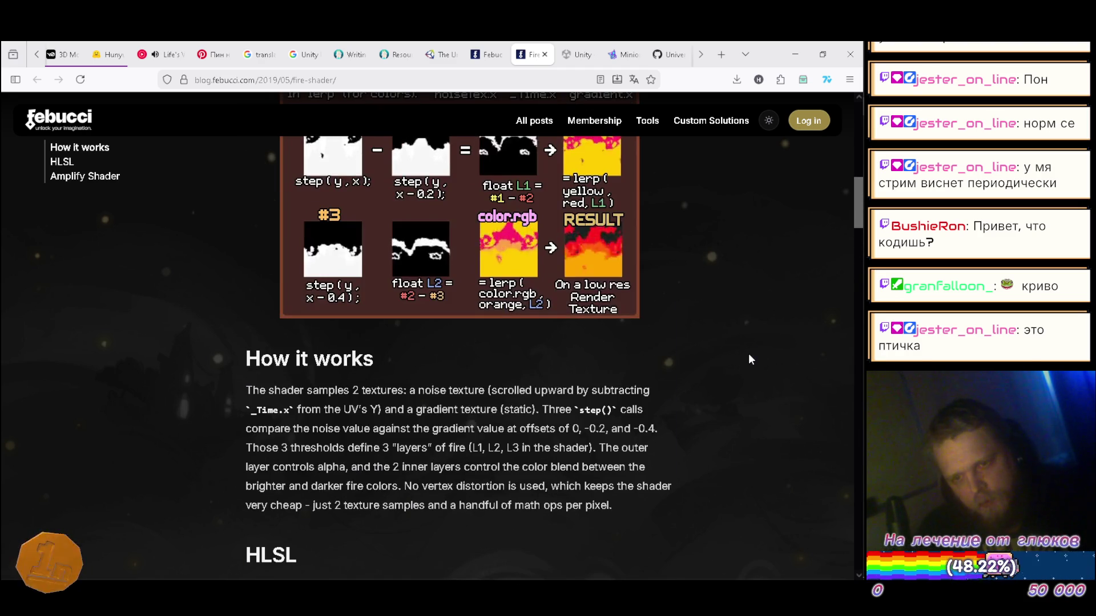
scroll(748, 354, "up", 5)
scroll(748, 358, "up", 3)
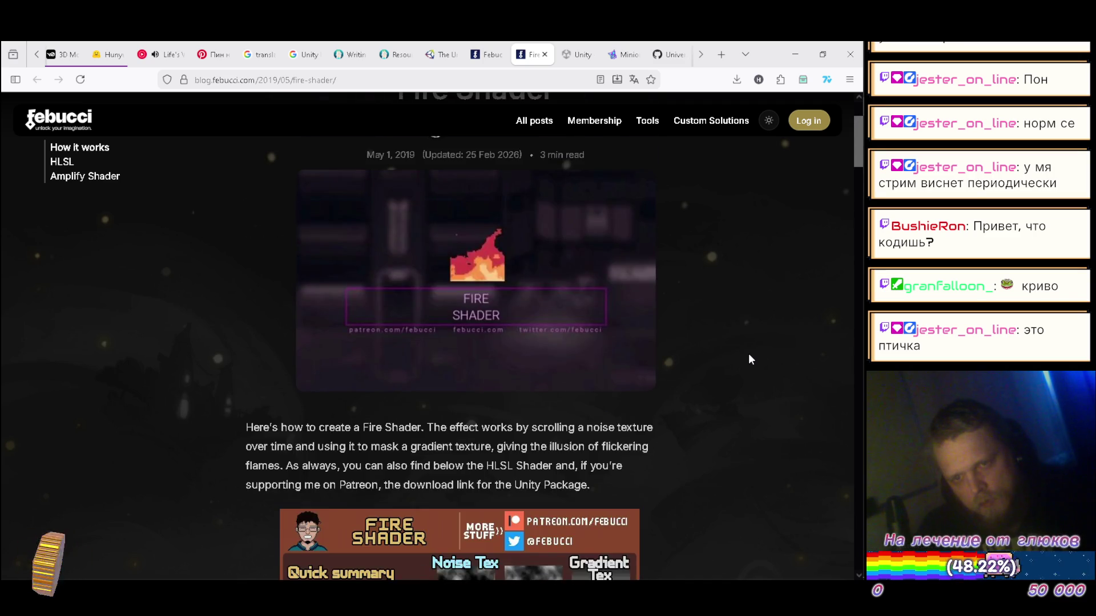
scroll(745, 359, "up", 3)
scroll(745, 354, "down", 13)
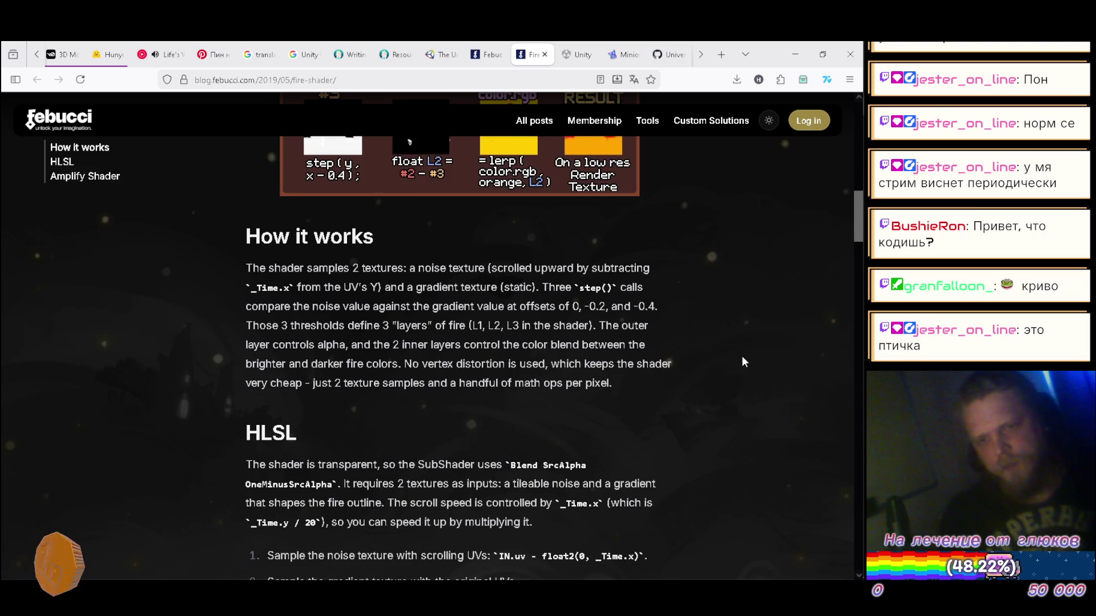
scroll(512, 351, "up", 3)
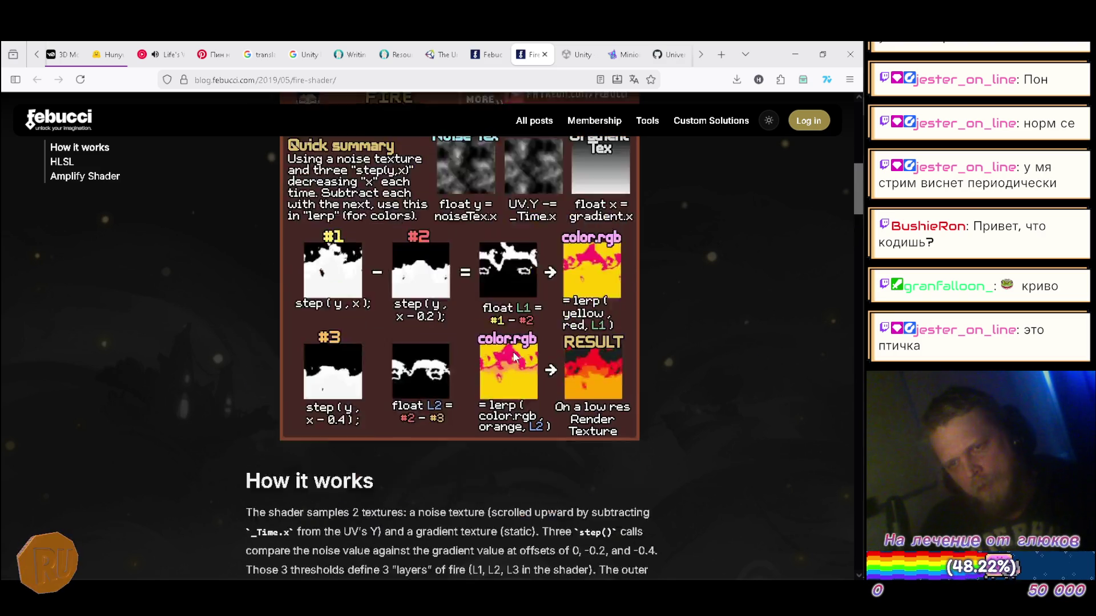
scroll(517, 322, "down", 8)
scroll(703, 270, "down", 3)
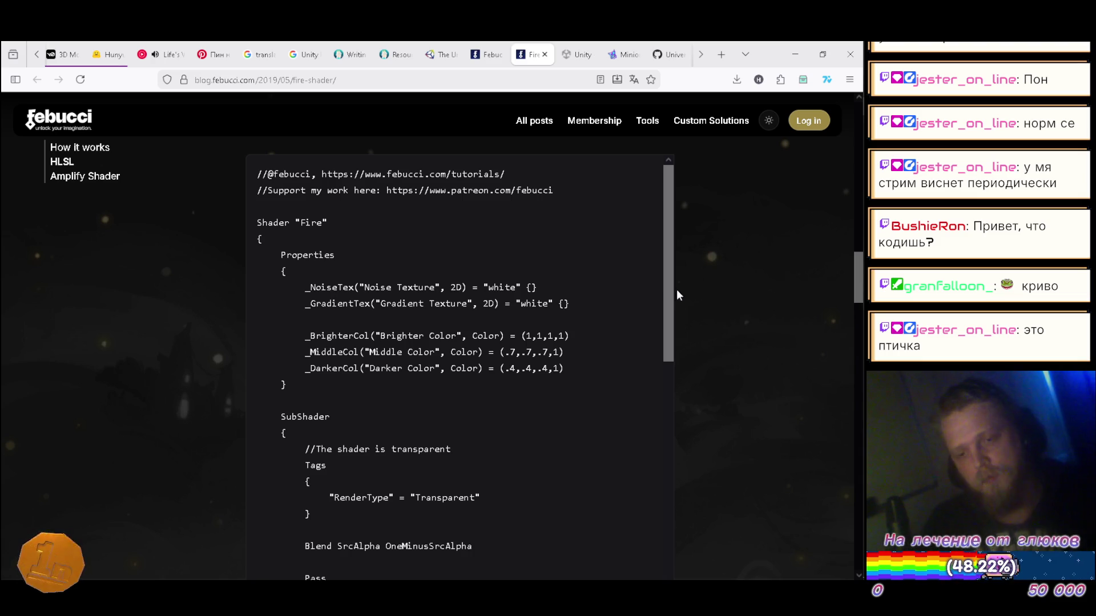
- Rename the shader on line 1 from "Start Unlit" to "Fire"
key("alt+Tab")
scroll(365, 434, "up", 5)
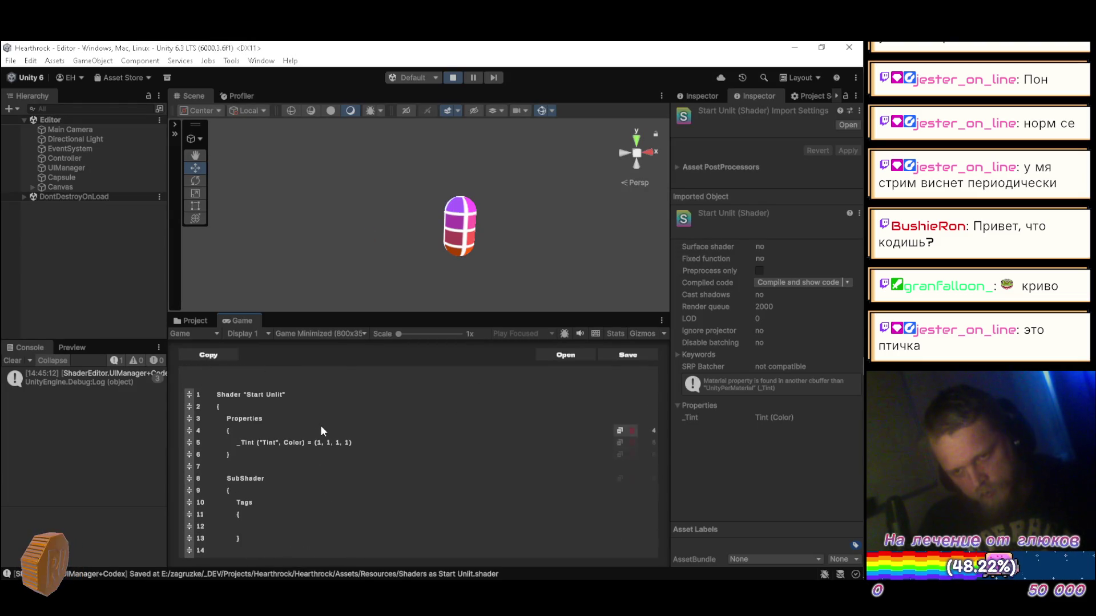
left_click(303, 400)
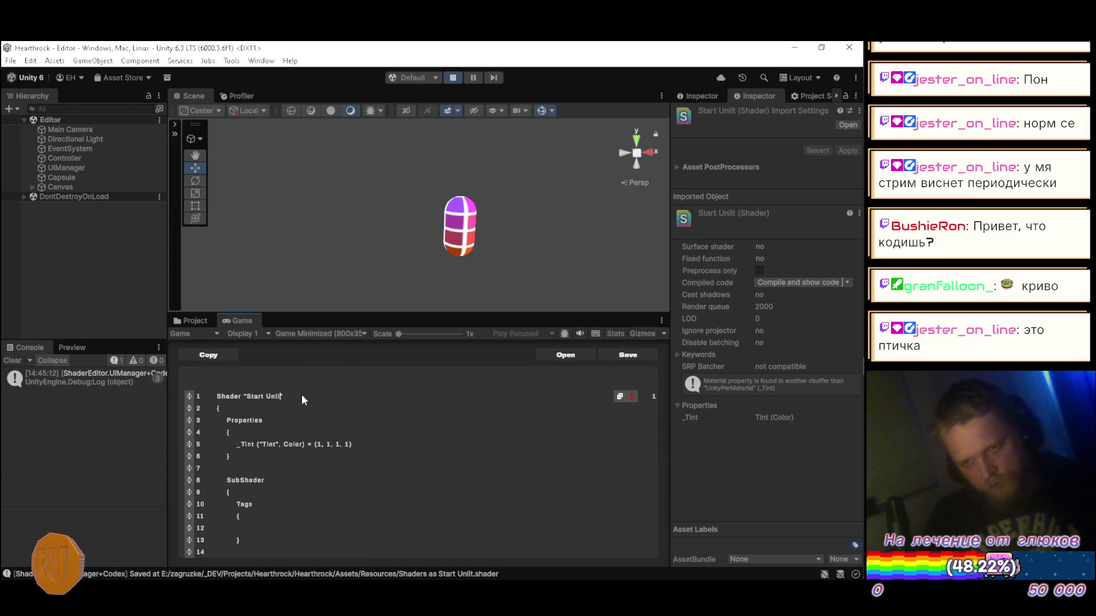
key("BackSpace")
key("BackSpace")
key("BackSpace")
type("Fire")
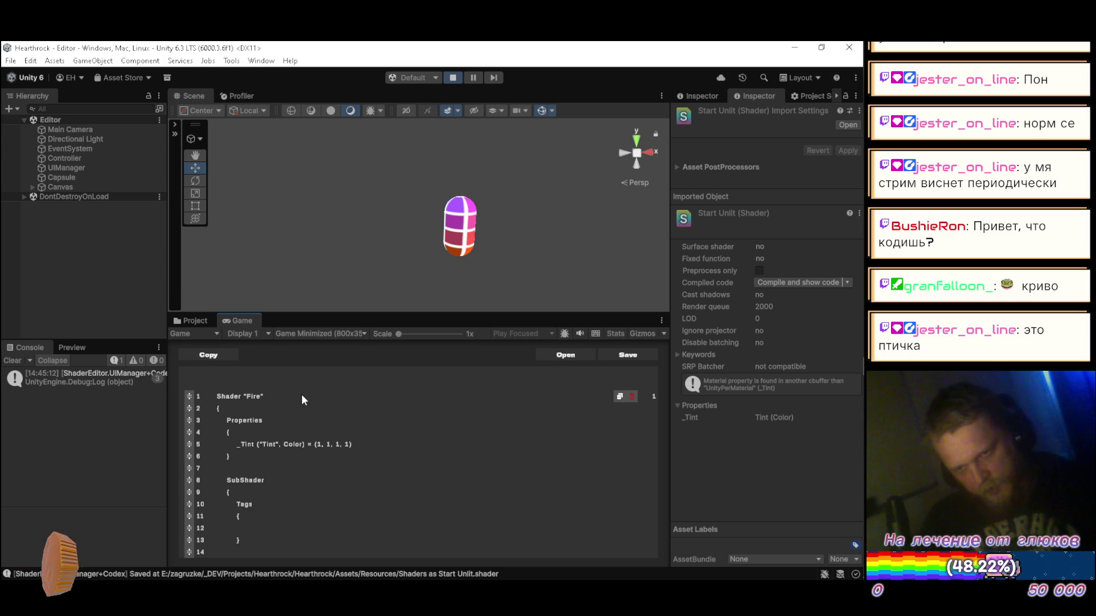
key("alt+Tab")
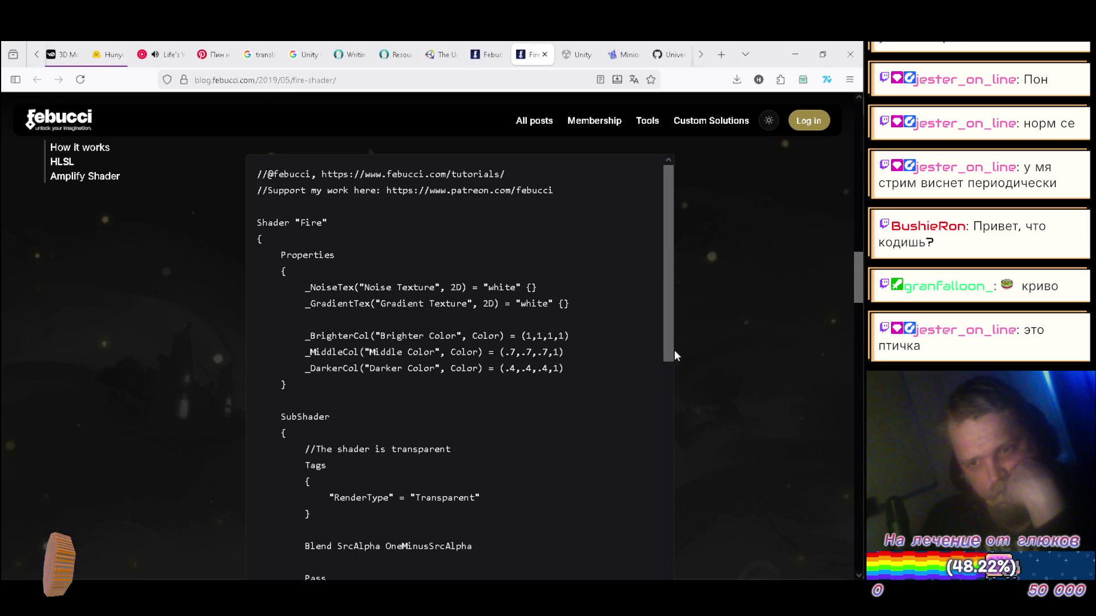
- Reread the Febucci article, stopping at the HLSL section on blending and the three fire layers
scroll(712, 317, "up", 15)
scroll(713, 323, "up", 10)
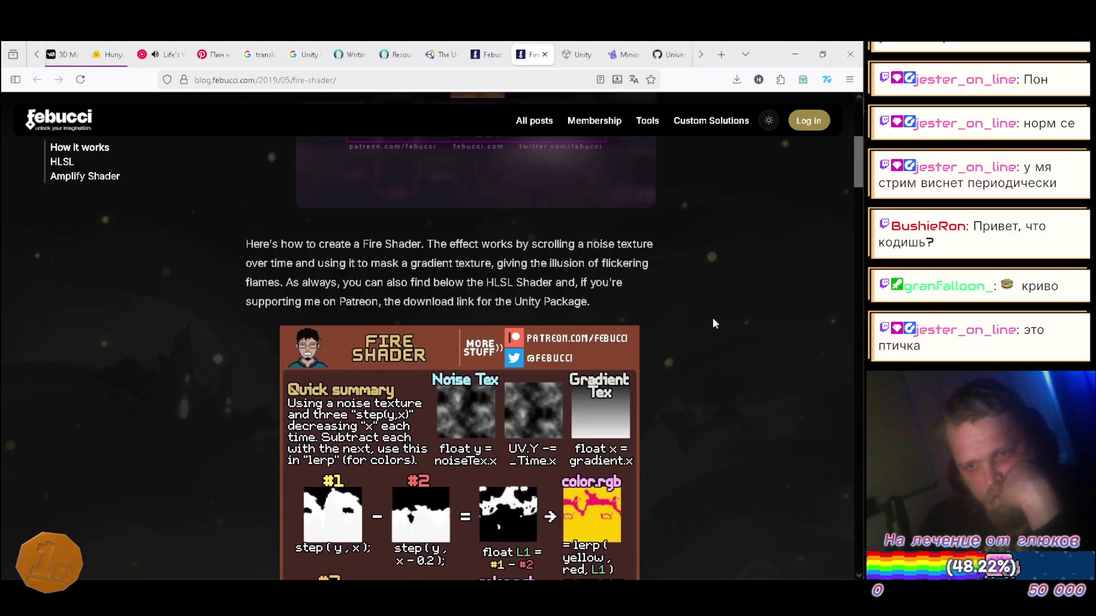
scroll(713, 325, "down", 6)
scroll(712, 322, "down", 20)
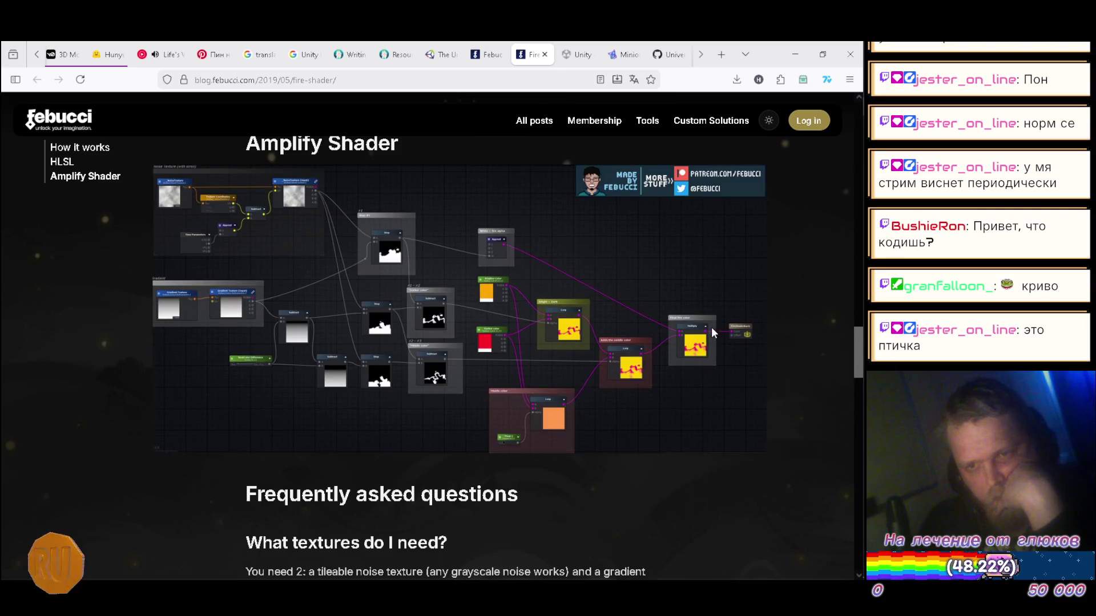
scroll(714, 323, "down", 10)
scroll(712, 331, "down", 8)
scroll(711, 331, "down", 6)
scroll(712, 331, "up", 6)
scroll(712, 333, "up", 4)
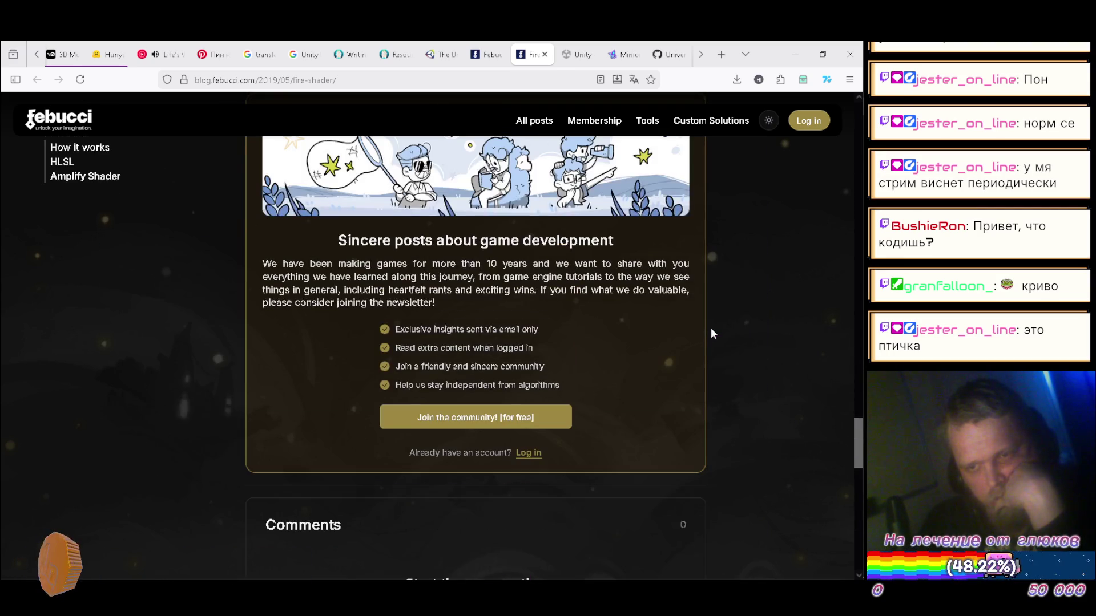
scroll(711, 334, "up", 10)
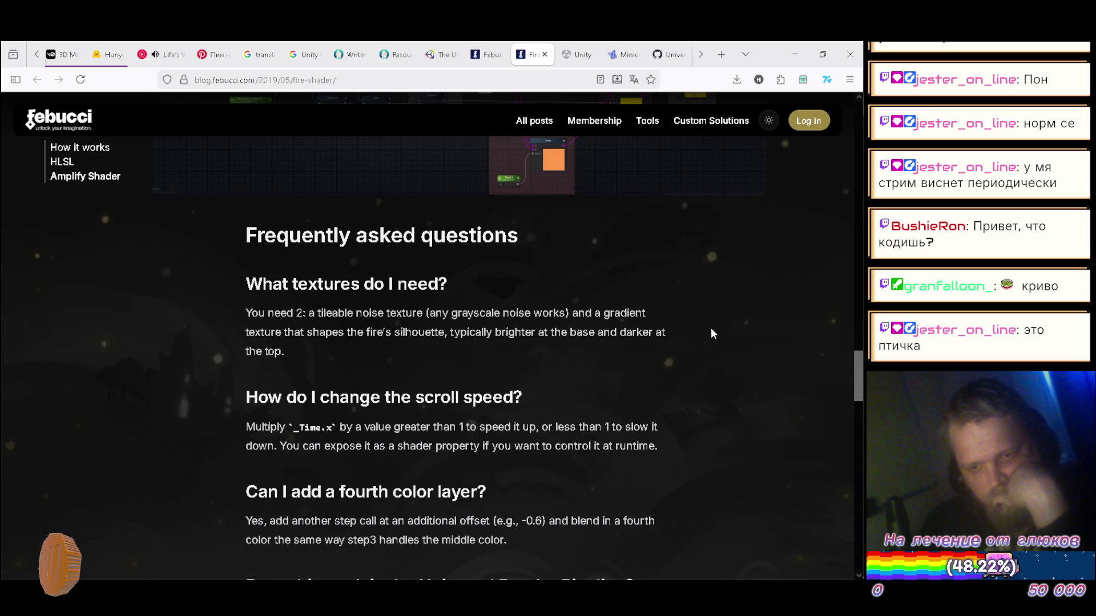
scroll(711, 331, "down", 5)
scroll(710, 331, "up", 12)
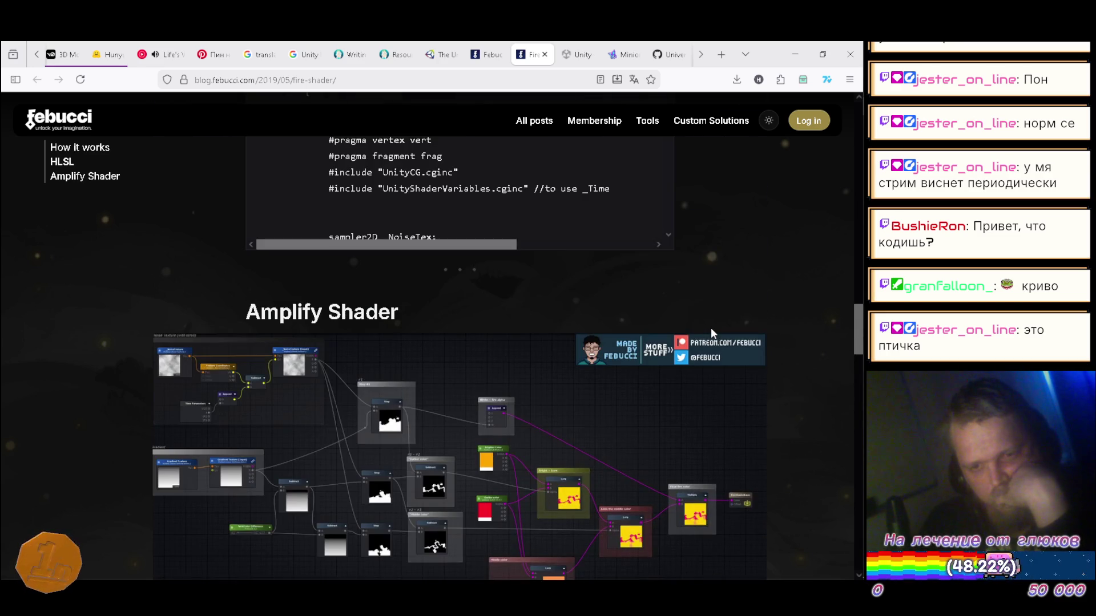
scroll(711, 332, "up", 15)
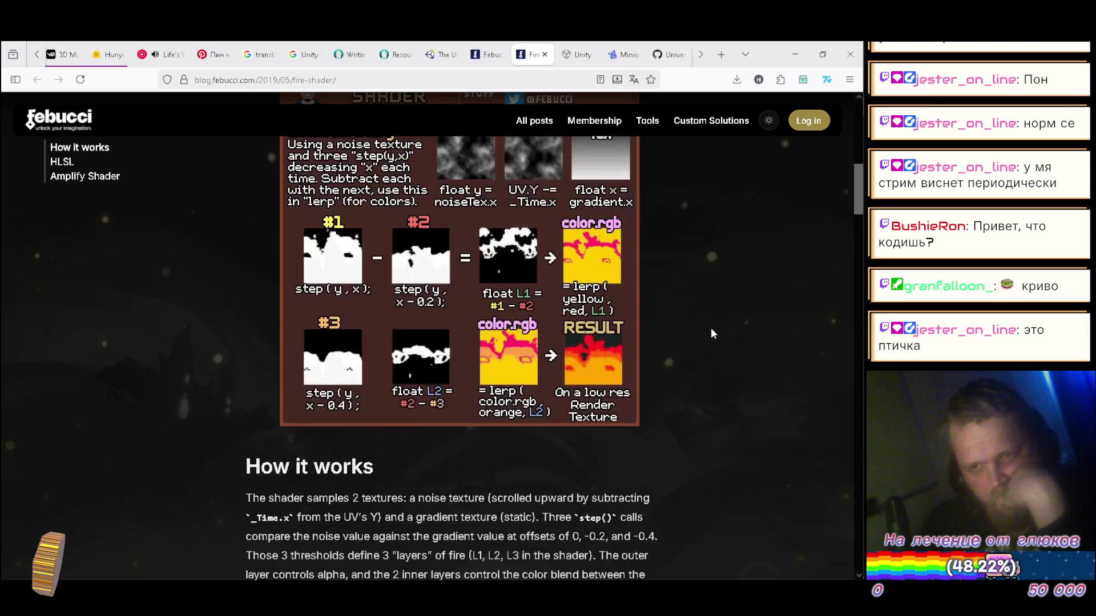
scroll(711, 328, "up", 5)
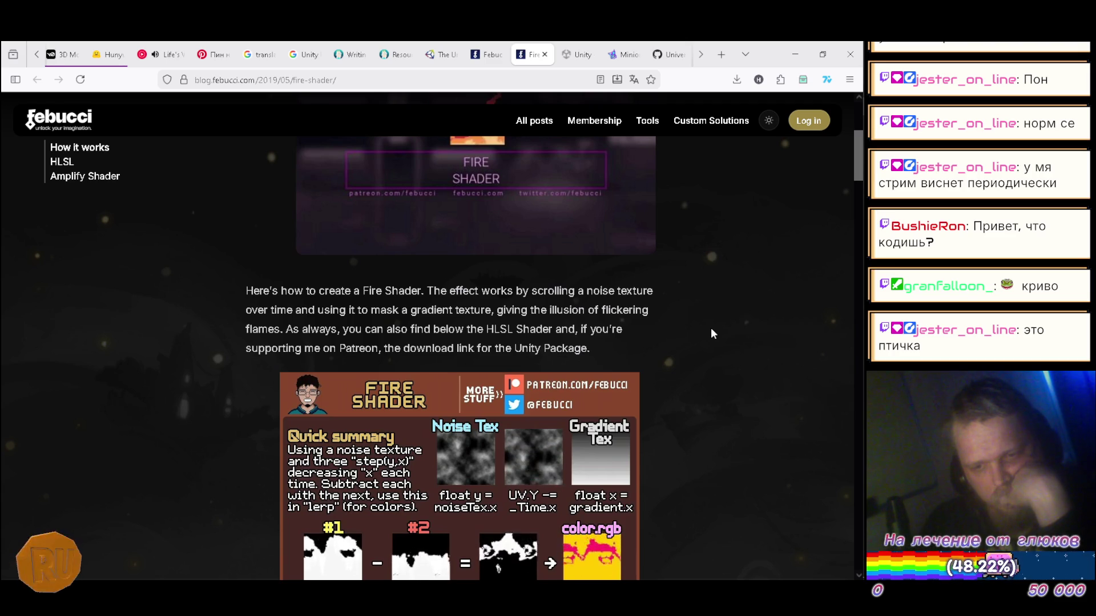
scroll(712, 334, "up", 4)
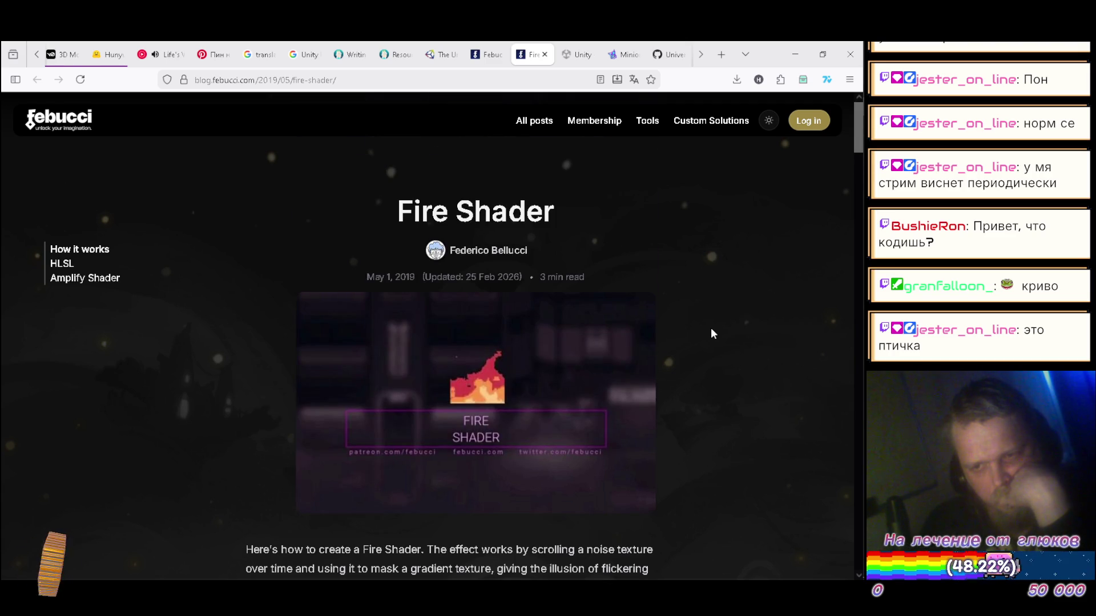
scroll(712, 332, "down", 6)
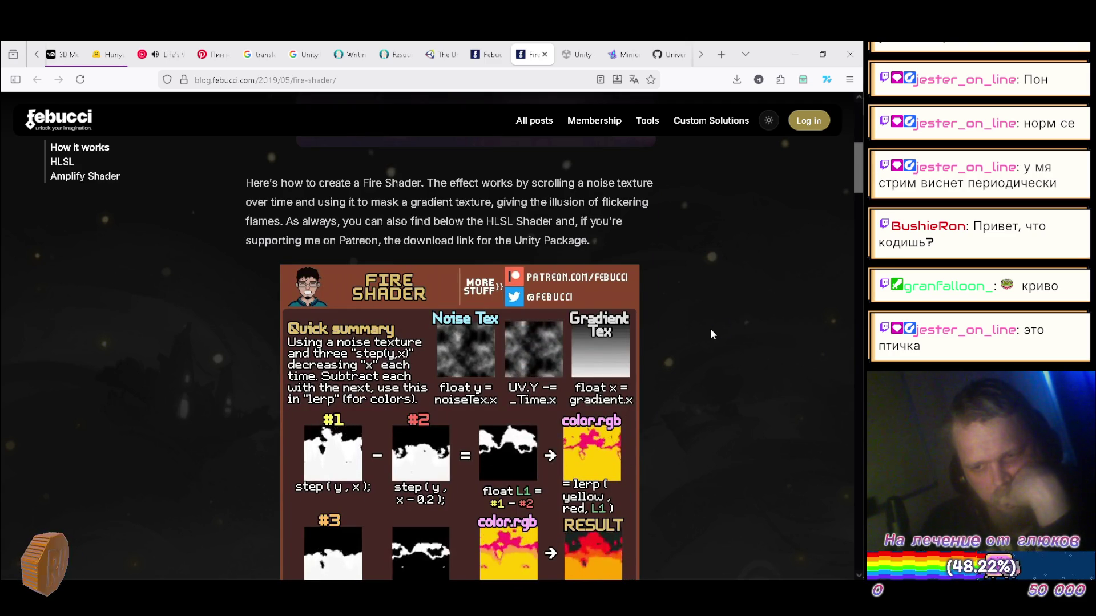
scroll(711, 334, "down", 5)
scroll(711, 334, "down", 4)
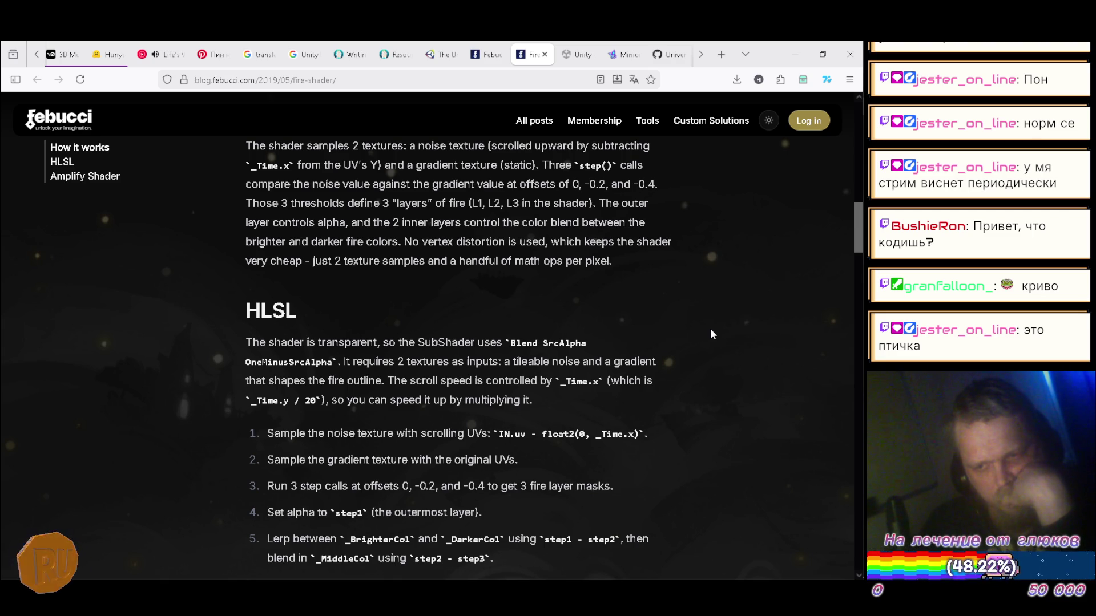
scroll(711, 331, "down", 3)
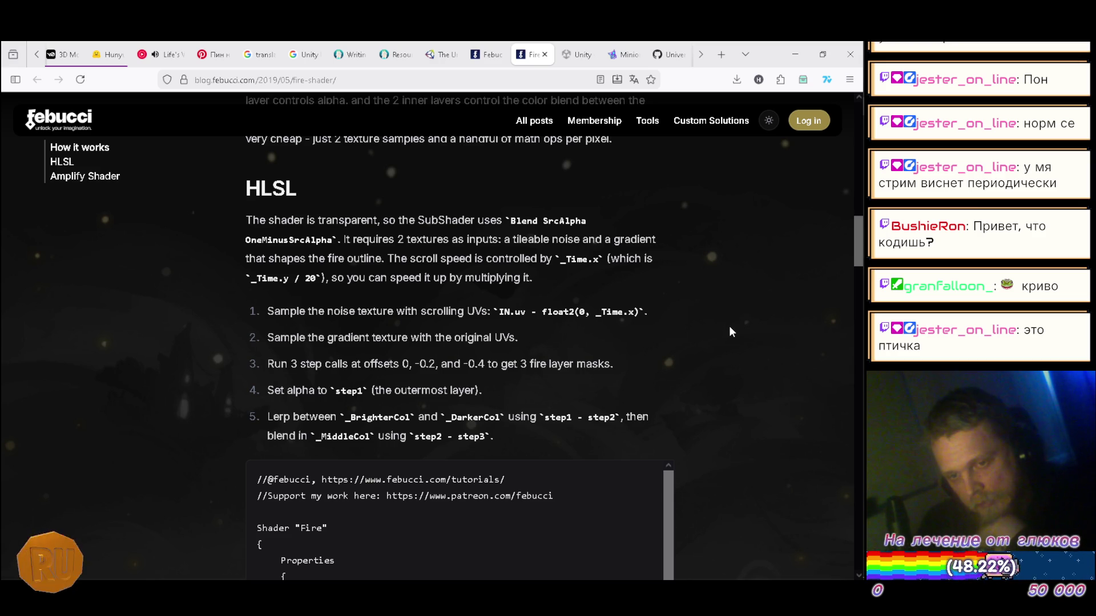
scroll(724, 330, "down", 2)
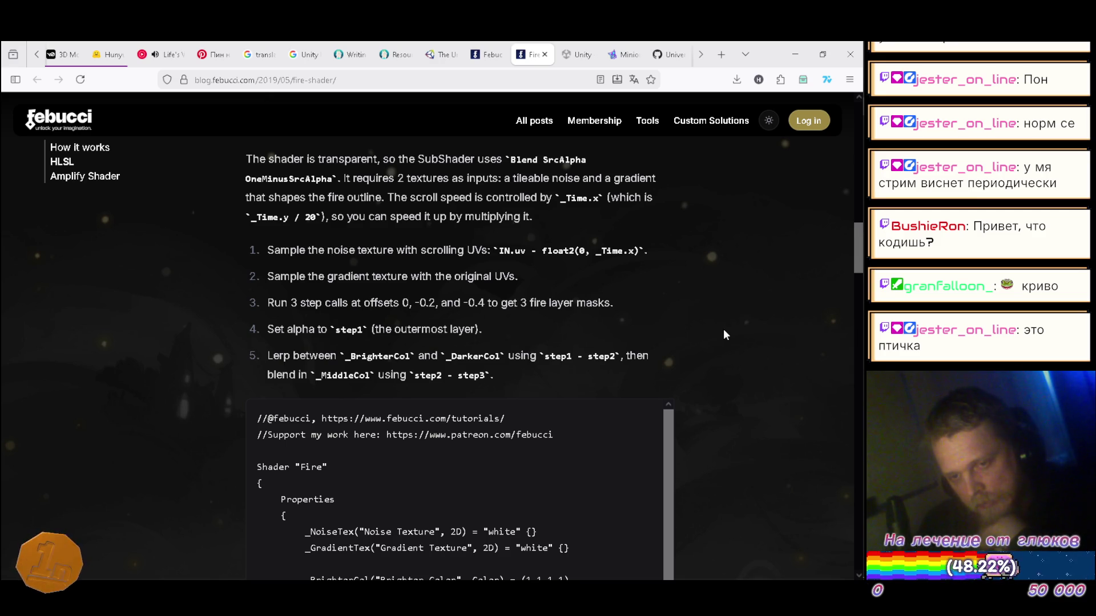
scroll(724, 334, "down", 2)
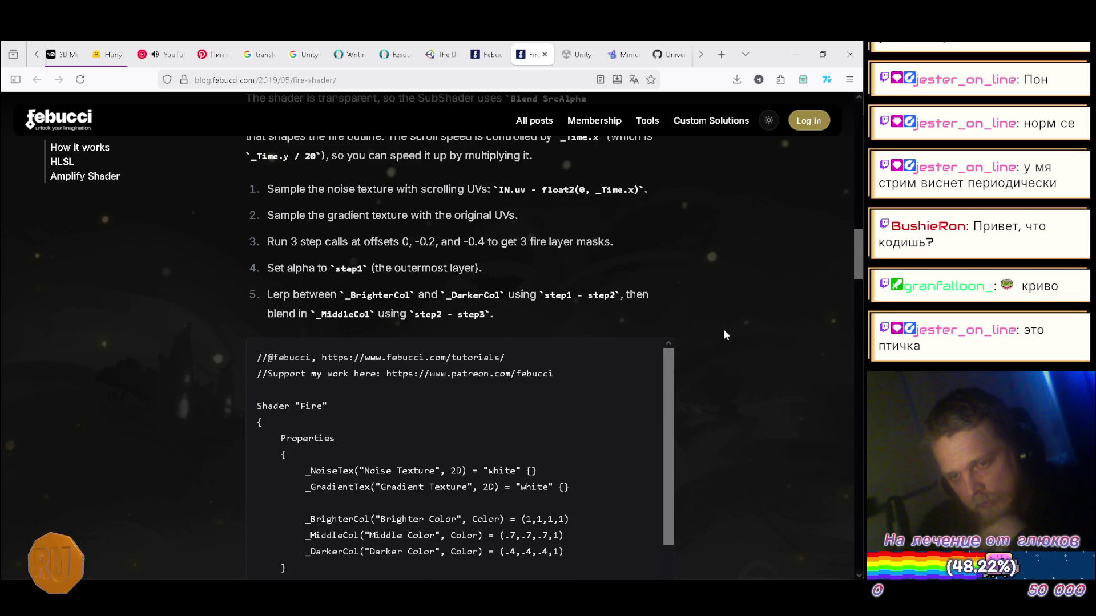
scroll(723, 330, "down", 4)
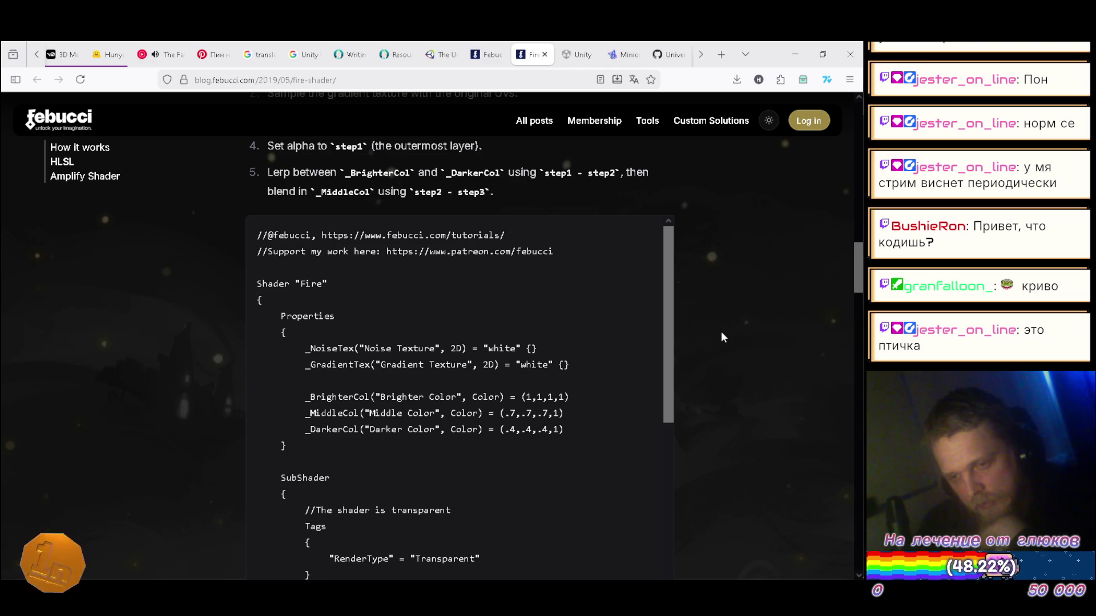
mouse_move(858, 380)
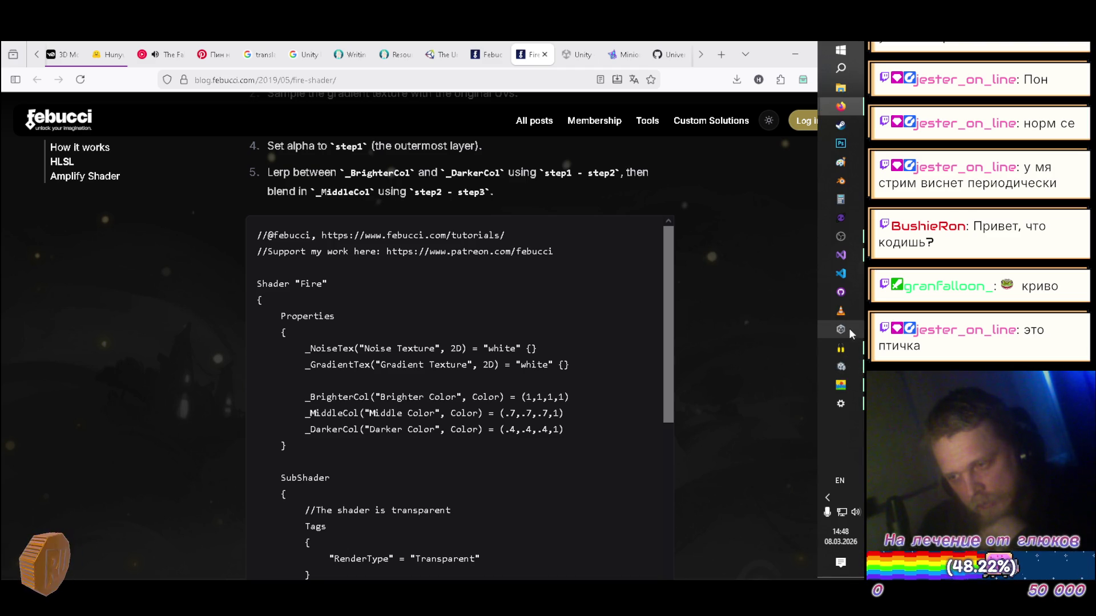
- Add #include "SimpleNoise.cginc" after #pragma fragment frag and save the Fire shader
left_click(846, 365)
scroll(479, 425, "down", 5)
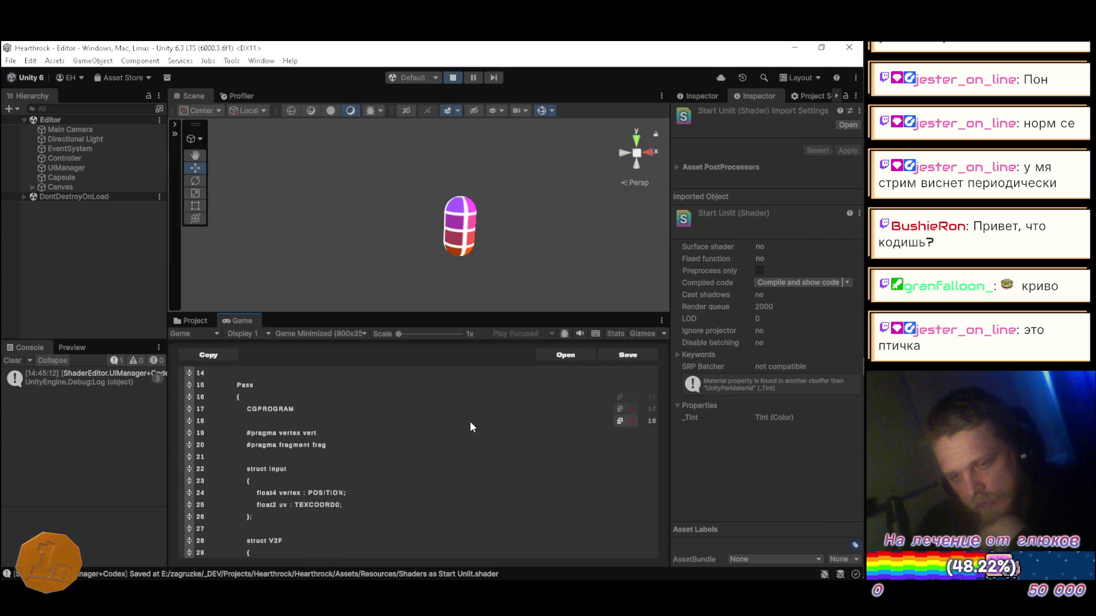
left_click(362, 426)
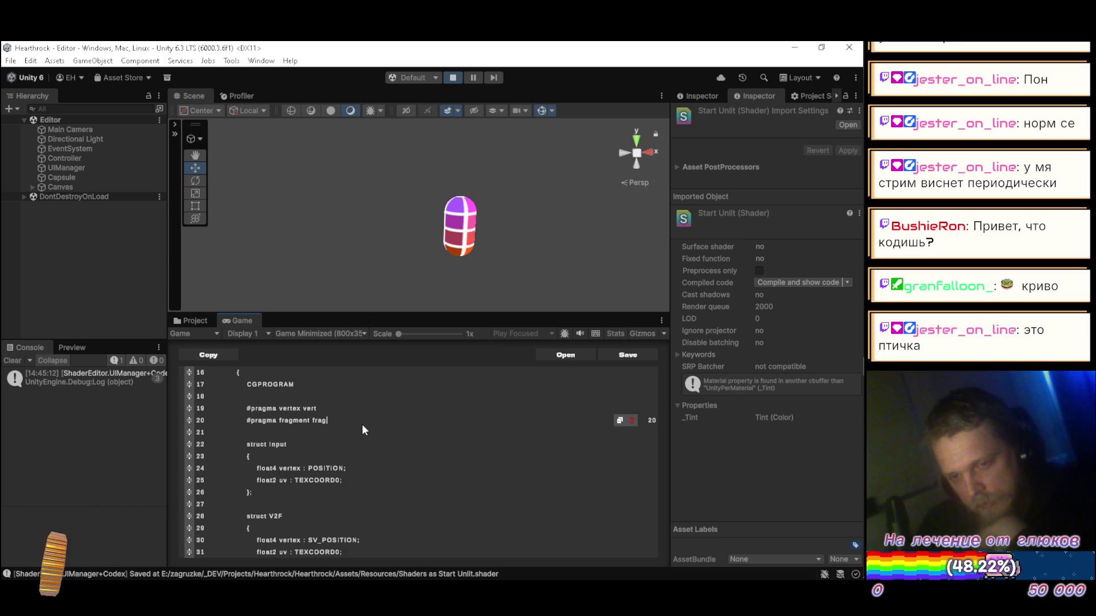
key("Return")
key("Return")
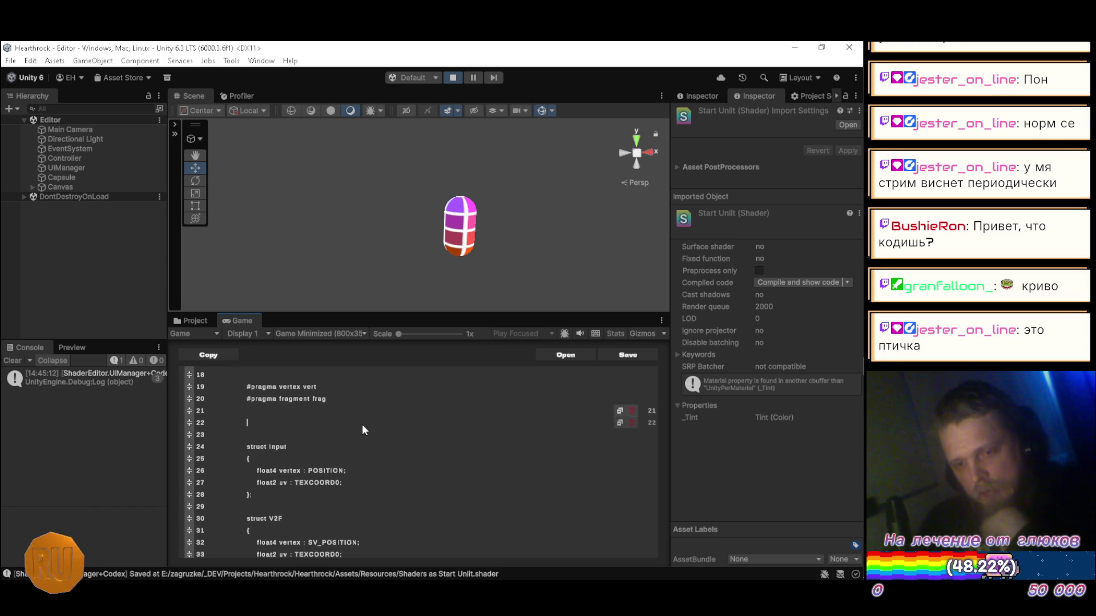
type("#in")
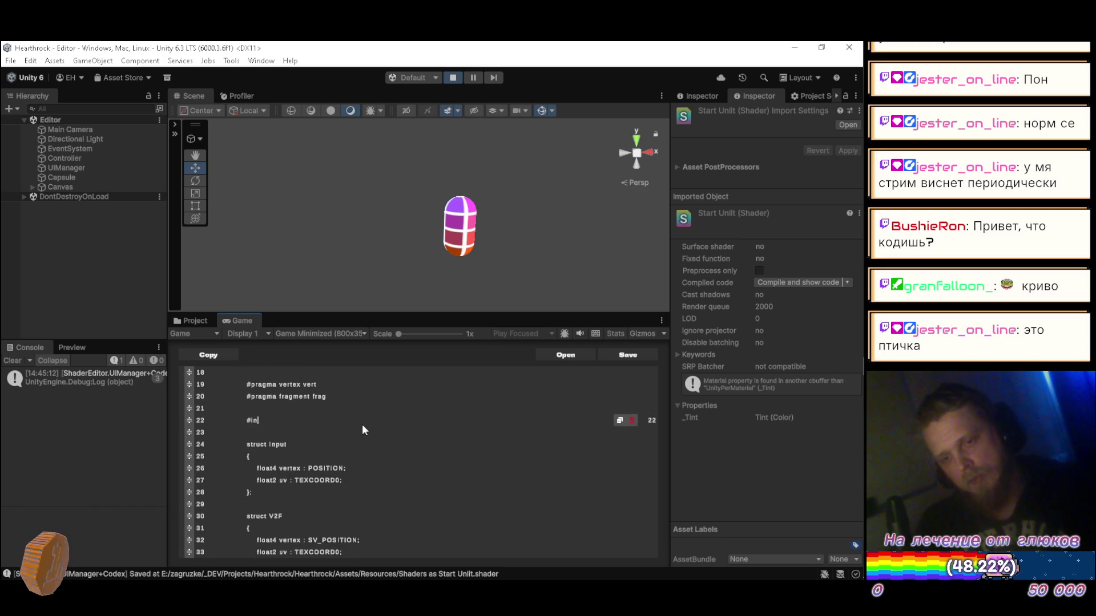
type("clud")
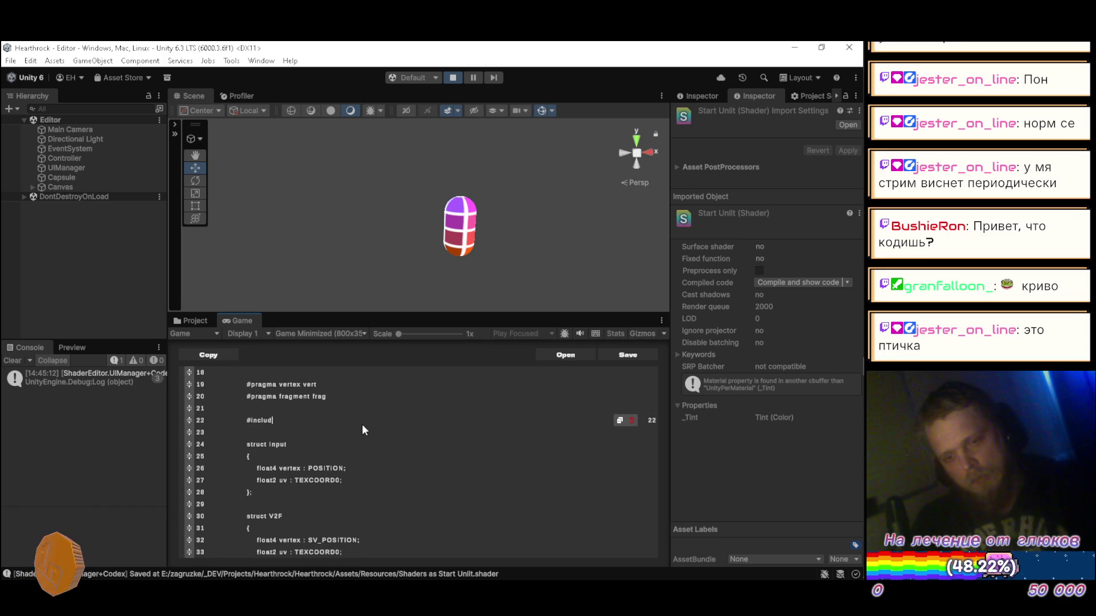
type("e \"")
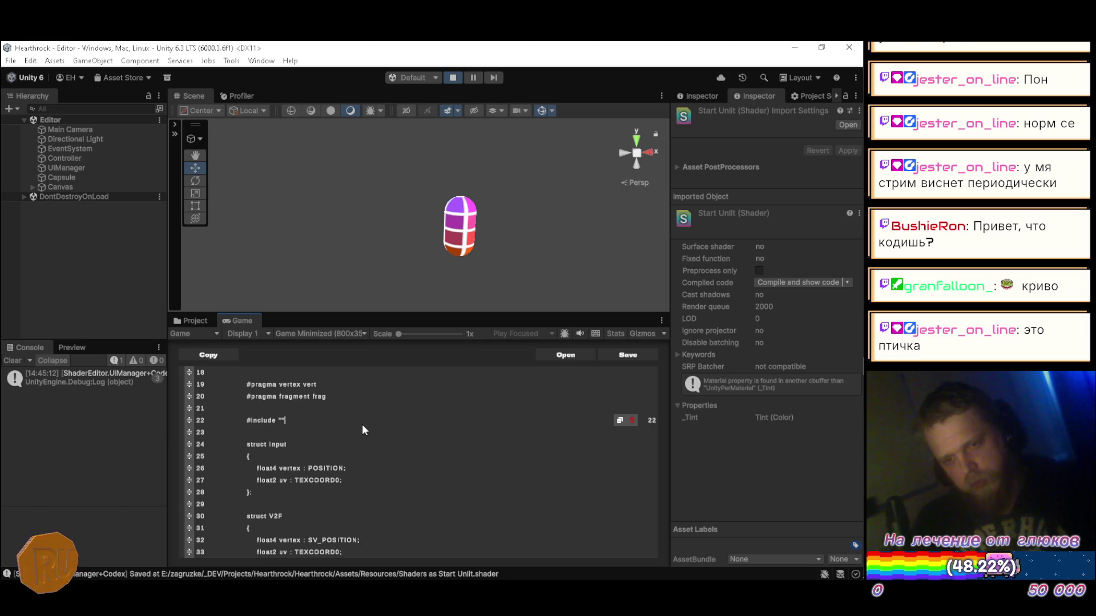
type("\"")
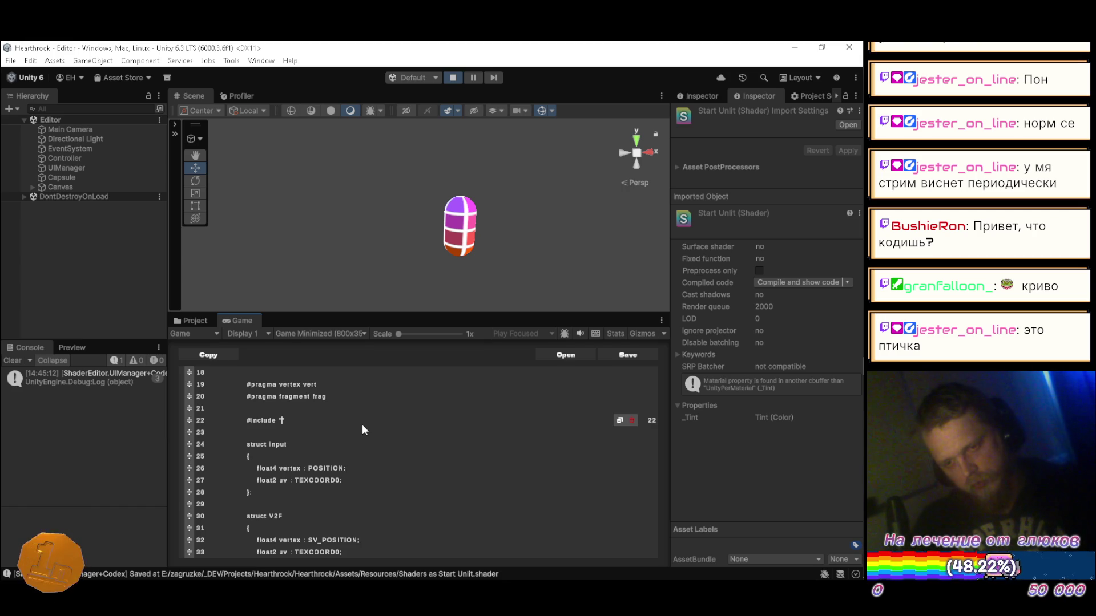
type("SimpleNoise.c")
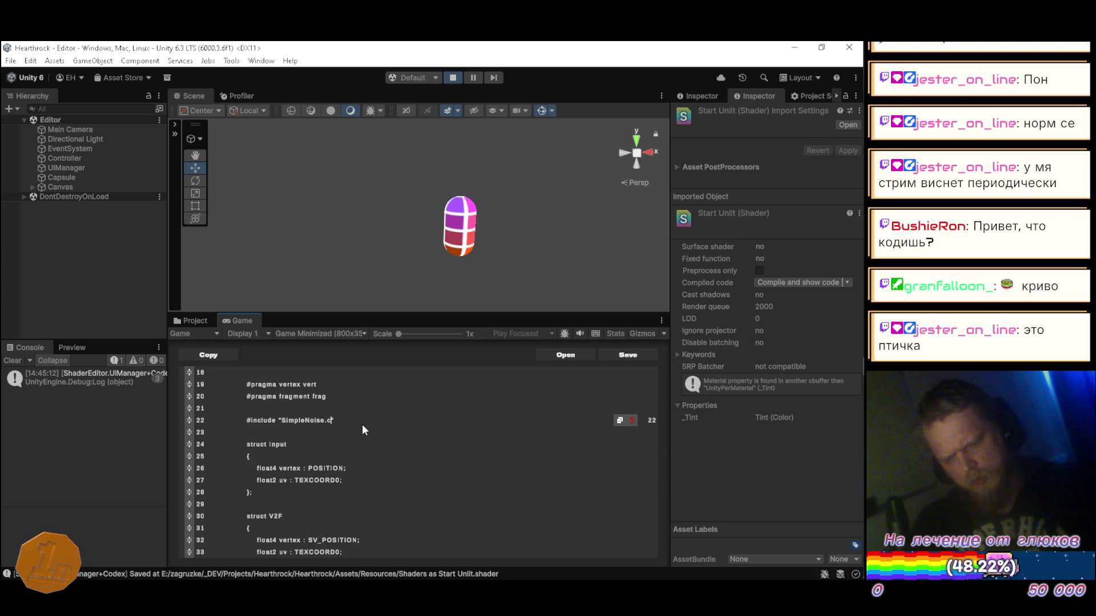
type("ginc")
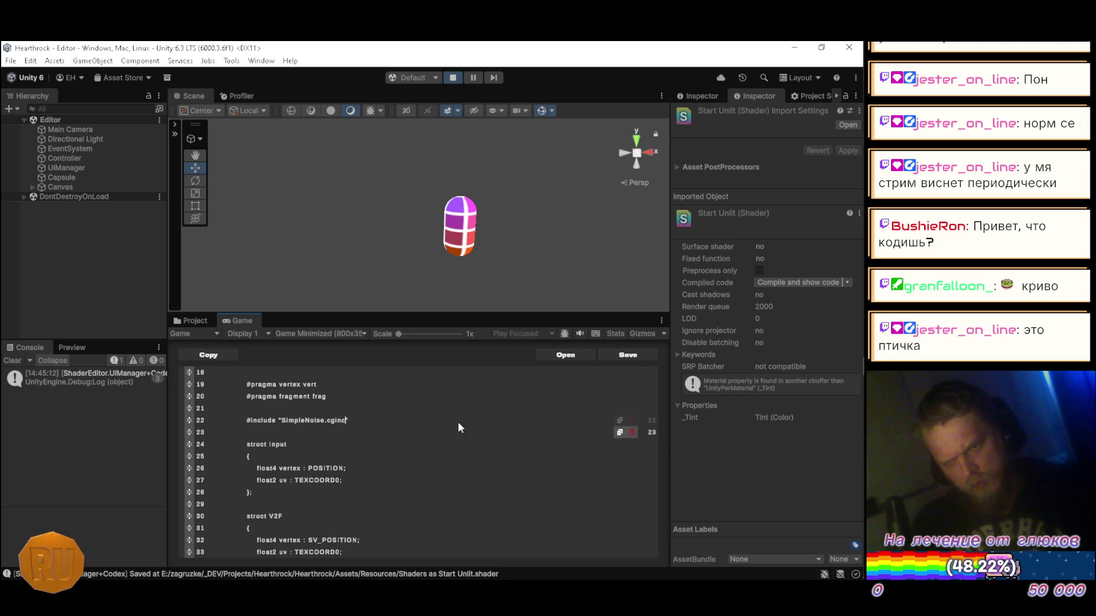
left_click(612, 354)
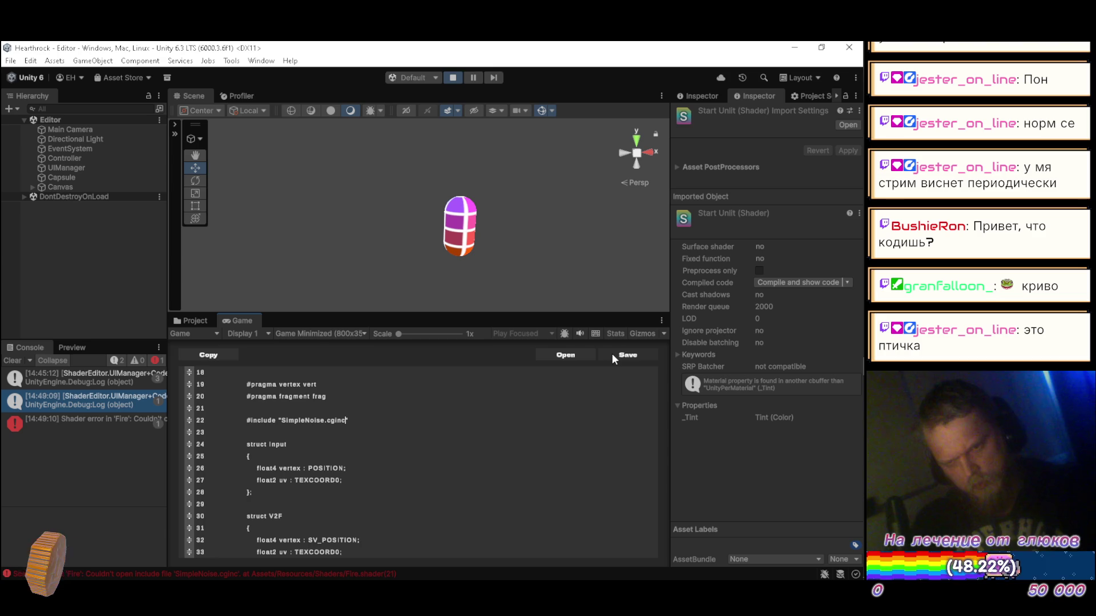
- Read the Fire include error and locate SimplexNoise in Packages/Rendering/Resources/Shaders
left_click(94, 430)
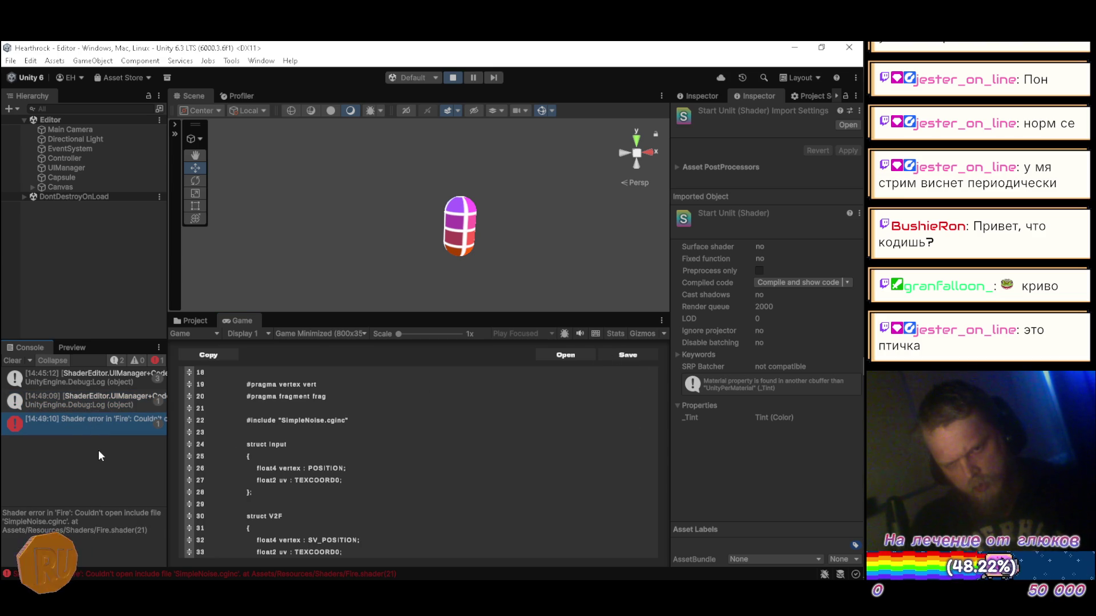
left_click(193, 320)
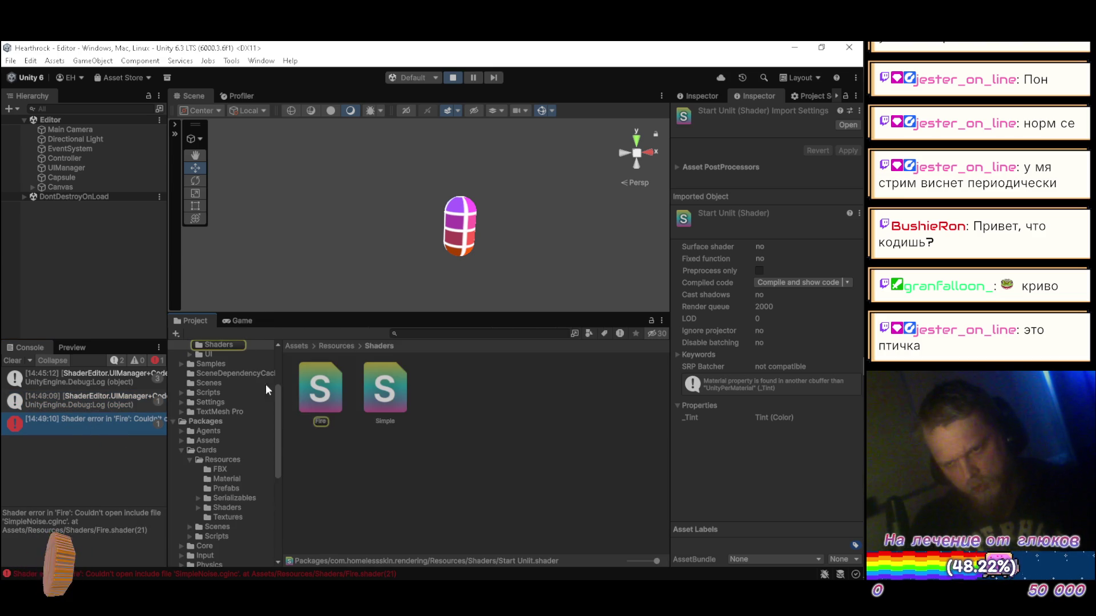
scroll(225, 506, "down", 8)
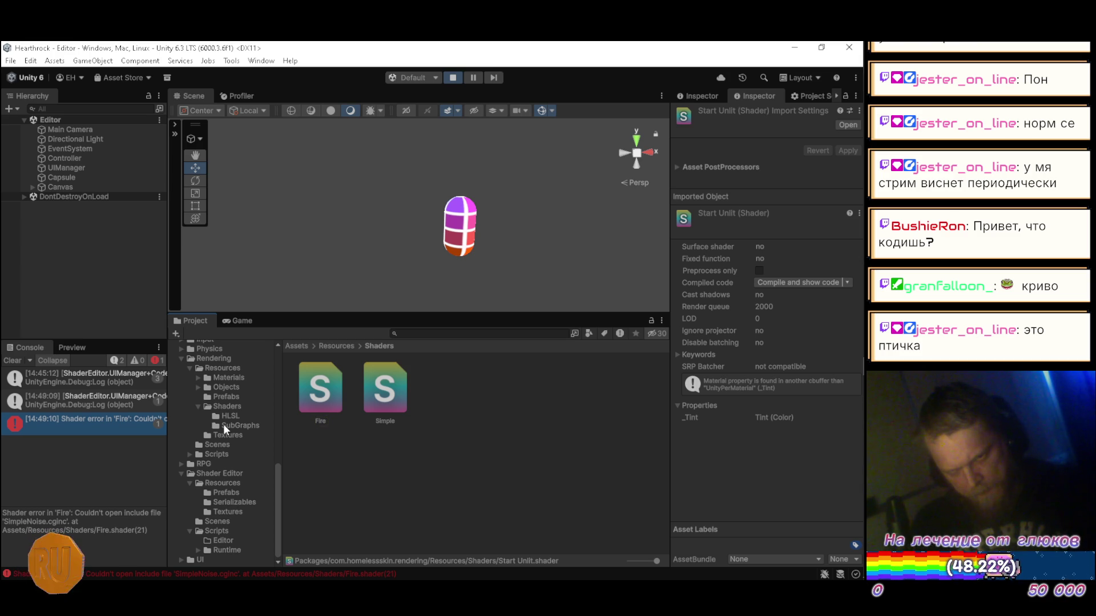
left_click(227, 406)
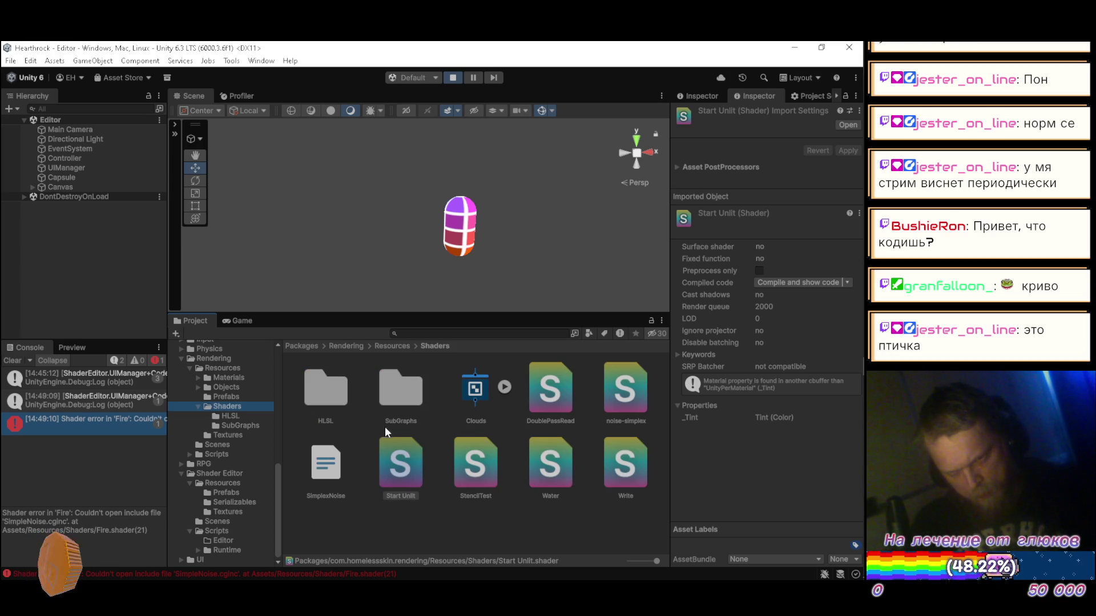
left_click(329, 457)
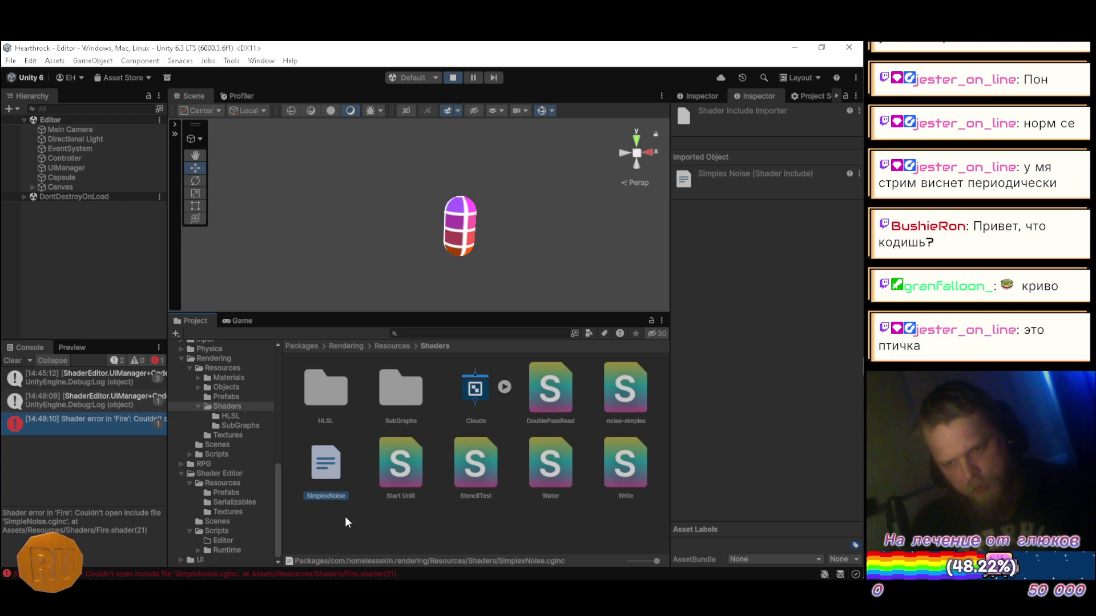
left_click(242, 323)
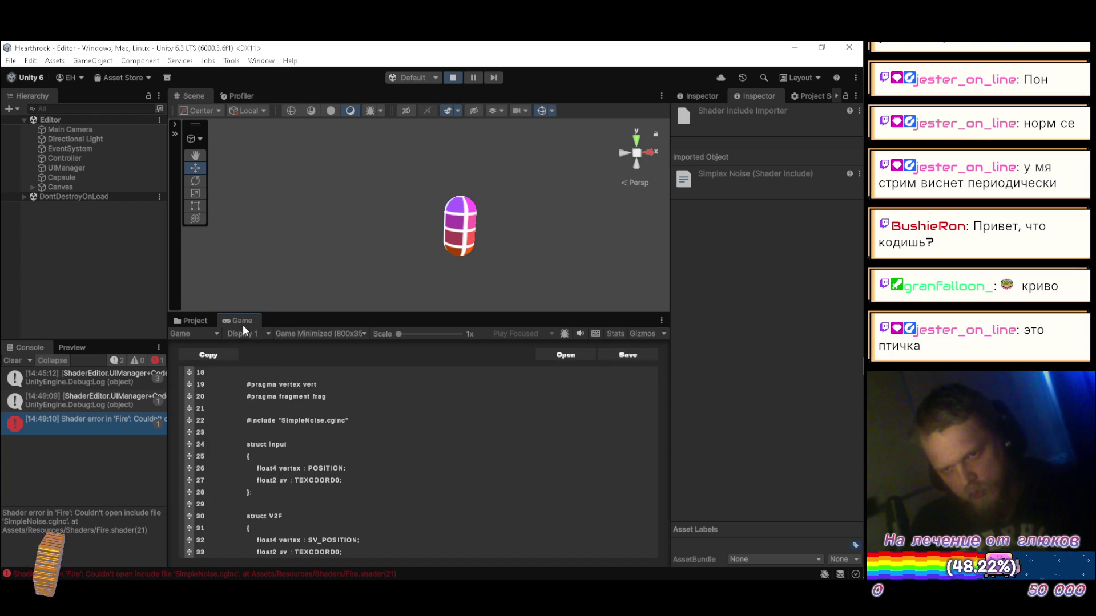
scroll(385, 451, "down", 3)
scroll(375, 450, "up", 3)
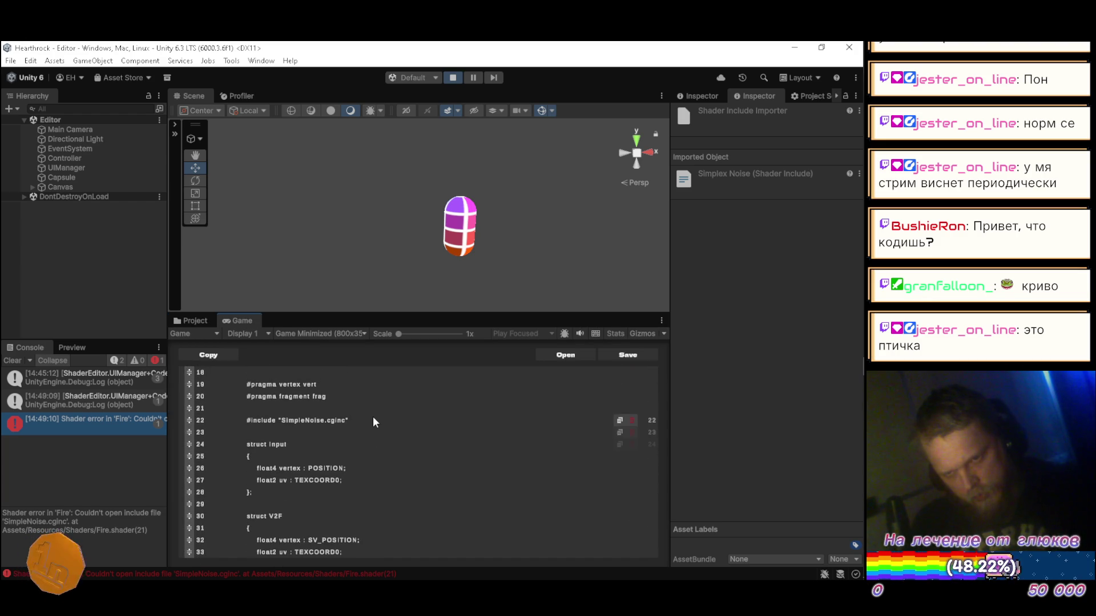
- Rename SimplexNoise to SimpleNoise and open the now-broken Noise-Simplex shader
left_click(195, 322)
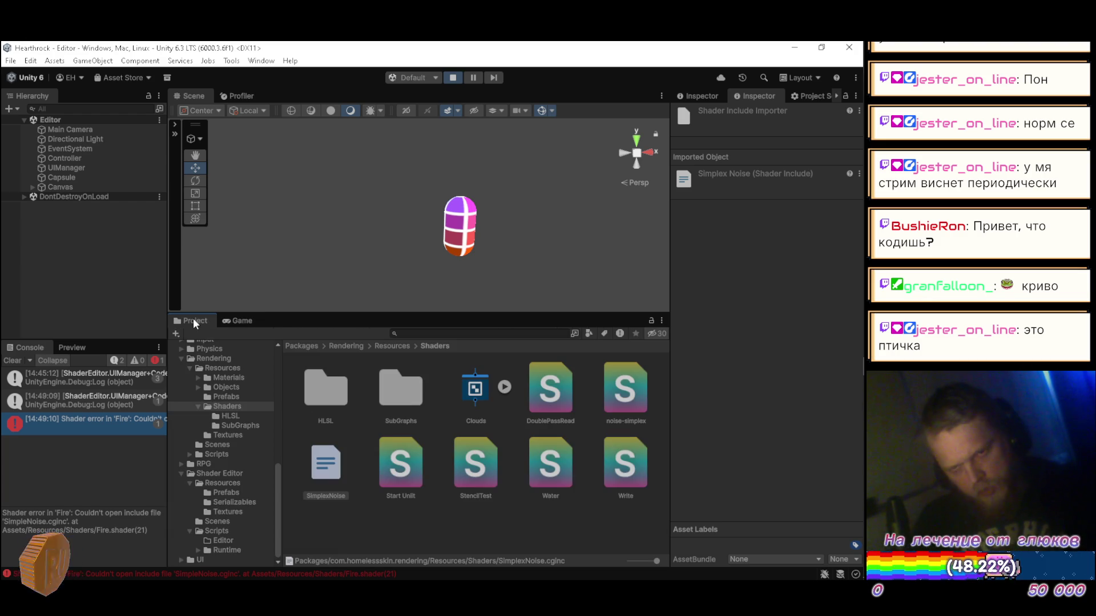
left_click(337, 487)
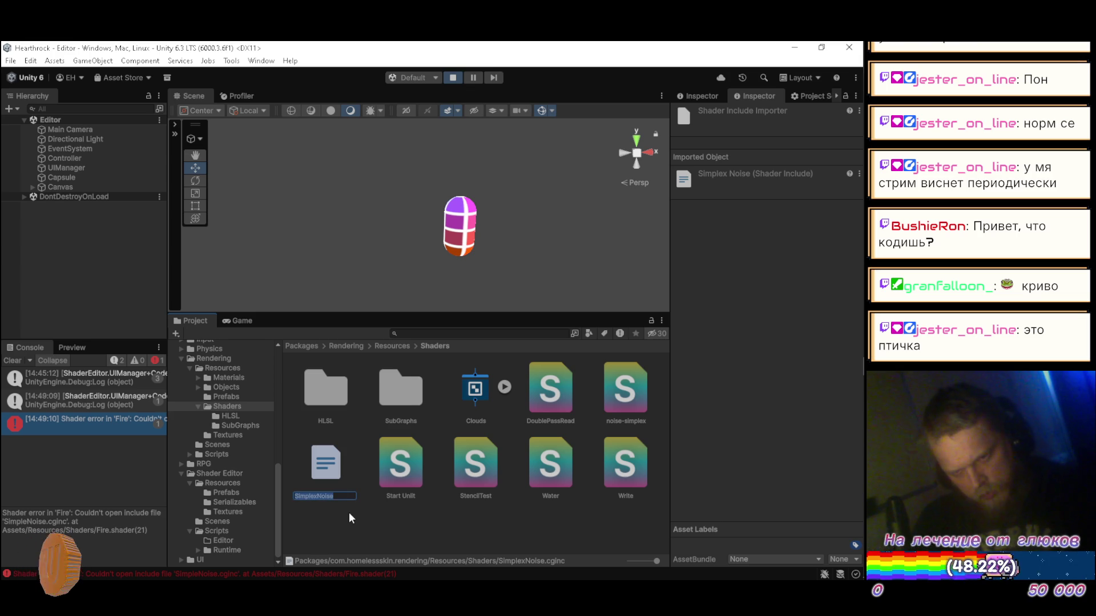
key("Right")
key("Left")
key("Left")
key("Left")
key("BackSpace")
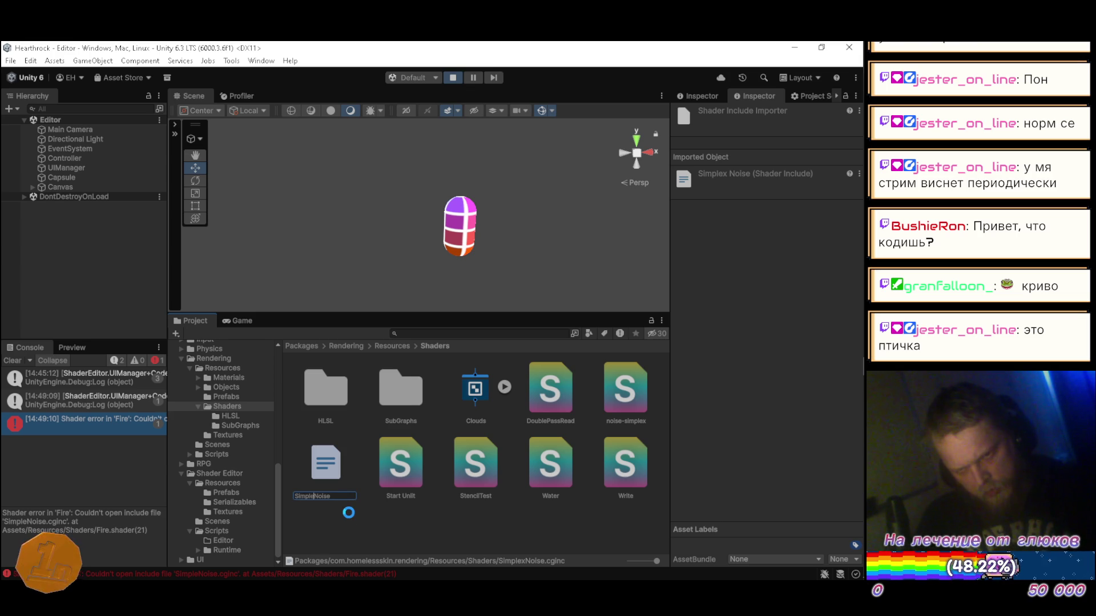
key("Return")
left_click(126, 452)
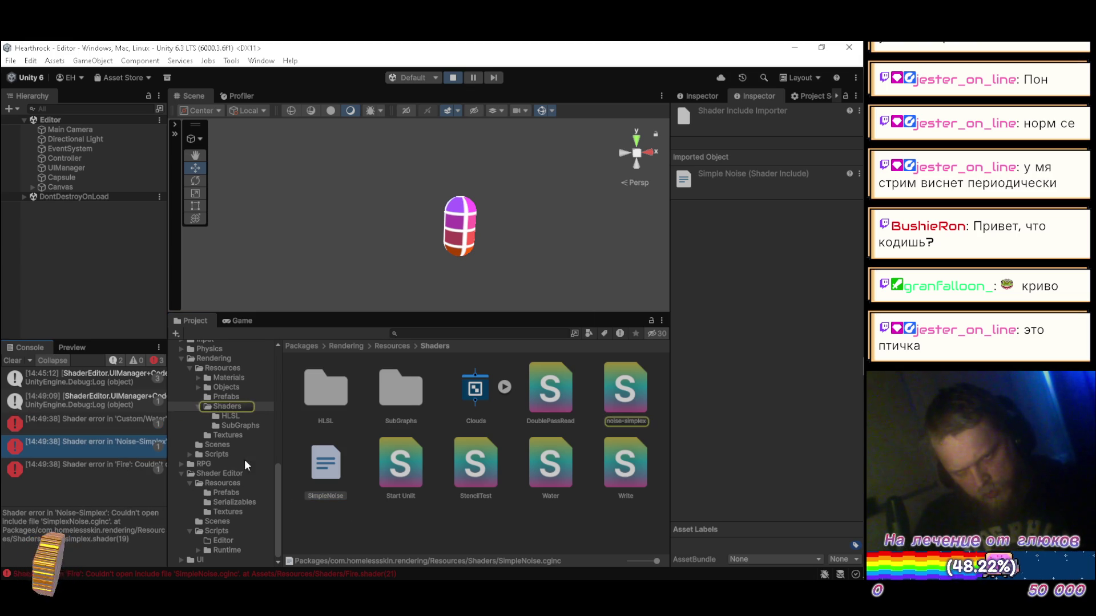
double_click(638, 398)
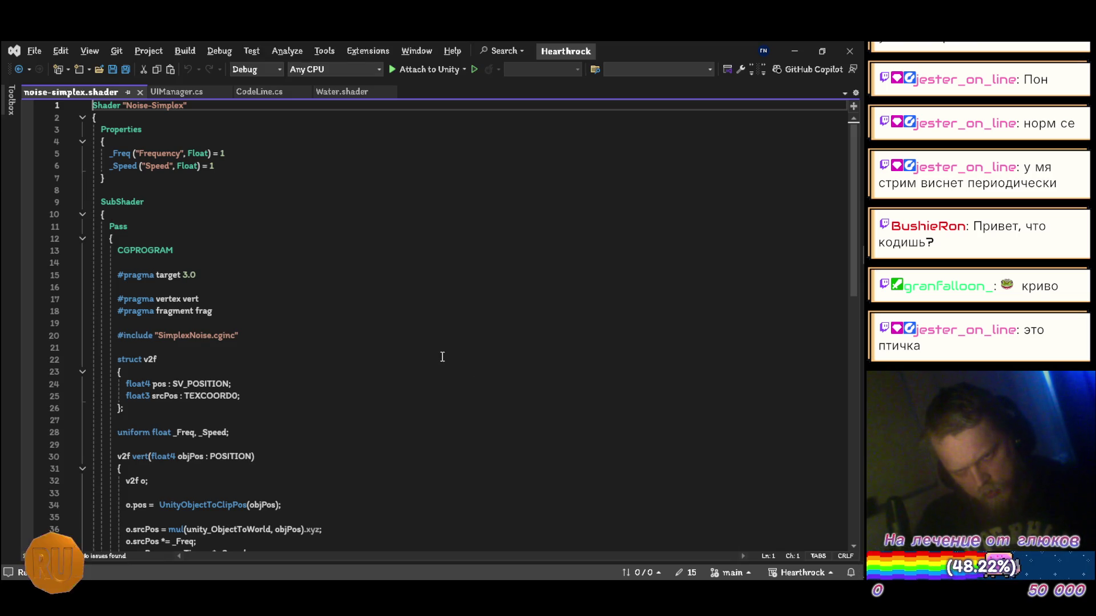
- Point the noise-simplex shader's include at SimpleNoise.cginc and save it
left_click(191, 335)
key("BackSpace")
key("ctrl+s")
key("ctrl+F4")
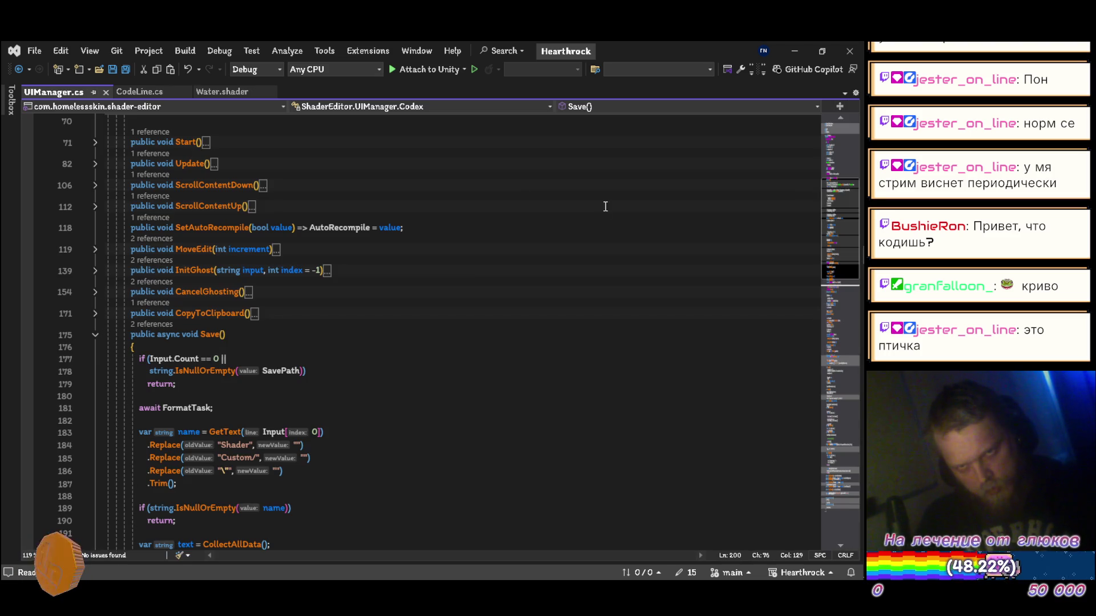
- Open the Water shader at its failing SimplexNoise include on line 47, then close it
key("alt+Tab")
left_click(117, 450)
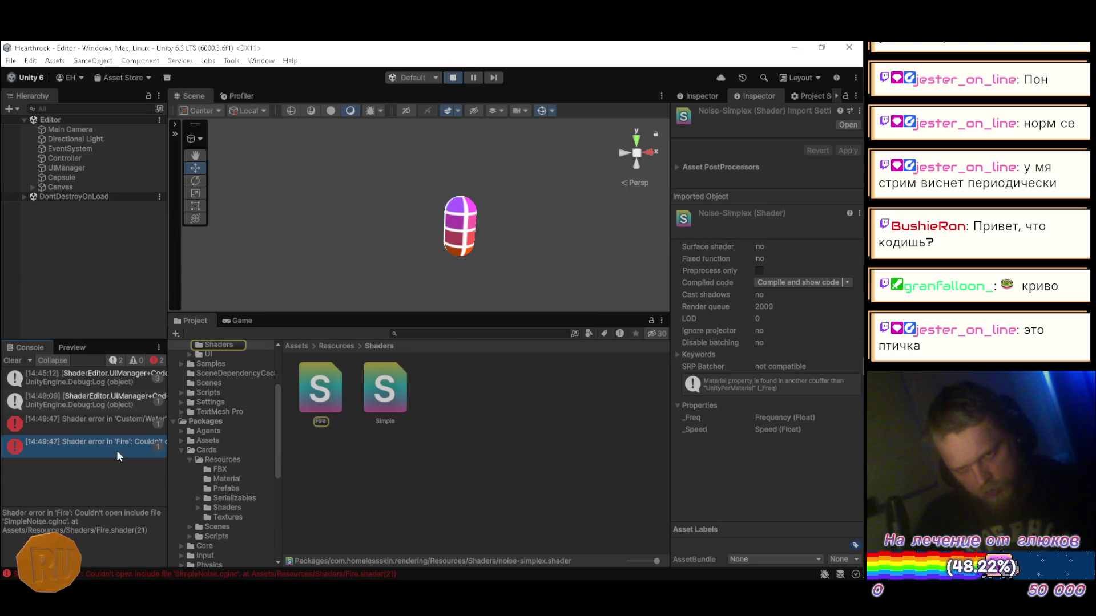
left_click(95, 429)
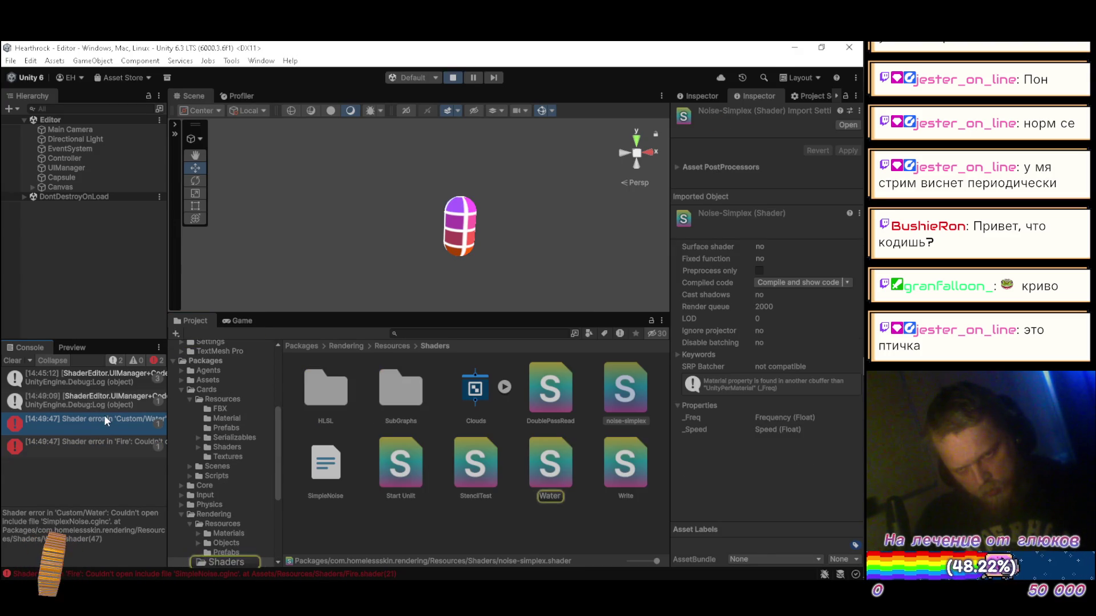
double_click(105, 420)
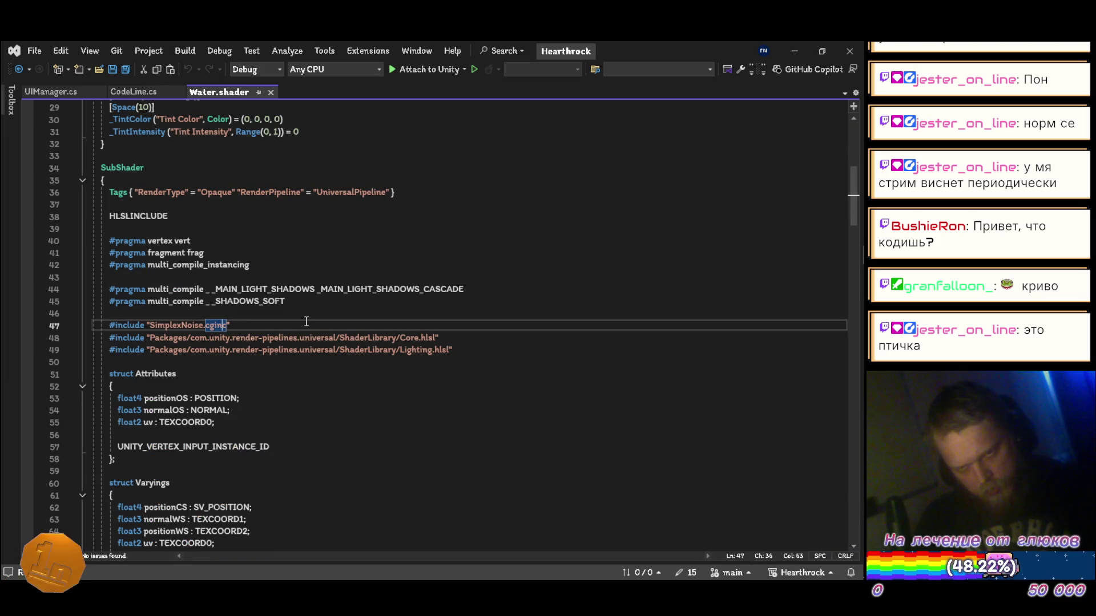
key("ctrl+Left")
key("ctrl+Left")
key("ctrl+Left")
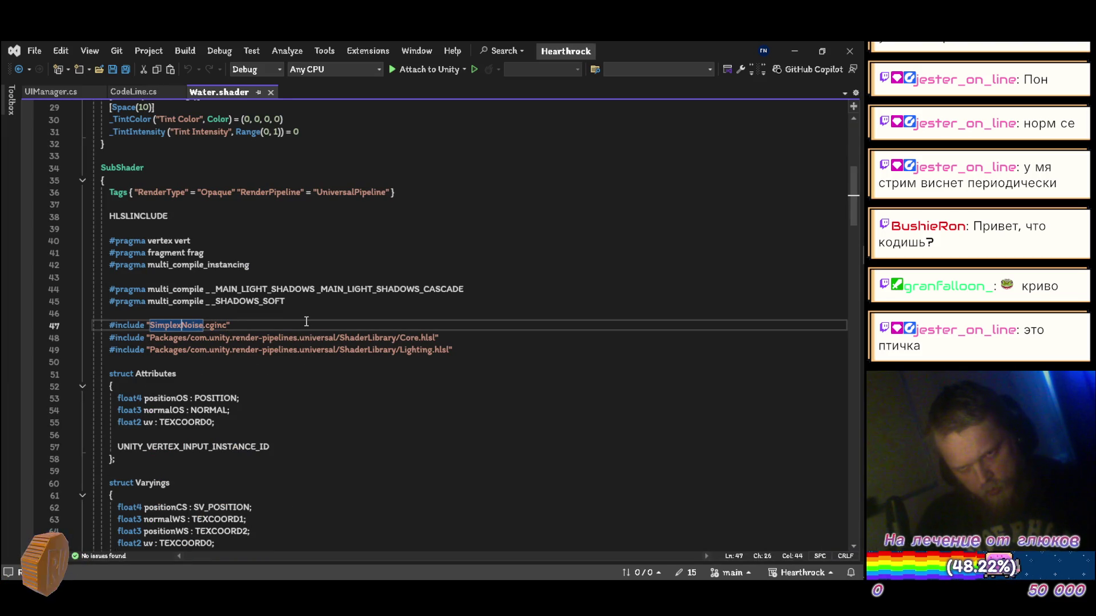
left_click(271, 92)
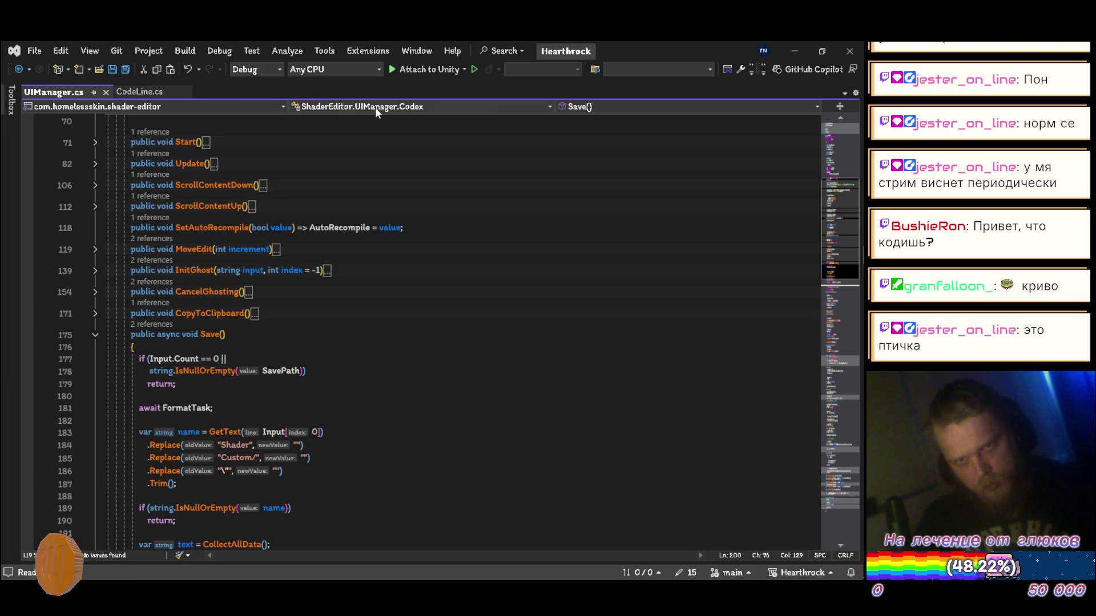
left_click(794, 51)
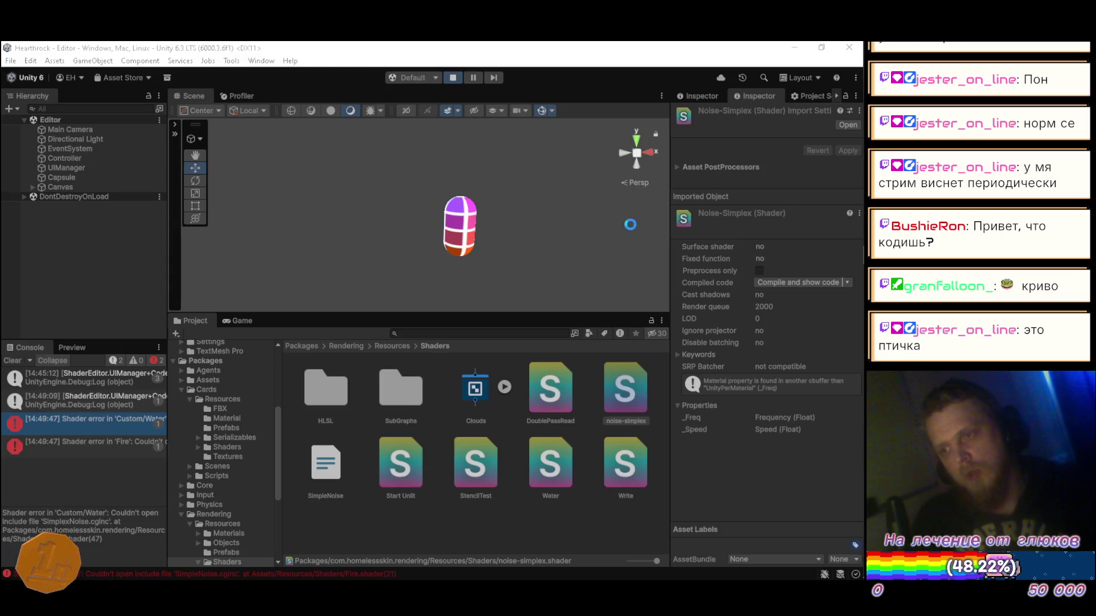
- Re-save the Fire shader code in the in-game editor and clear the console messages
left_click(113, 425)
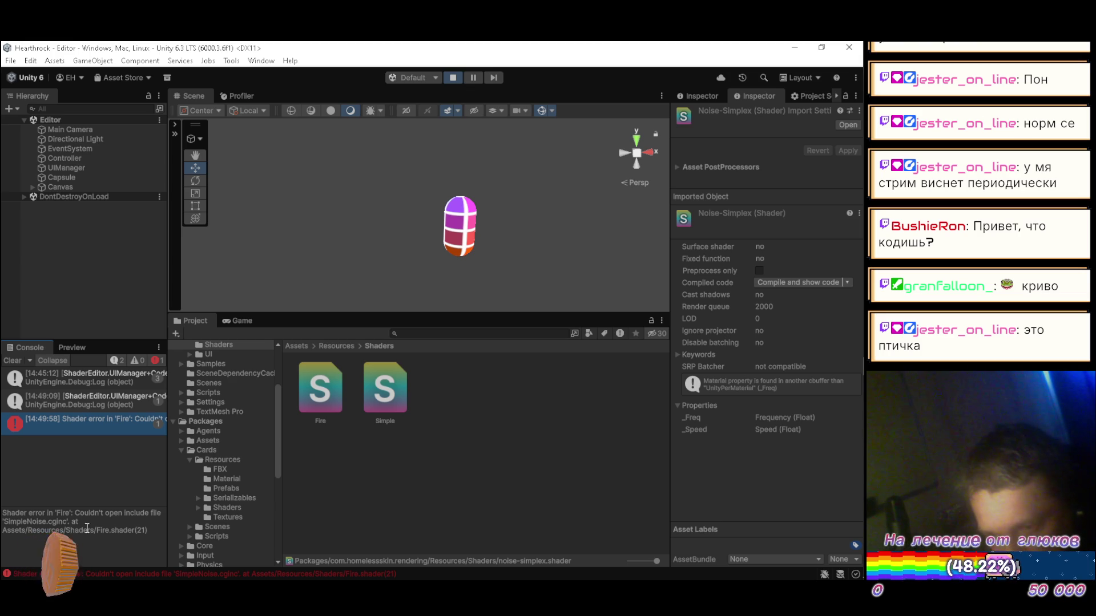
left_click(307, 390)
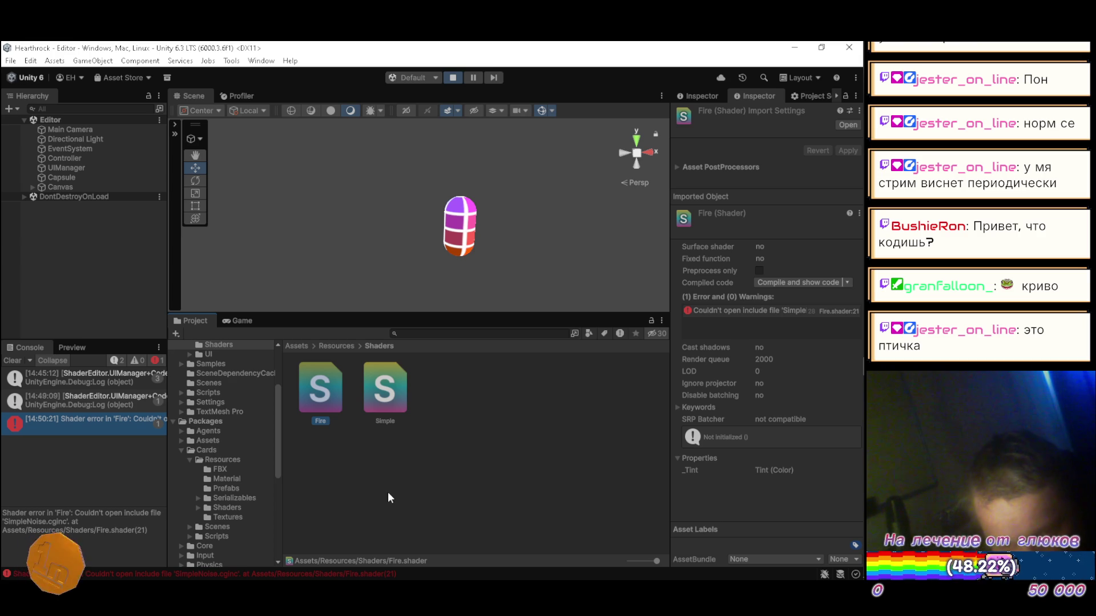
left_click(240, 319)
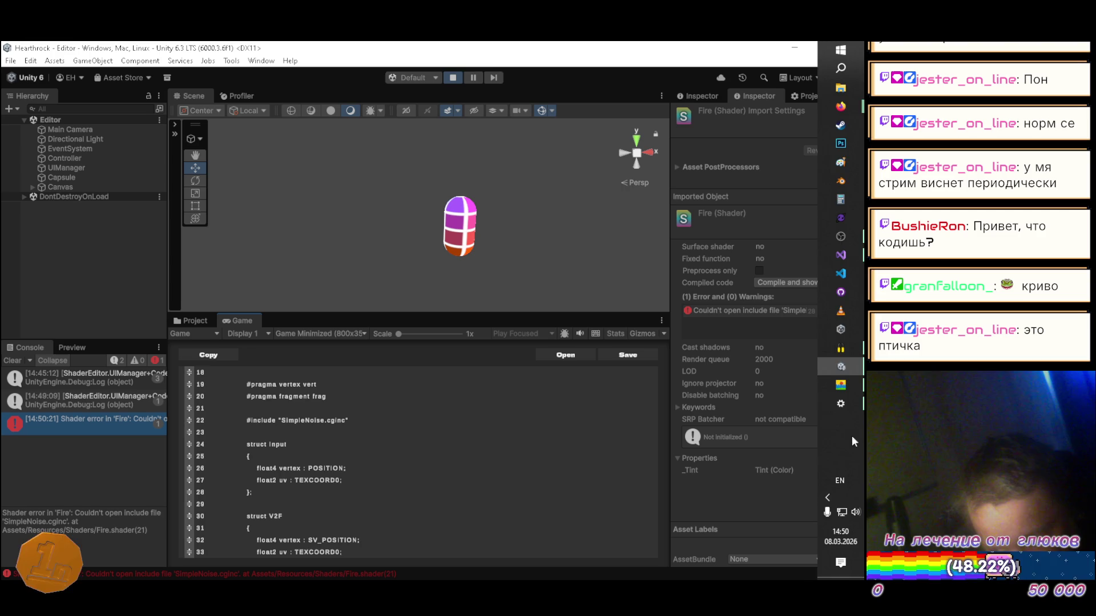
left_click(616, 355)
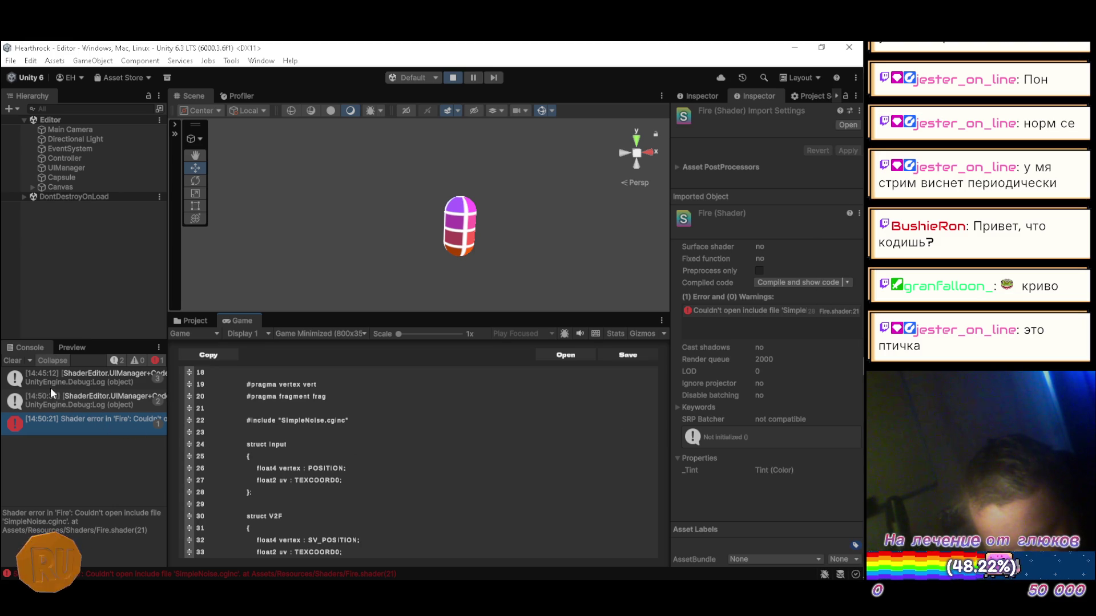
left_click(21, 361)
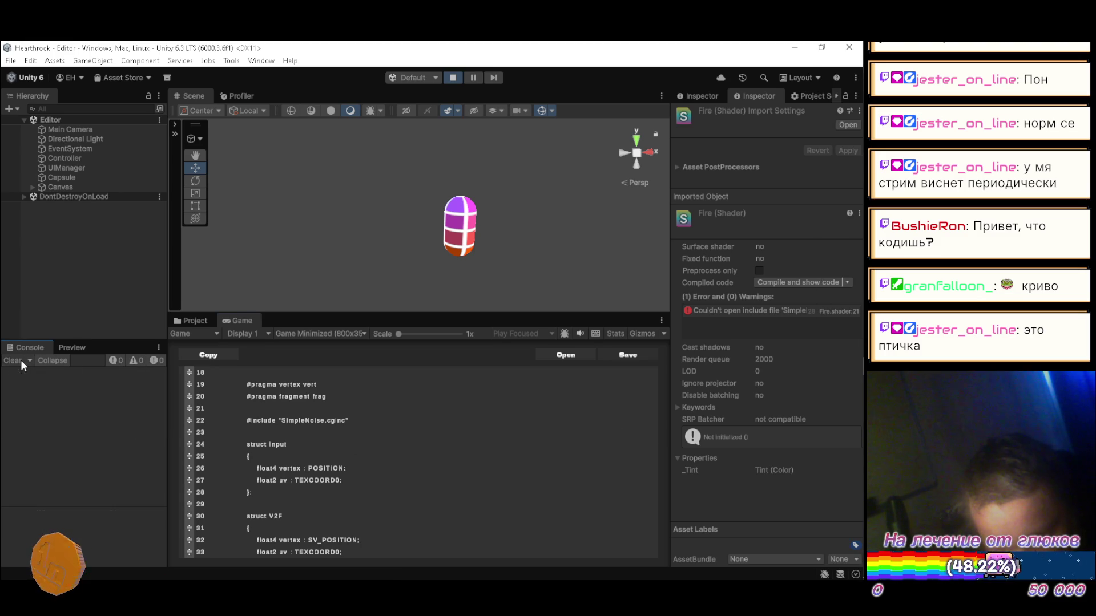
- Exit Play mode and return to the Assets/Resources/Shaders folder
left_click(197, 322)
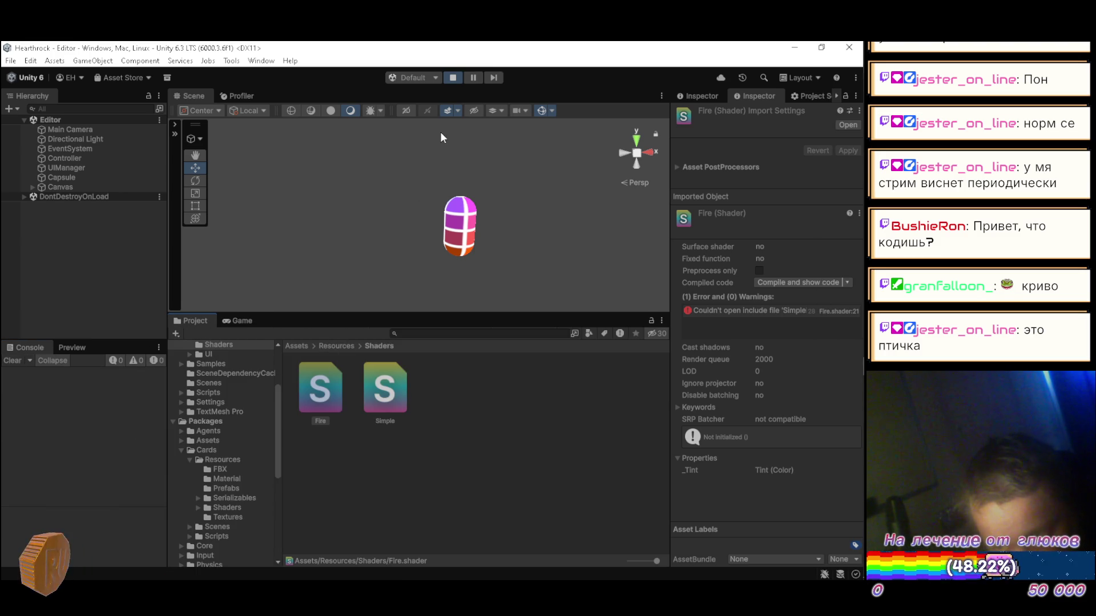
left_click(453, 78)
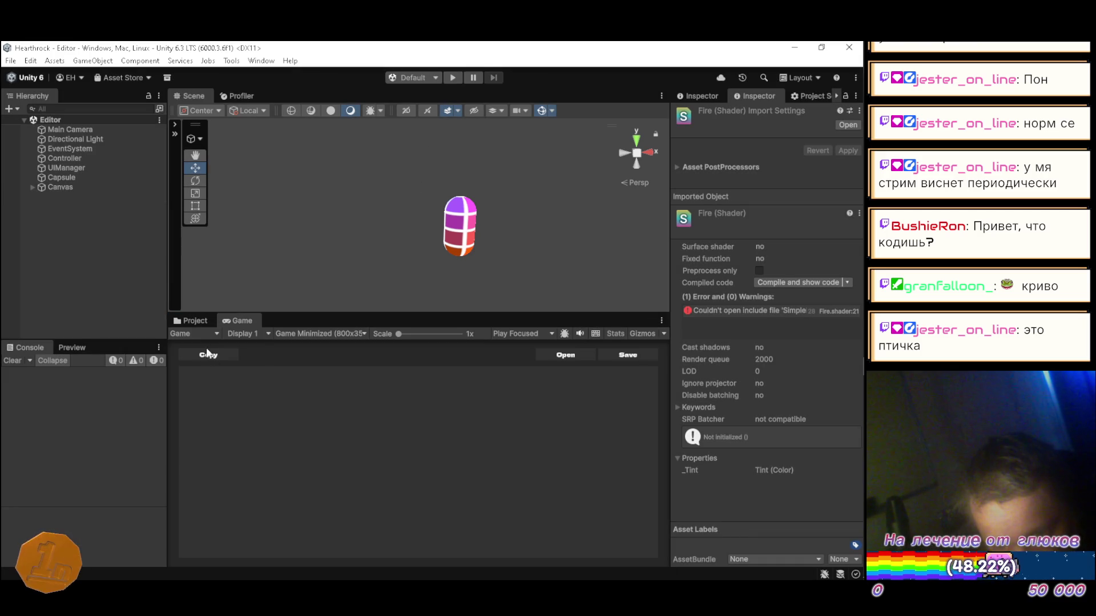
left_click(195, 323)
- Create a material named Fire from Fire.shader and drag it into Assets/Resources/Materials
right_click(315, 400)
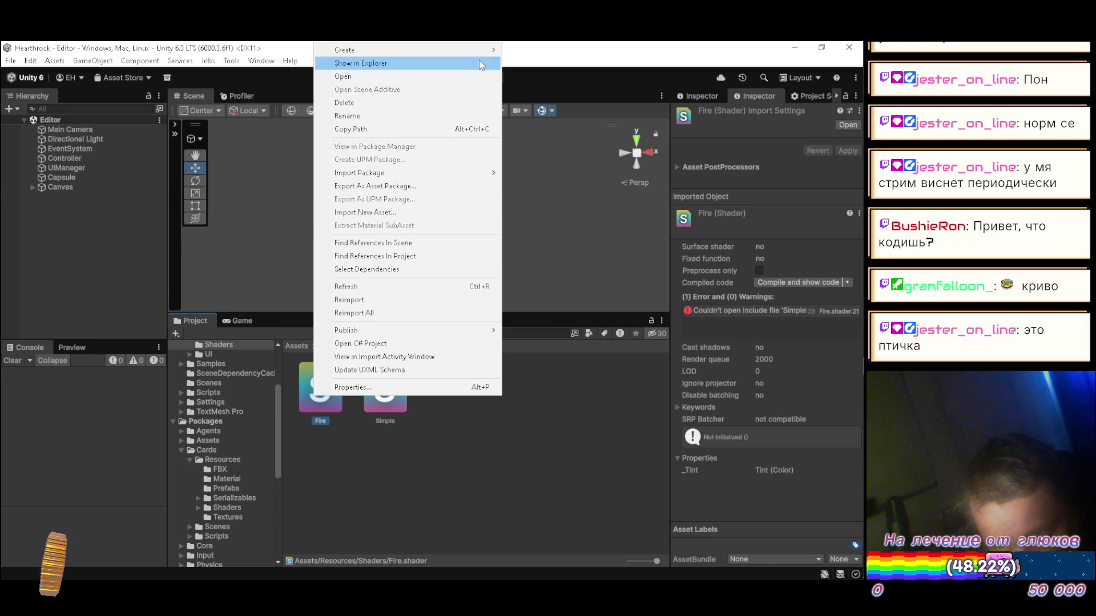
mouse_move(494, 52)
left_click(502, 86)
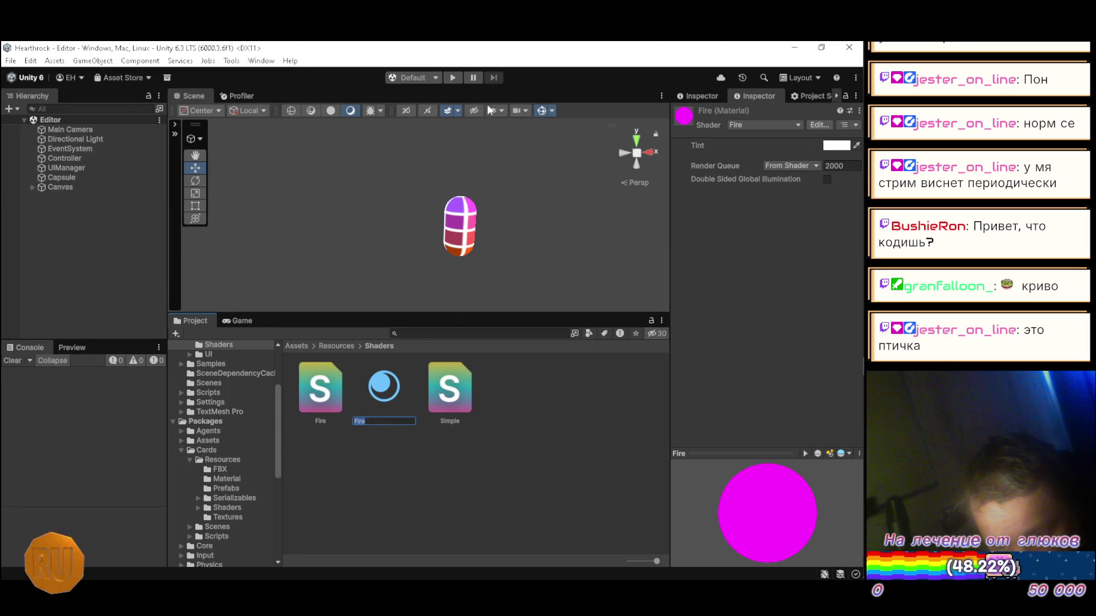
key("Return")
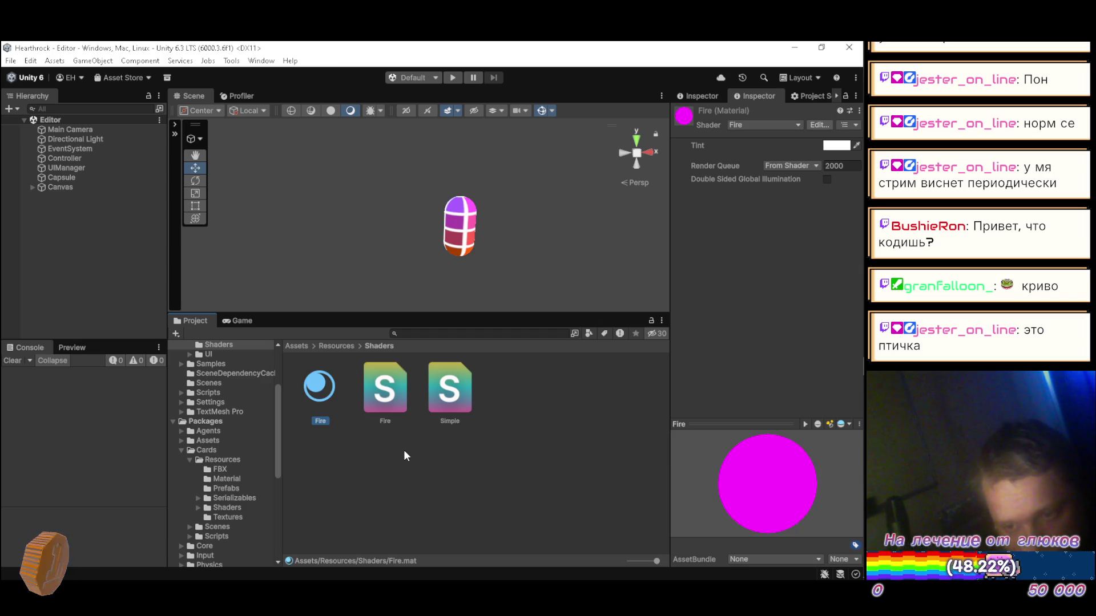
scroll(231, 419, "up", 3)
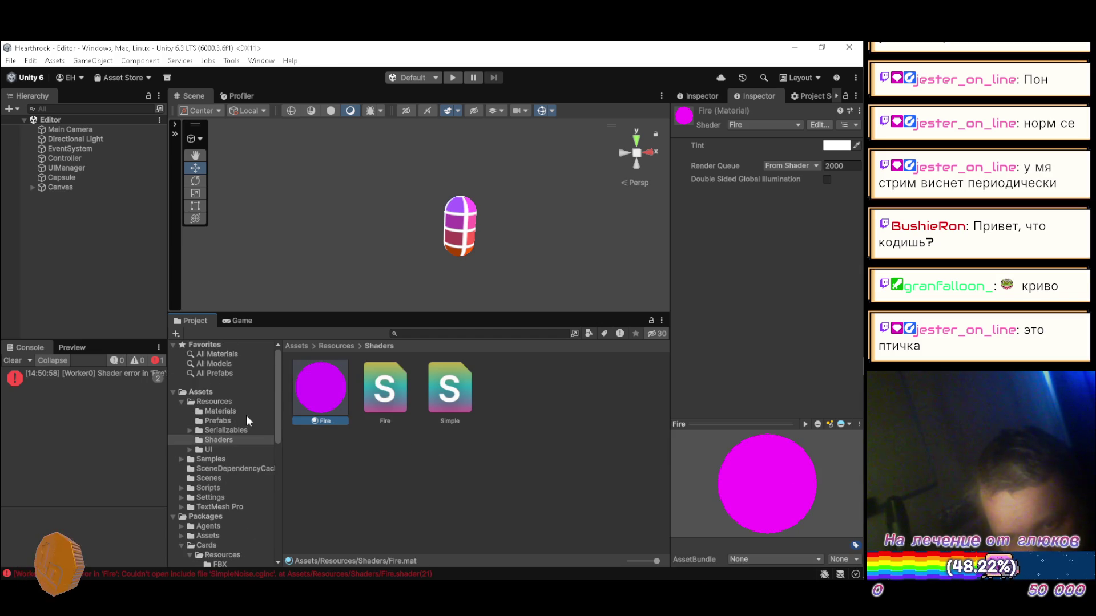
left_click_drag(337, 398, 244, 410)
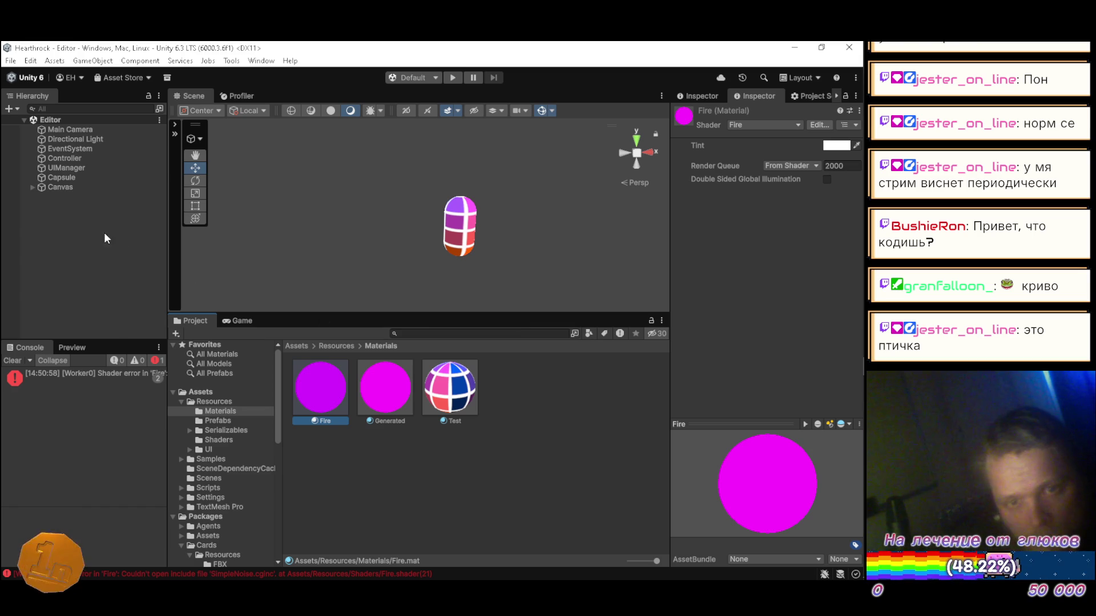
right_click(63, 246)
- Add a 3D Plane, apply the Fire material to it, and inspect the include error
mouse_move(97, 435)
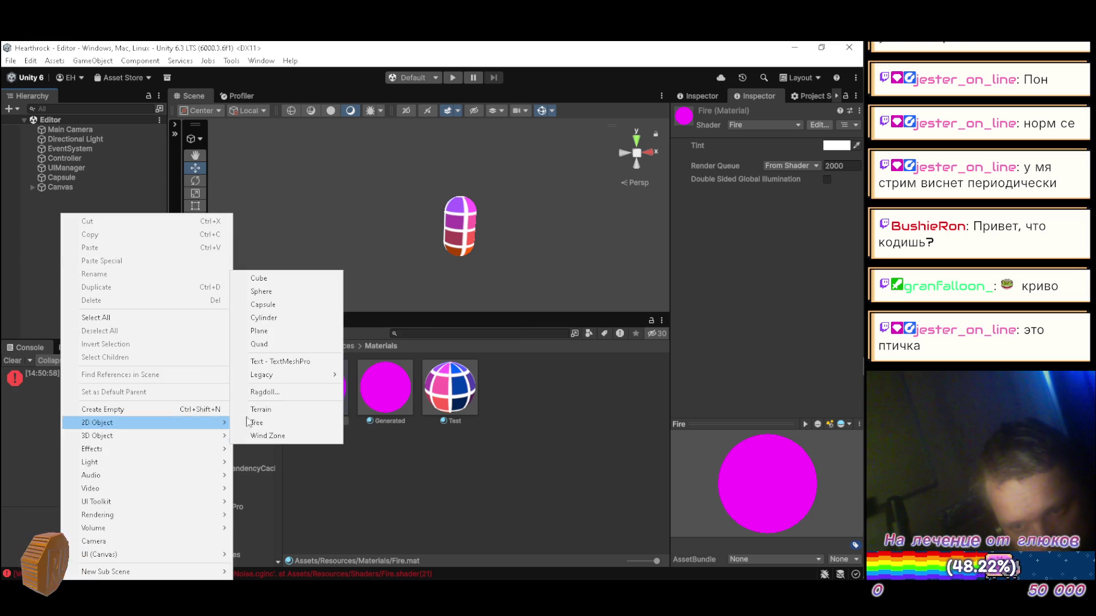
left_click(273, 331)
scroll(406, 262, "down", 5)
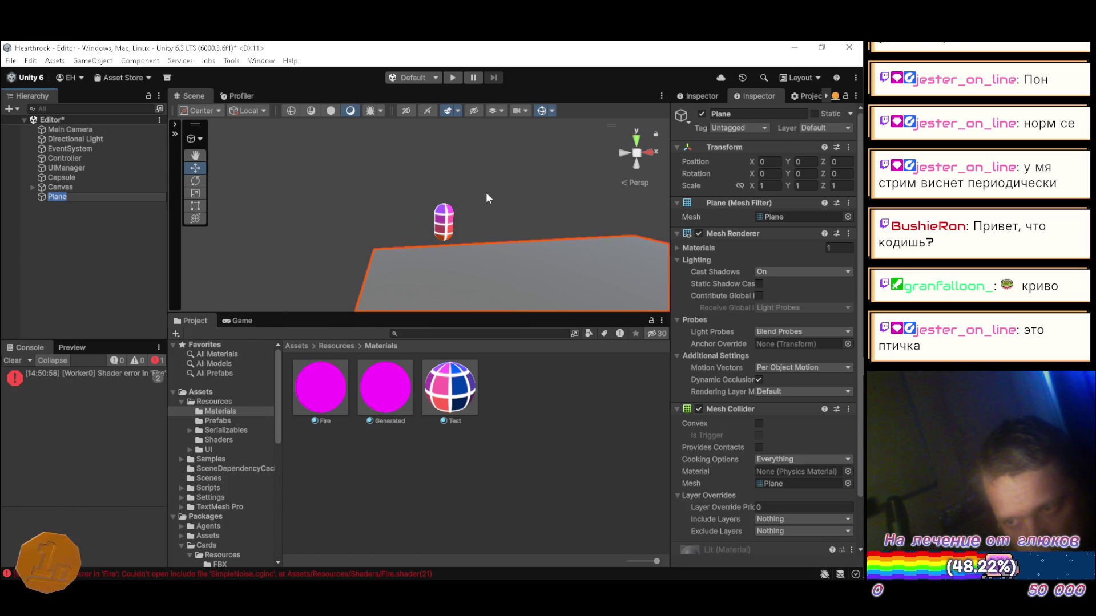
left_click_drag(320, 388, 69, 197)
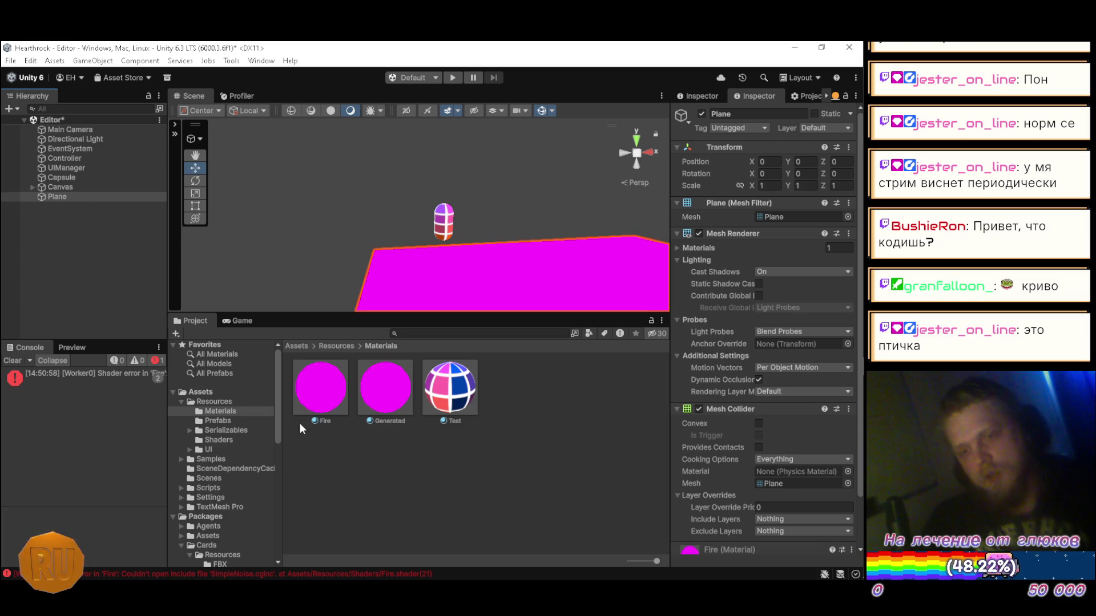
left_click(317, 394)
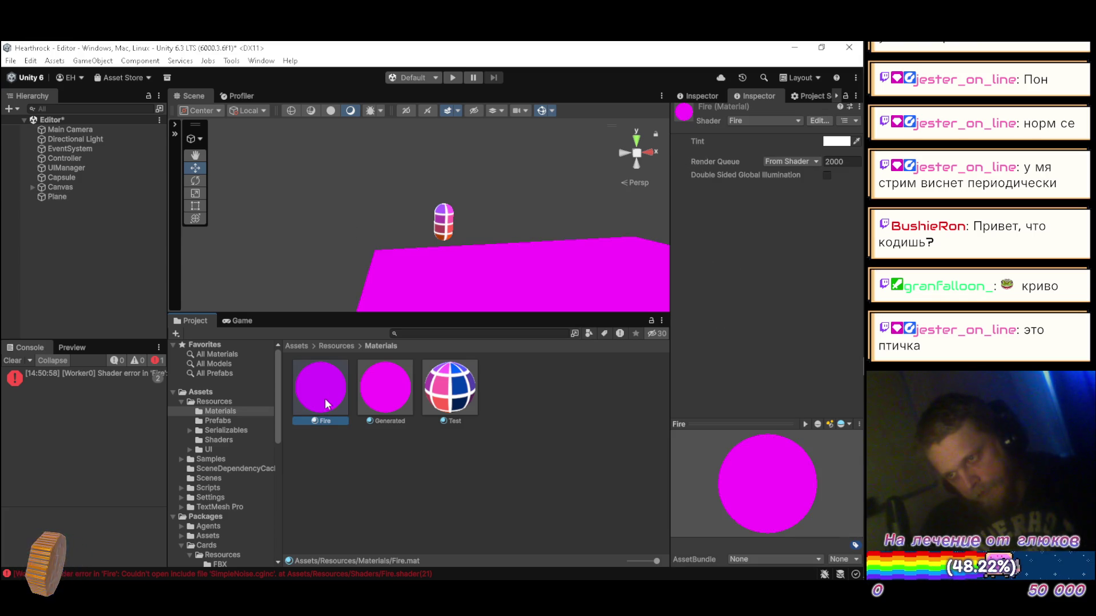
left_click(66, 379)
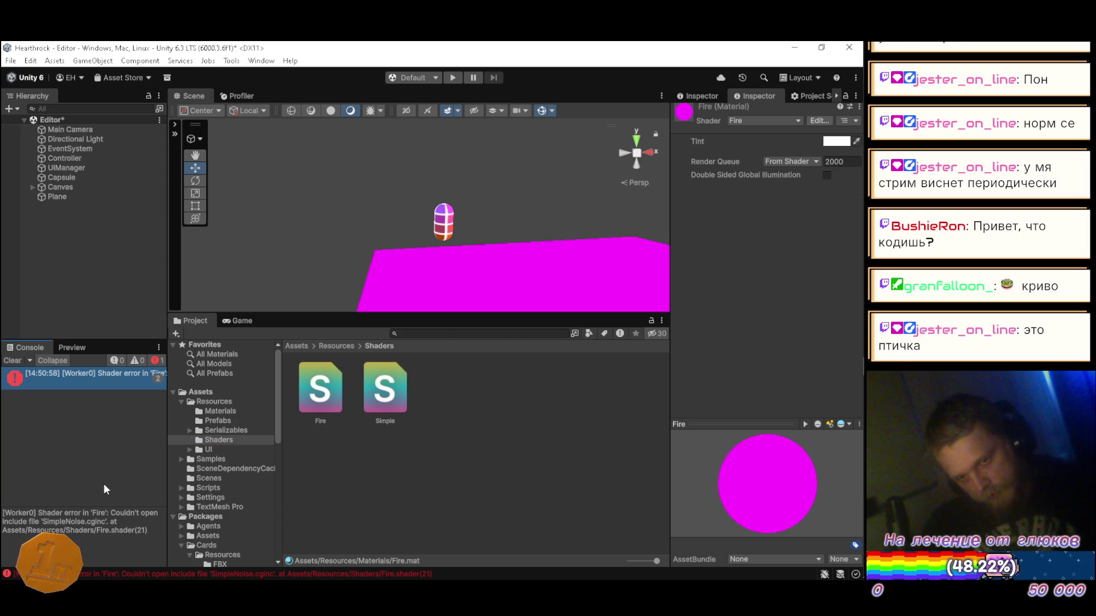
- Start the game and load Resources/Shaders/Fire.shader into the in-game shader editor
scroll(193, 435, "down", 10)
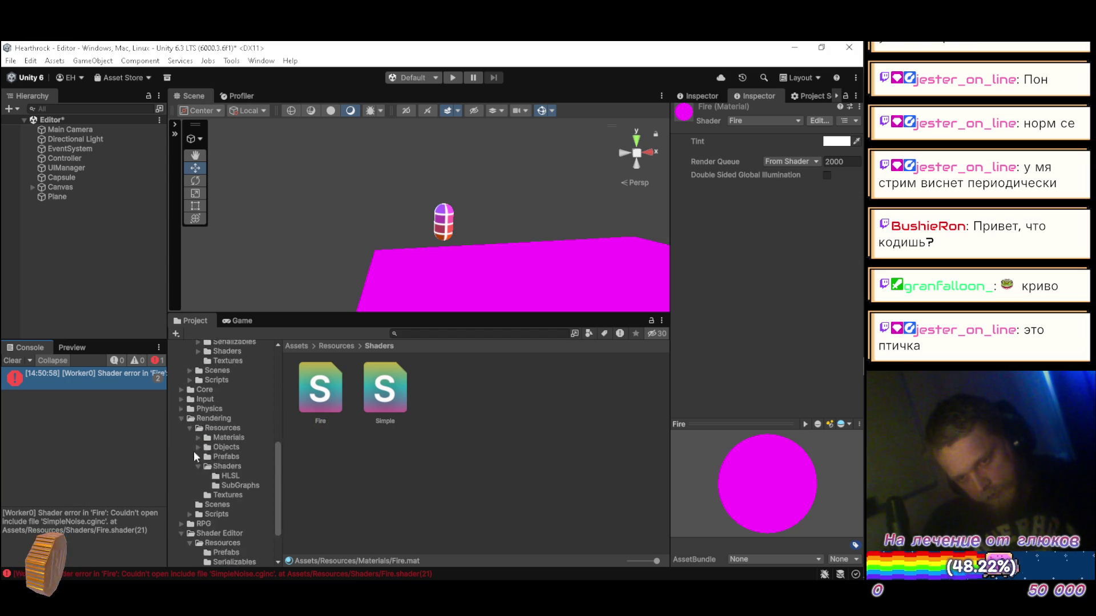
left_click(240, 321)
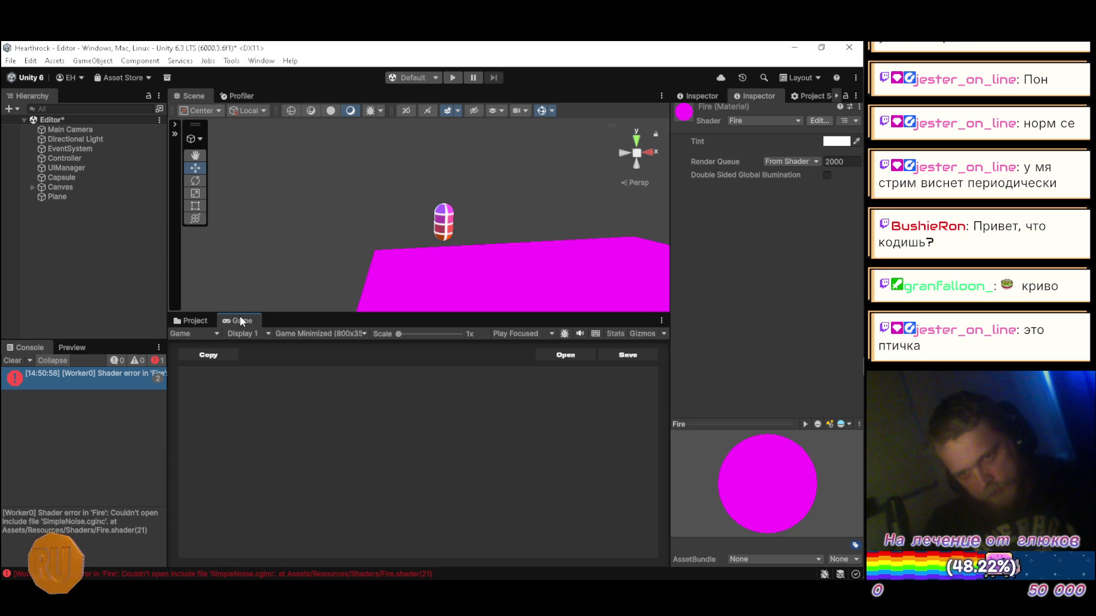
left_click(452, 77)
left_click(565, 355)
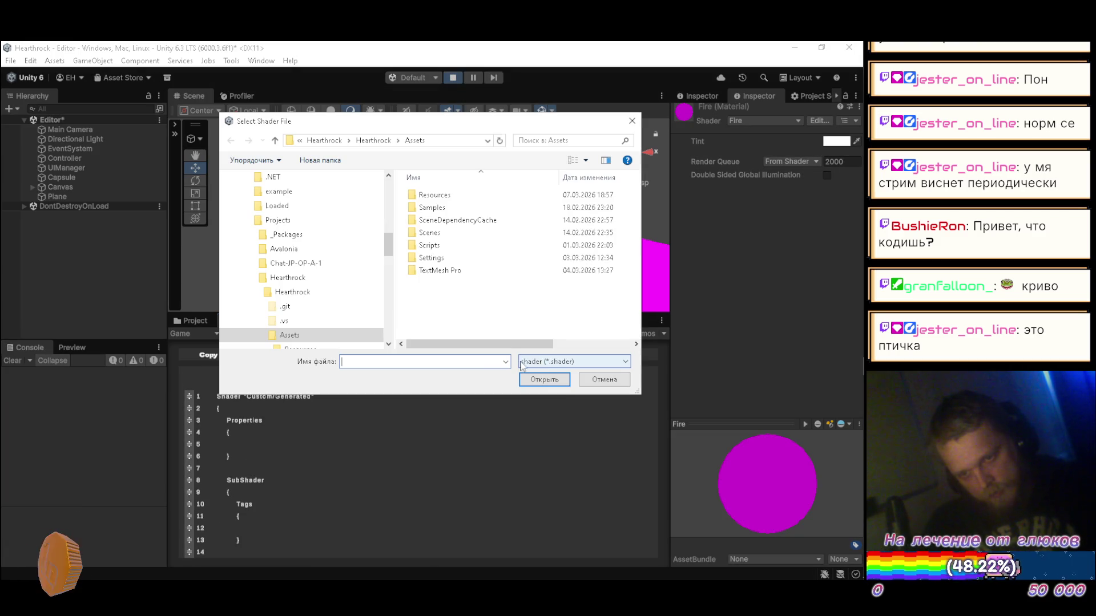
double_click(434, 195)
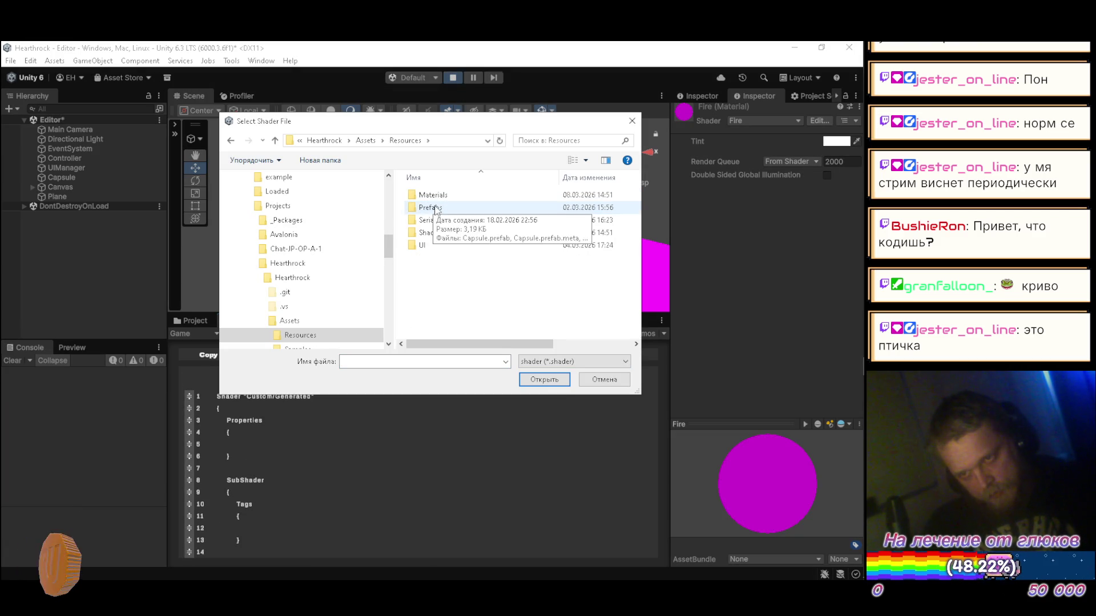
double_click(430, 233)
left_click(435, 194)
left_click(539, 378)
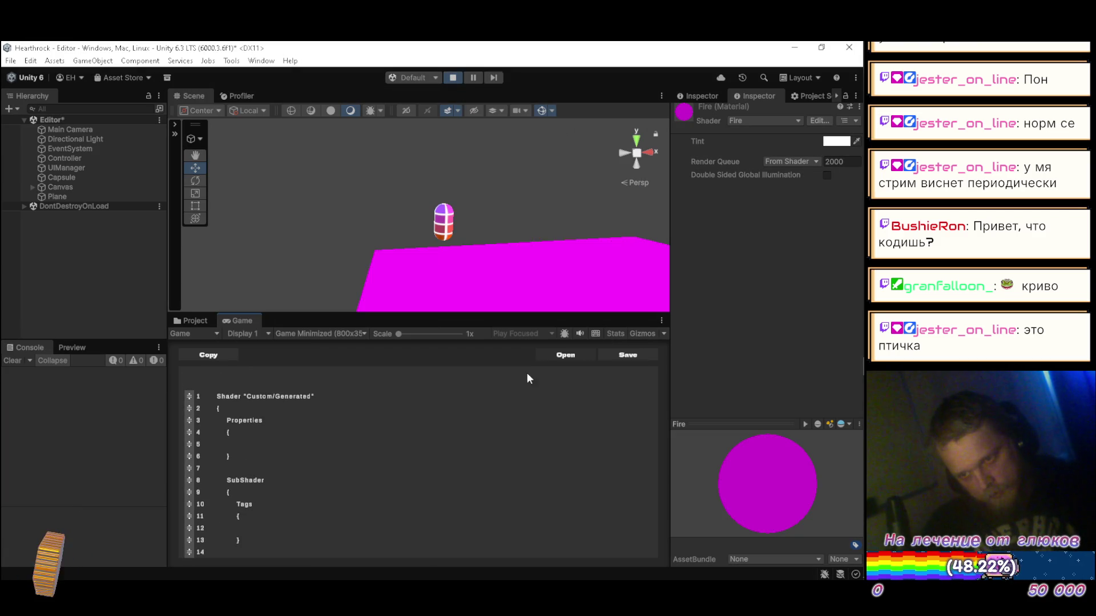
- Scroll the Fire shader code down to its SimpleNoise.cginc include, then return to the Project files
scroll(376, 427, "down", 3)
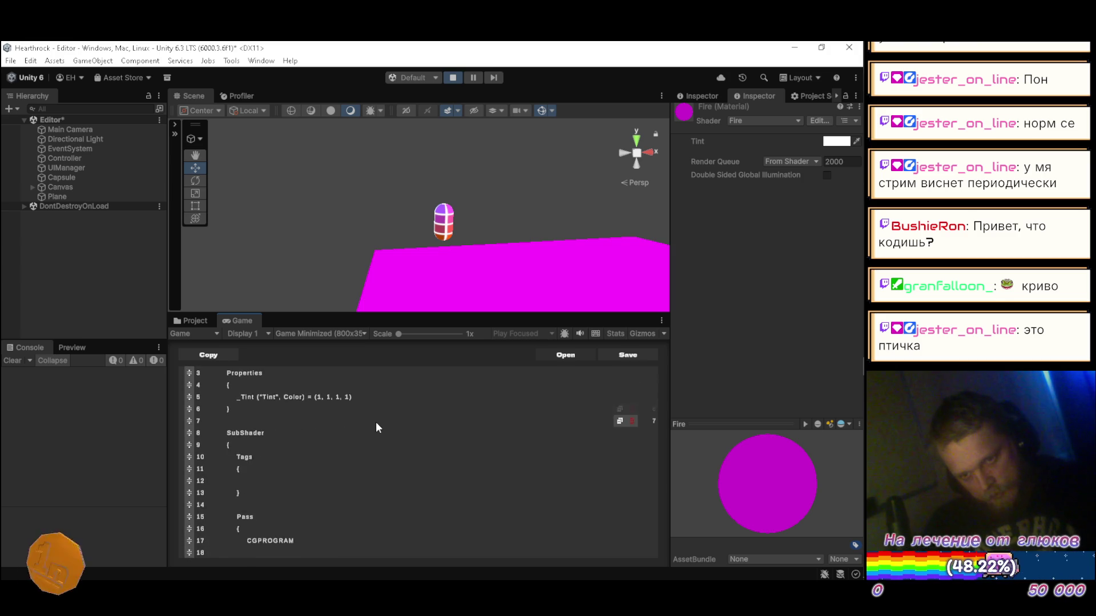
scroll(376, 424, "down", 3)
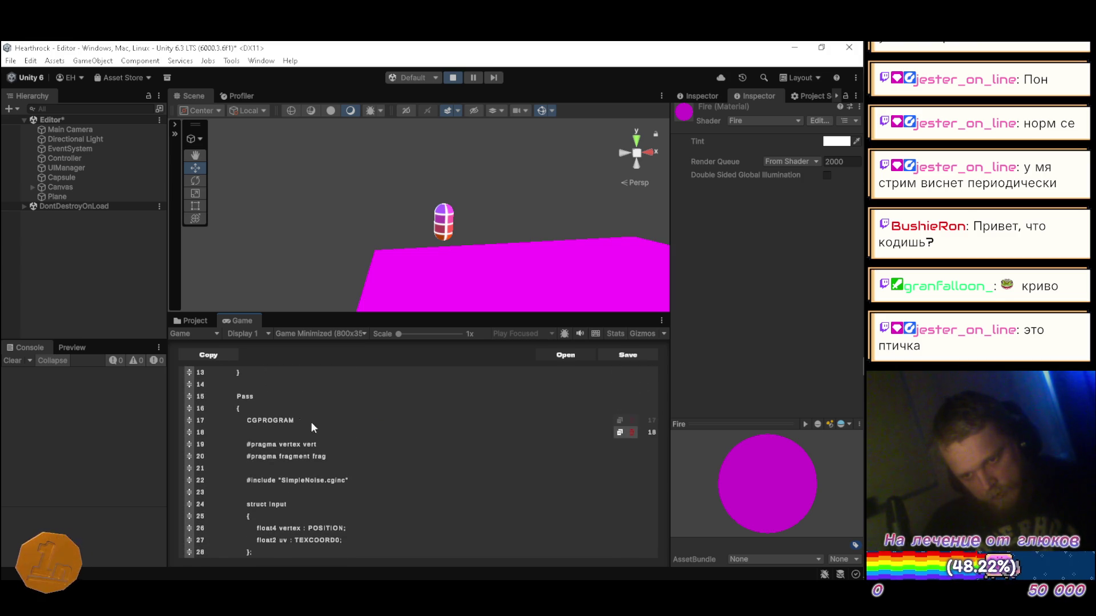
left_click(188, 320)
scroll(208, 450, "down", 5)
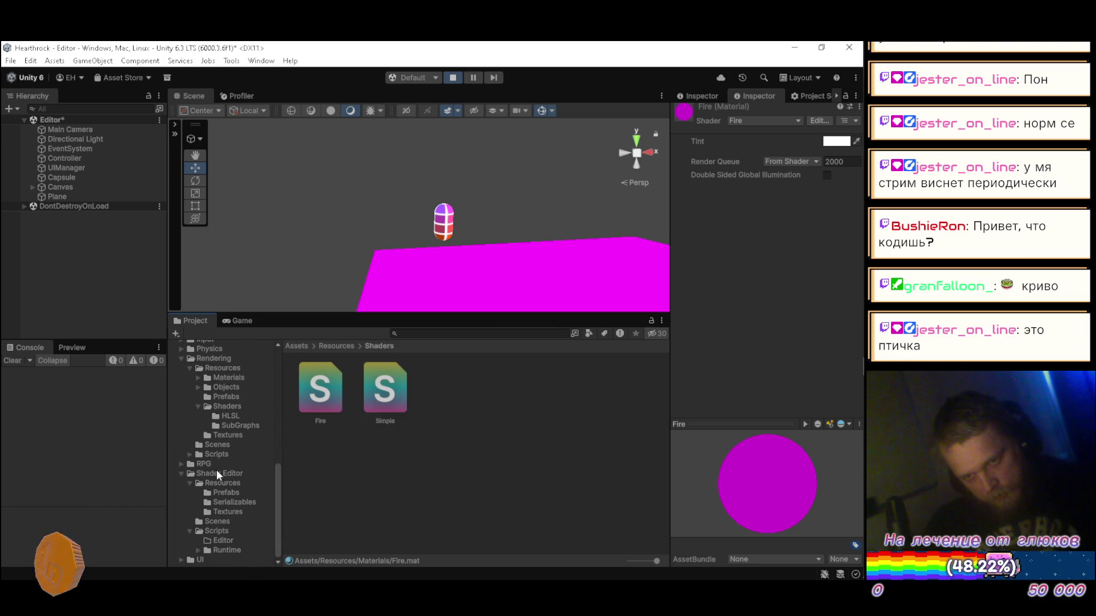
- Open SimpleNoise.cginc and noise-simplex.shader from Packages/Rendering/Resources/Shaders in Visual Studio
left_click(230, 408)
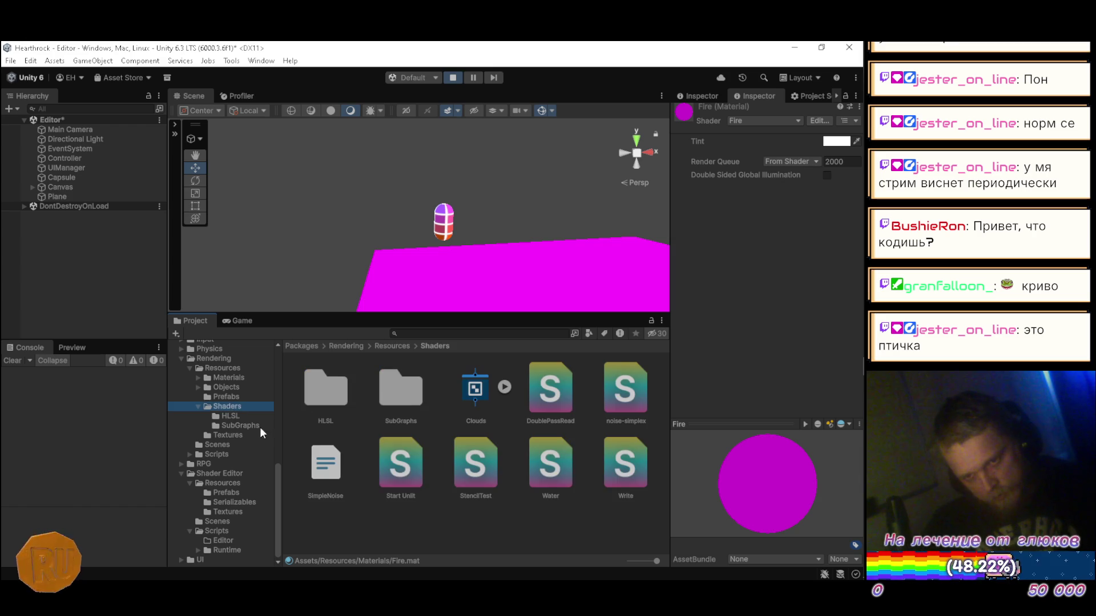
left_click(327, 465)
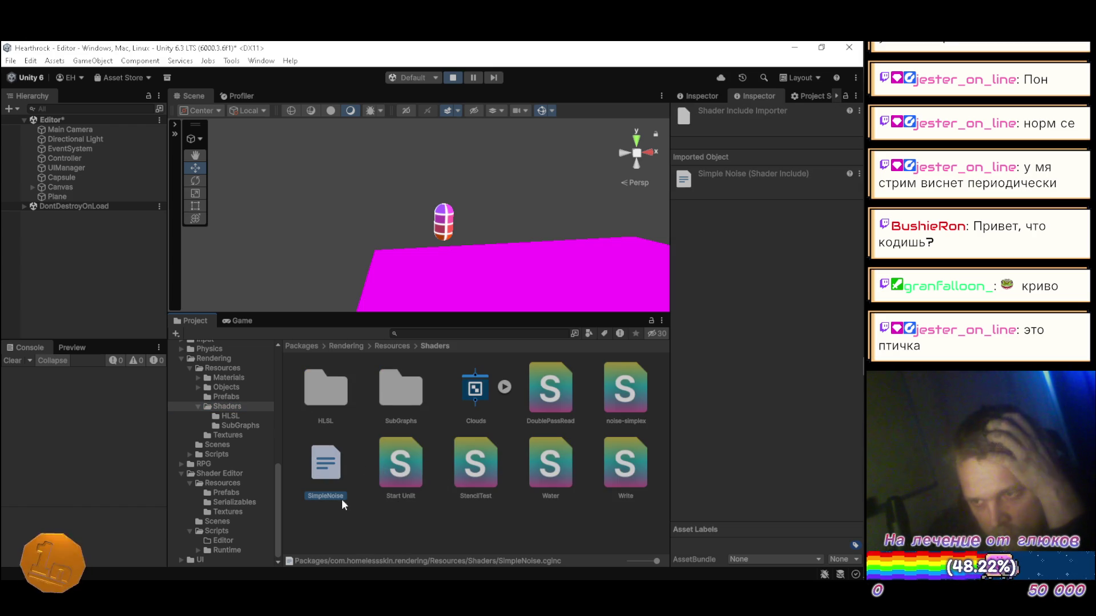
double_click(327, 463)
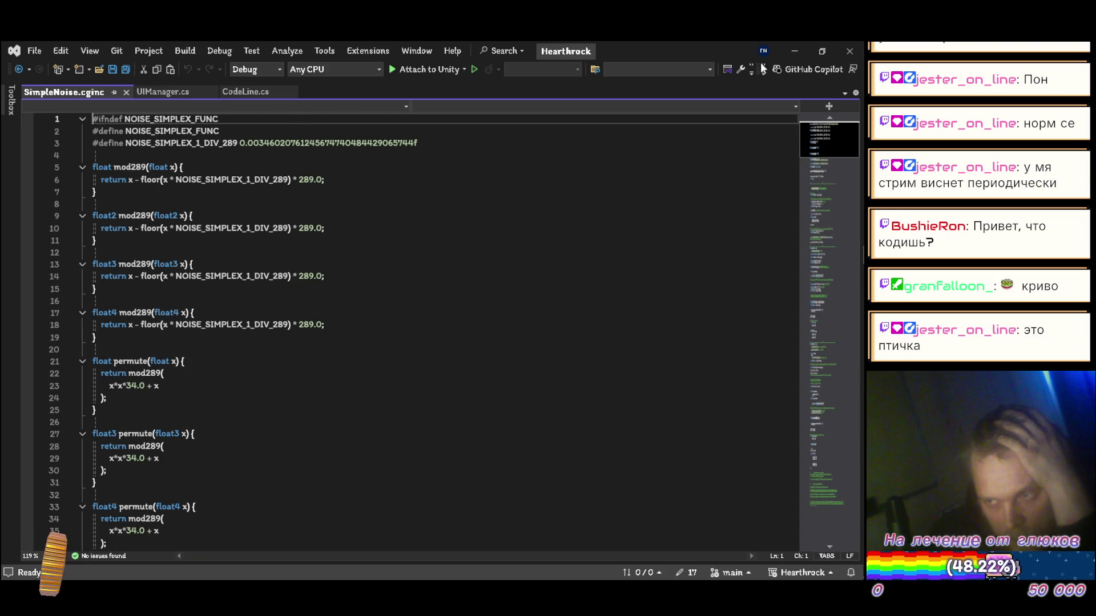
key("alt+Tab")
left_click(629, 412)
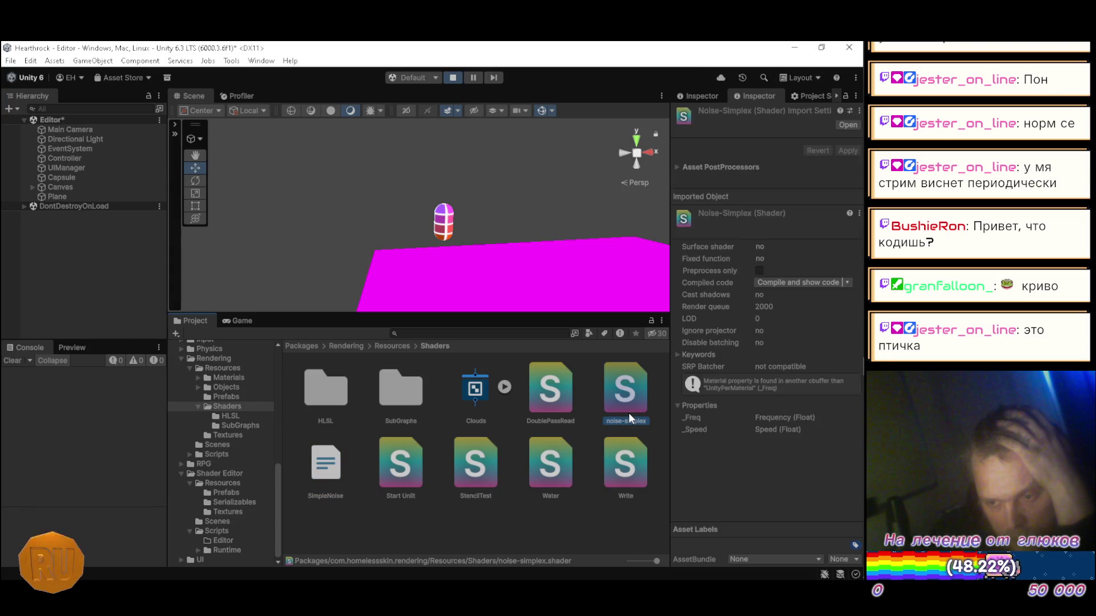
double_click(629, 413)
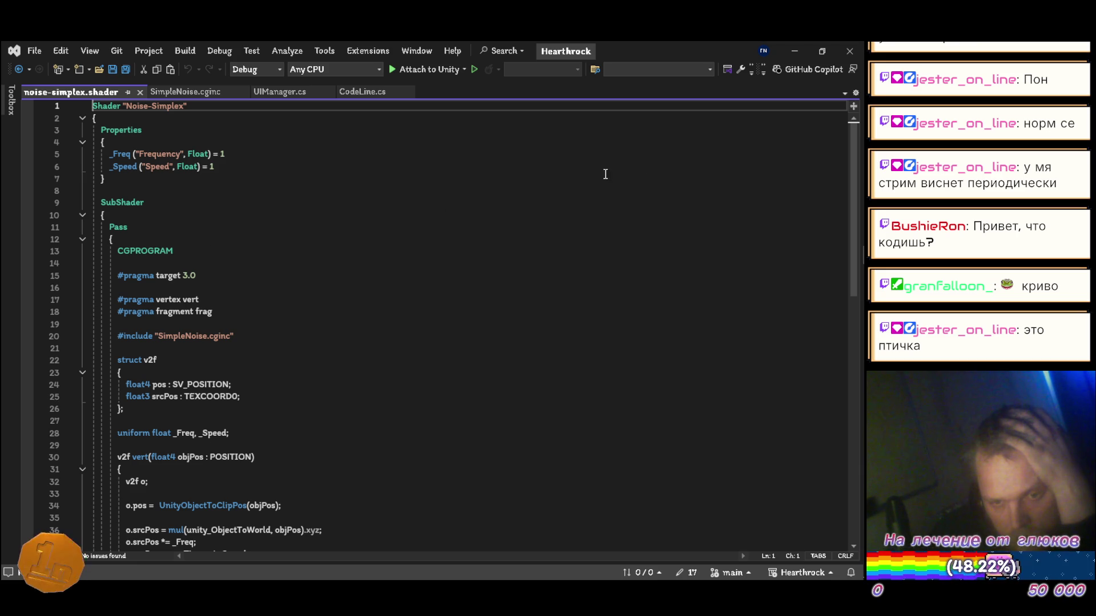
- Compare noise-simplex.shader in Visual Studio with the in-game editor's Fire code, then minimize Visual Studio
left_click(793, 51)
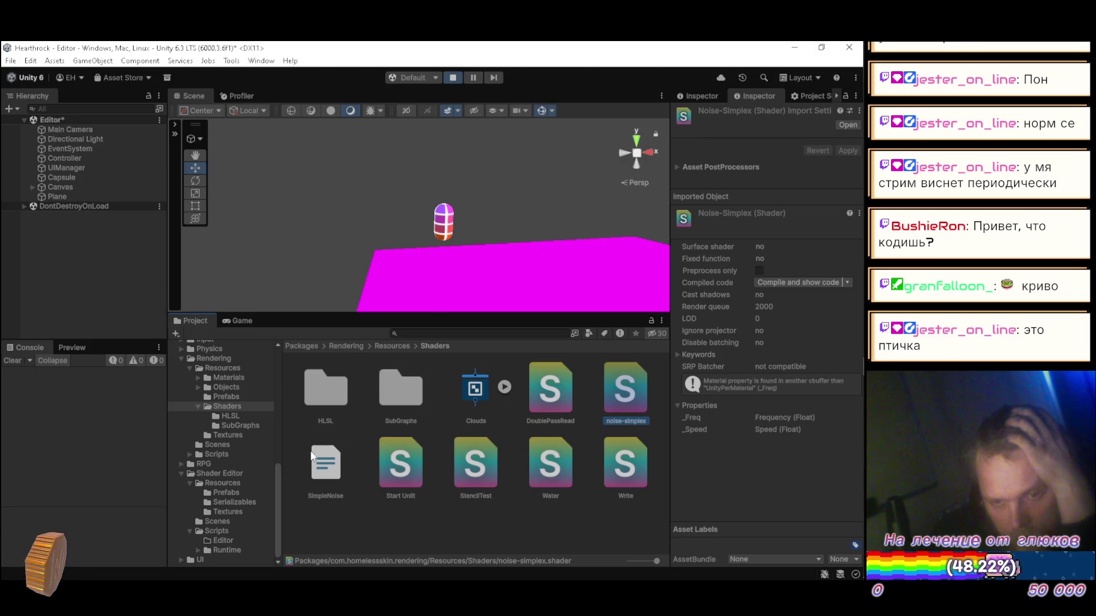
left_click(240, 321)
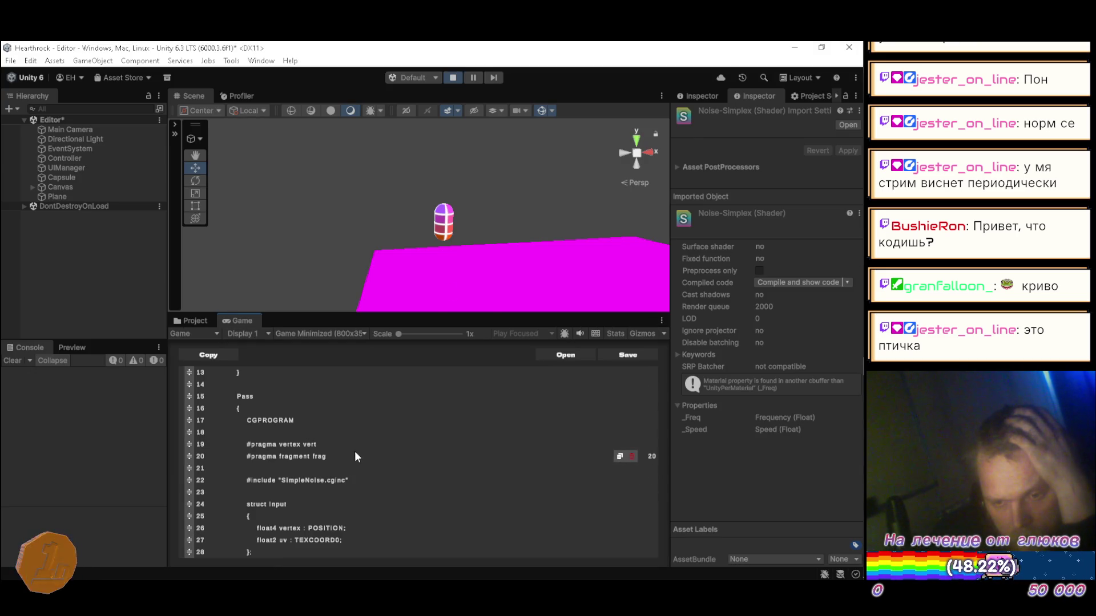
left_click(840, 266)
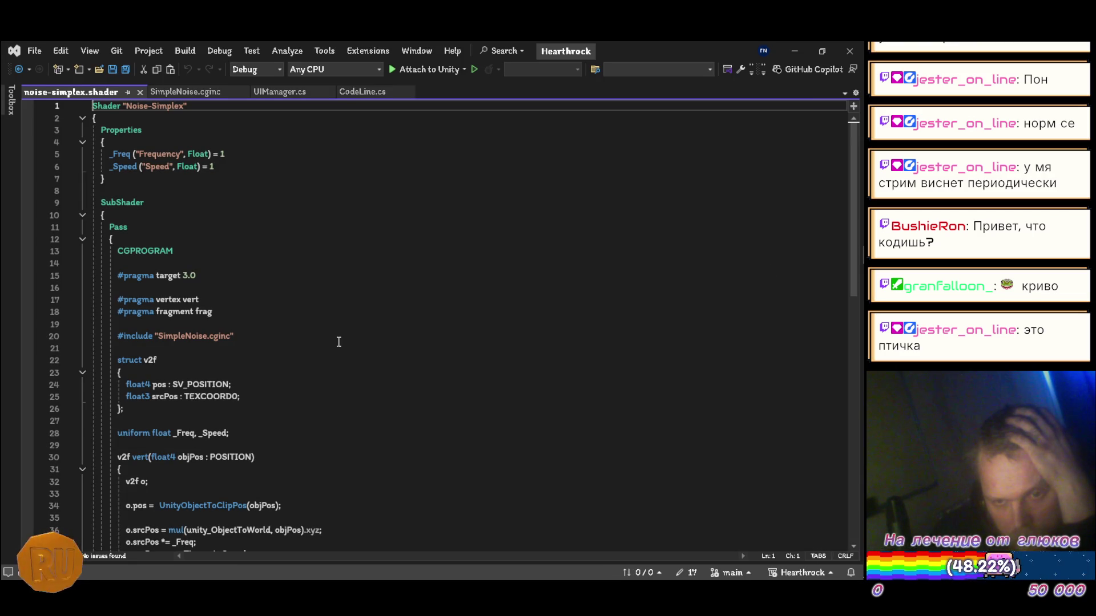
scroll(340, 339, "down", 6)
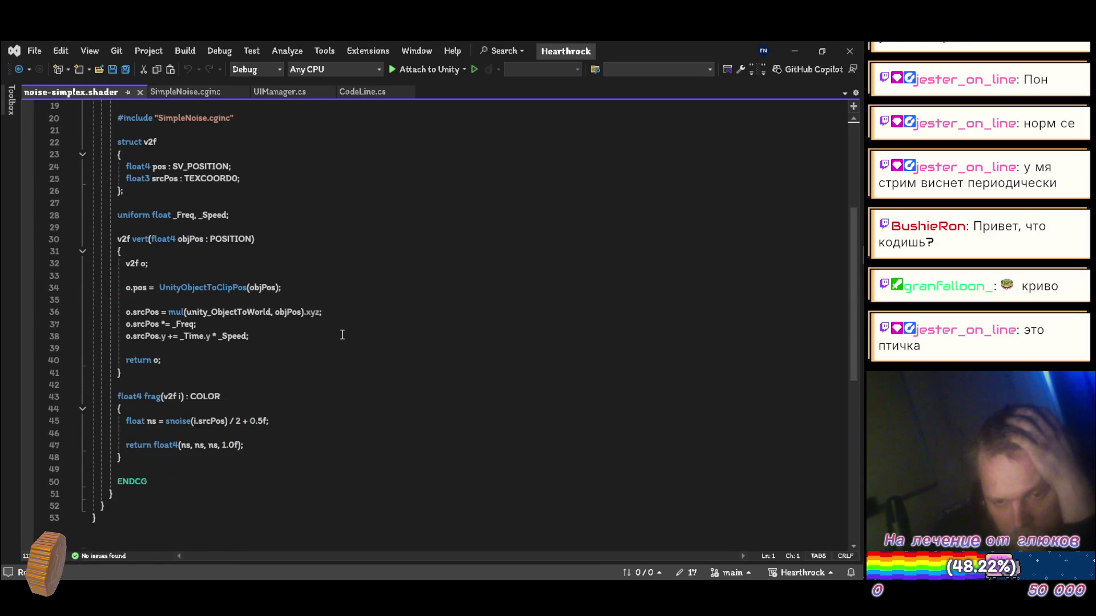
scroll(342, 333, "up", 6)
scroll(342, 333, "down", 2)
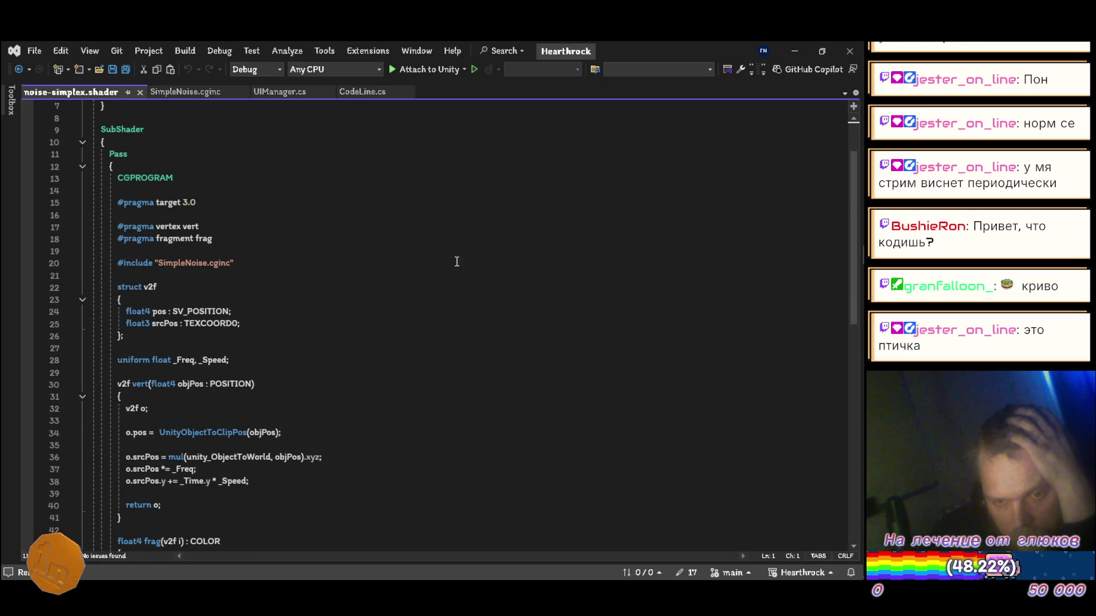
left_click(792, 51)
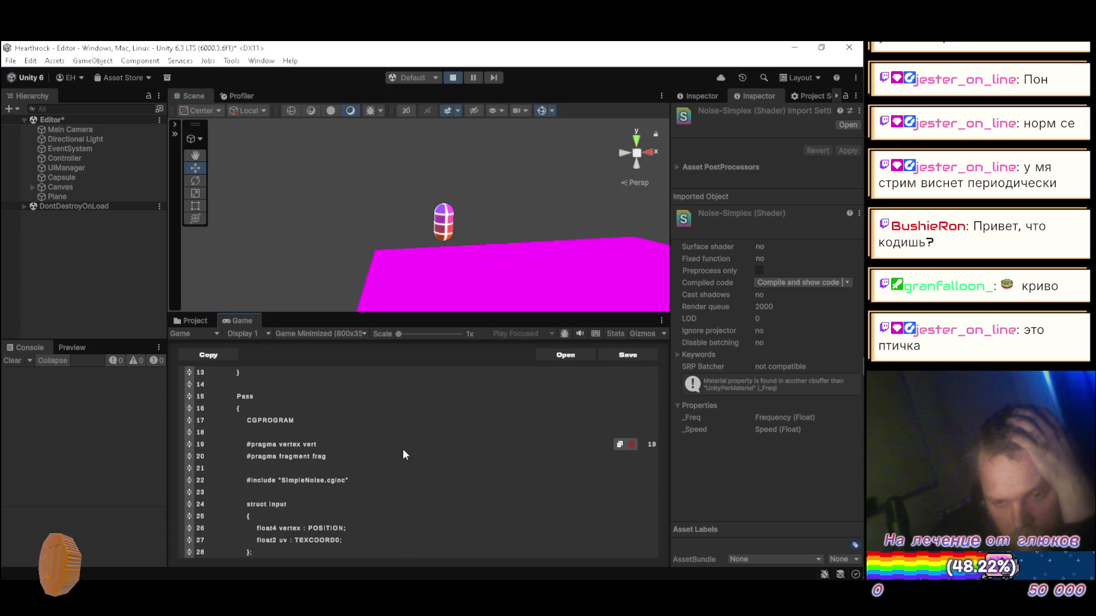
- Browse to Assets/Resources/Shaders and select Fire.shader to show its line 21 include error
left_click(361, 479)
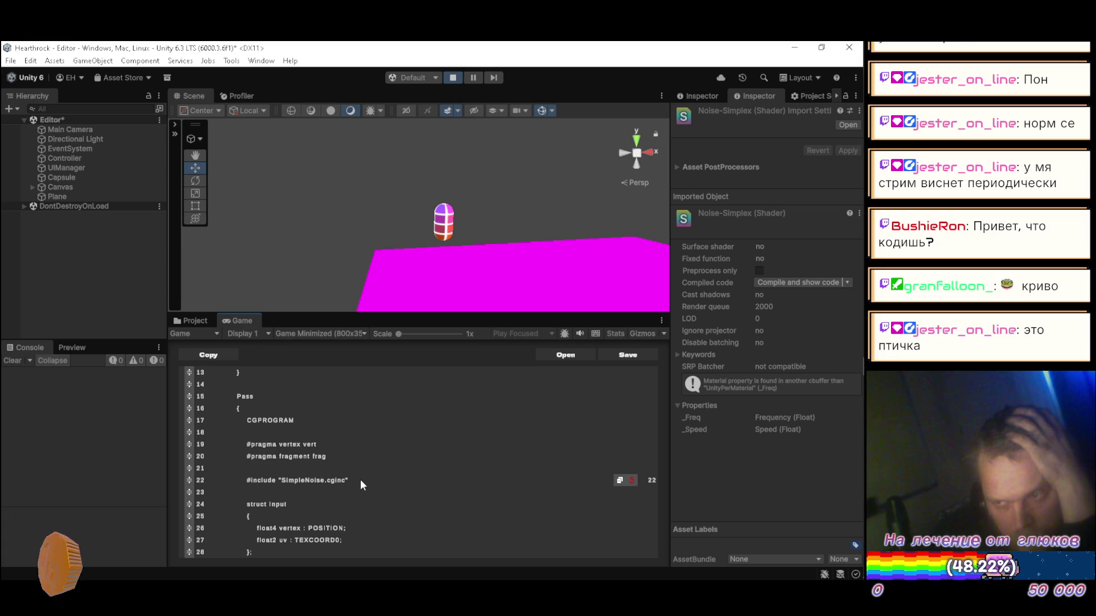
left_click(193, 320)
scroll(235, 403, "up", 10)
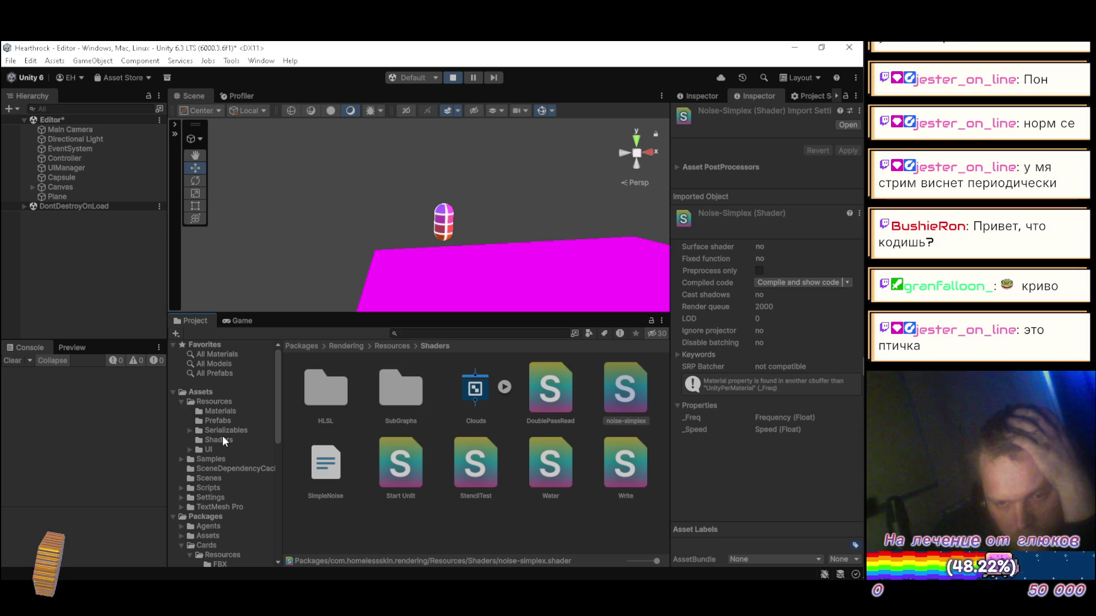
left_click(220, 437)
left_click(310, 400)
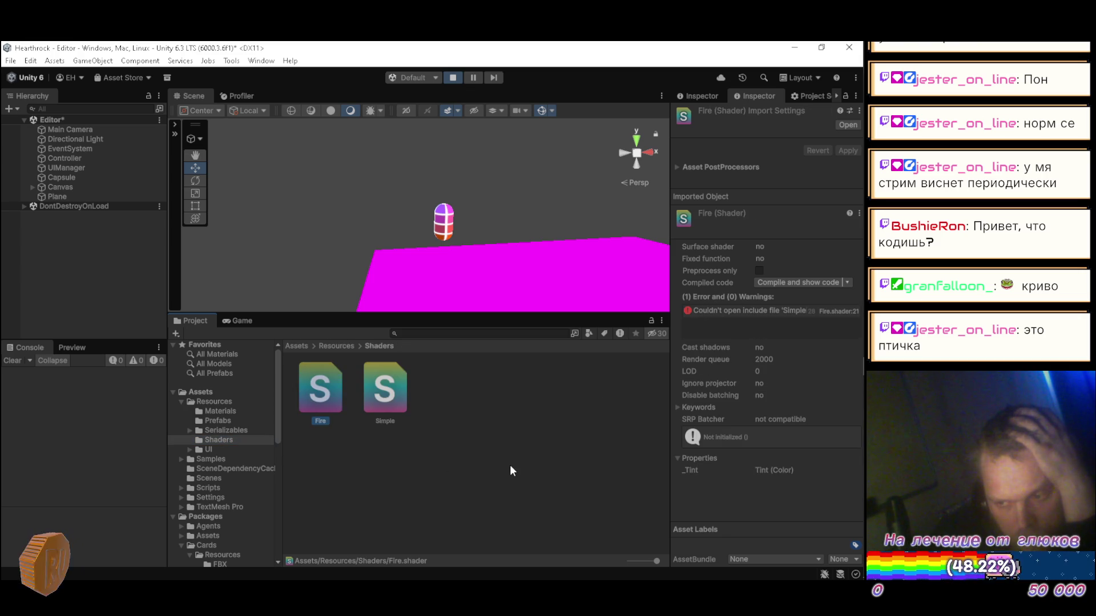
- Widen the Inspector, re-save the Fire shader in the in-game editor, and select its console error
left_click_drag(667, 391, 614, 391)
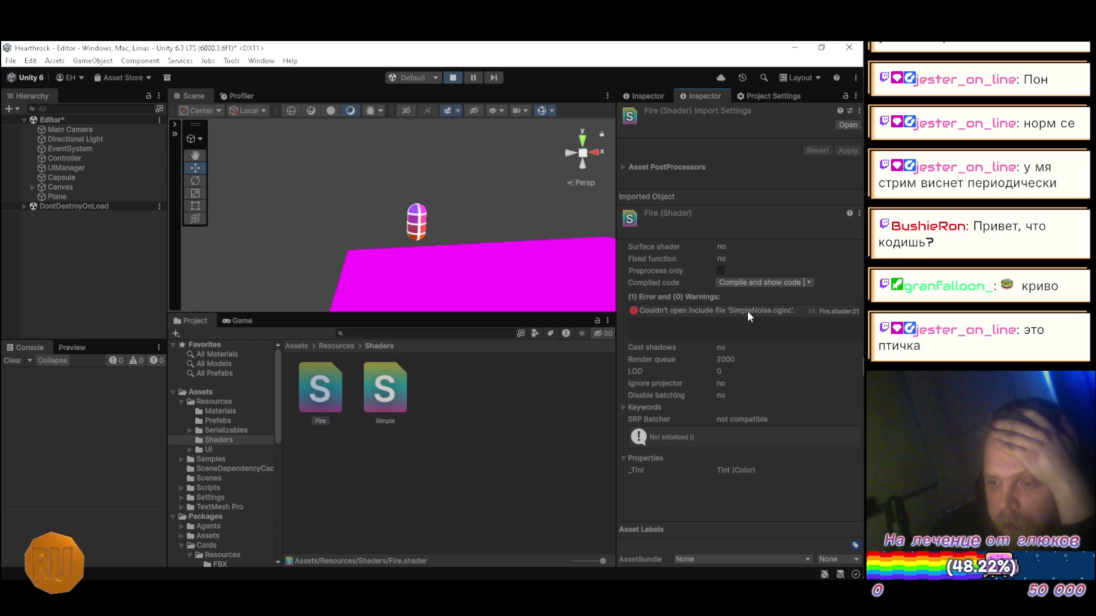
left_click(244, 320)
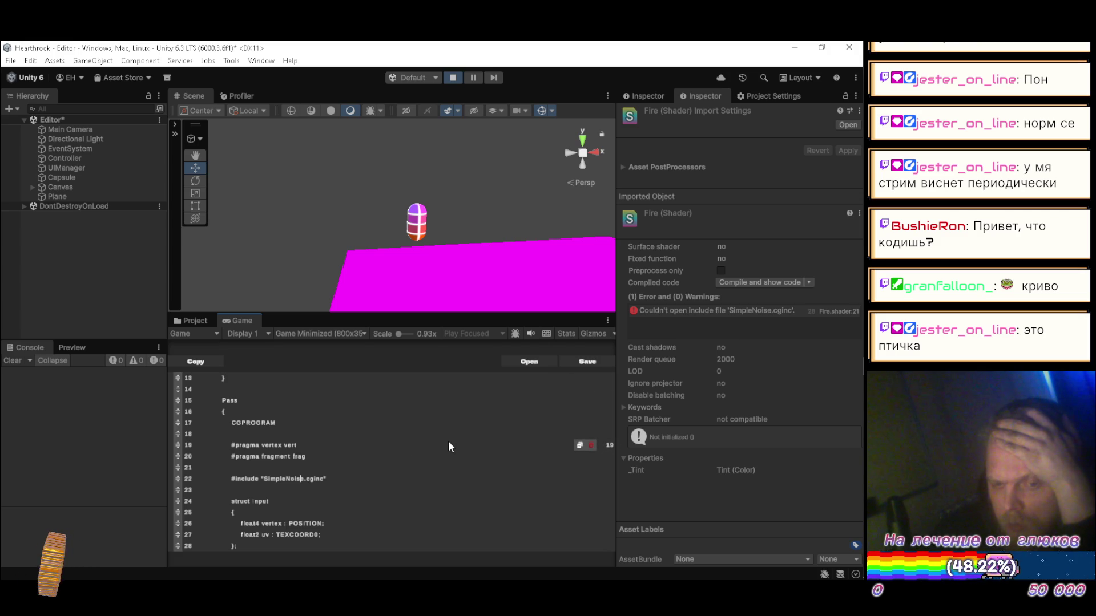
left_click(581, 362)
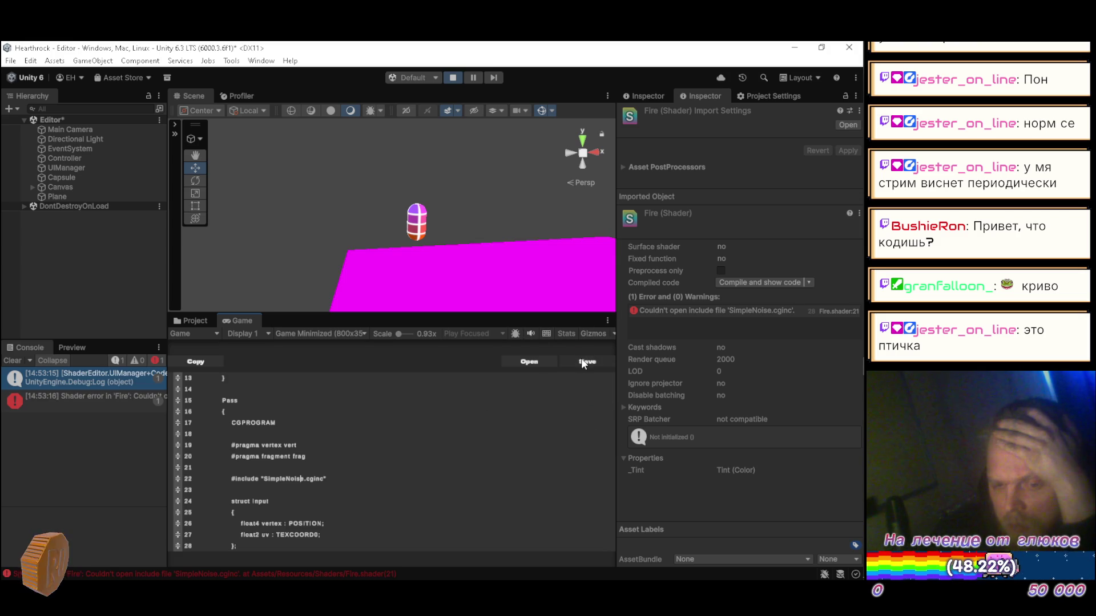
left_click(80, 400)
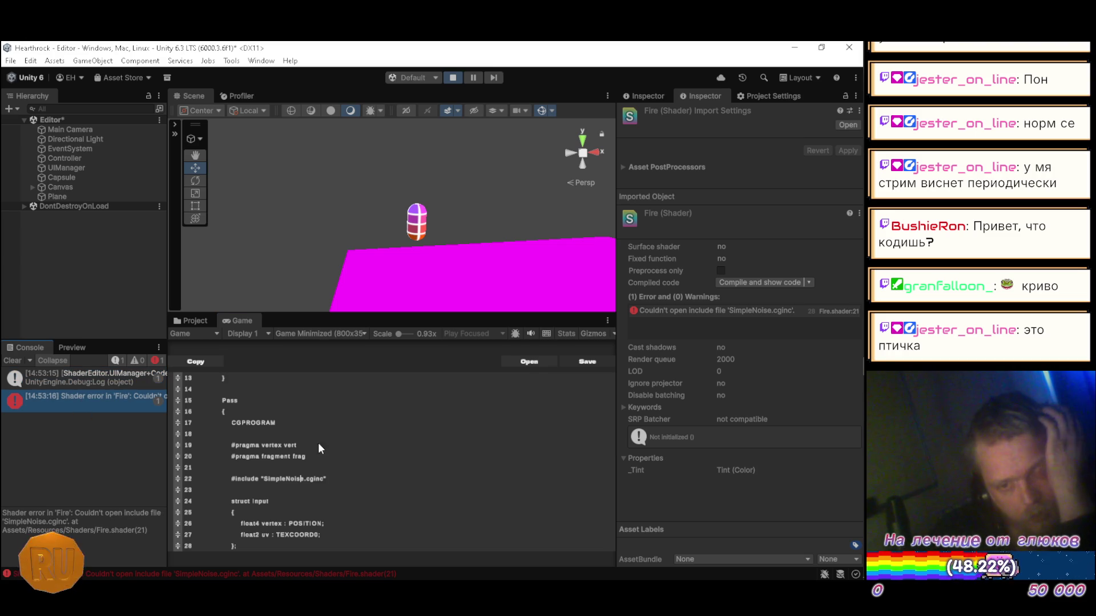
- Scroll through the shader code around the failing SimpleNoise.cginc include, then switch to Visual Studio
scroll(406, 420, "up", 3)
scroll(406, 420, "up", 2)
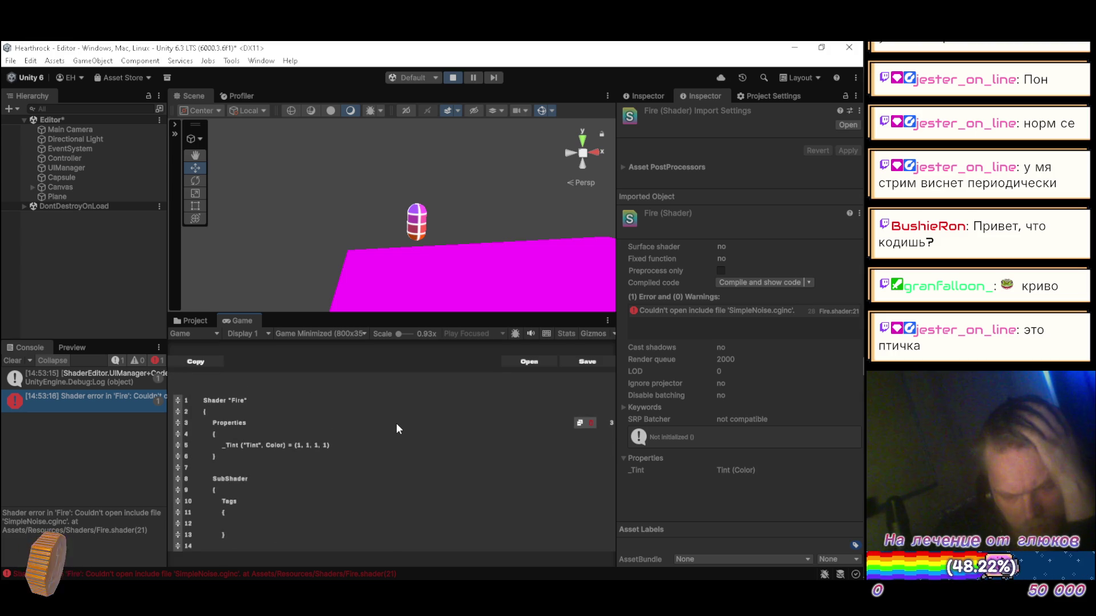
scroll(397, 428, "down", 4)
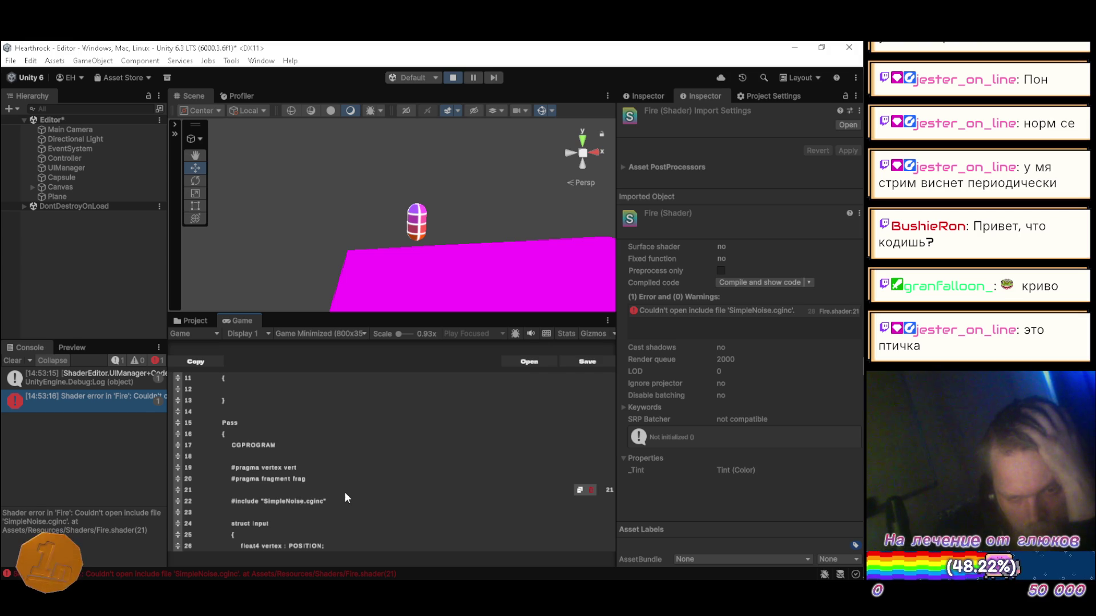
scroll(346, 494, "up", 4)
scroll(351, 488, "down", 1)
scroll(351, 487, "up", 1)
scroll(351, 484, "down", 5)
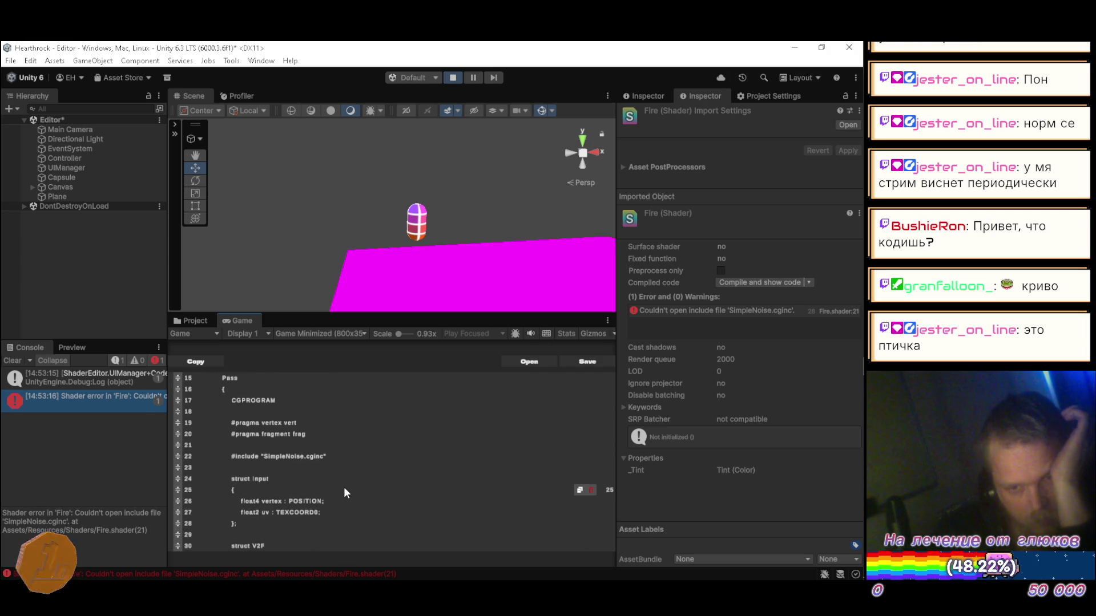
scroll(344, 486, "up", 1)
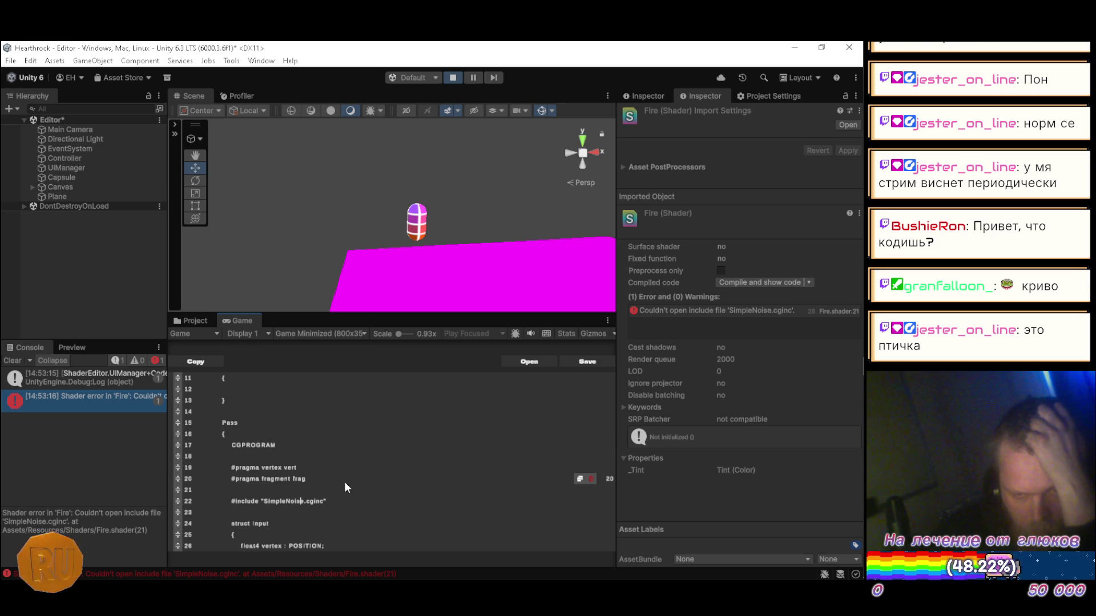
key("alt+Tab")
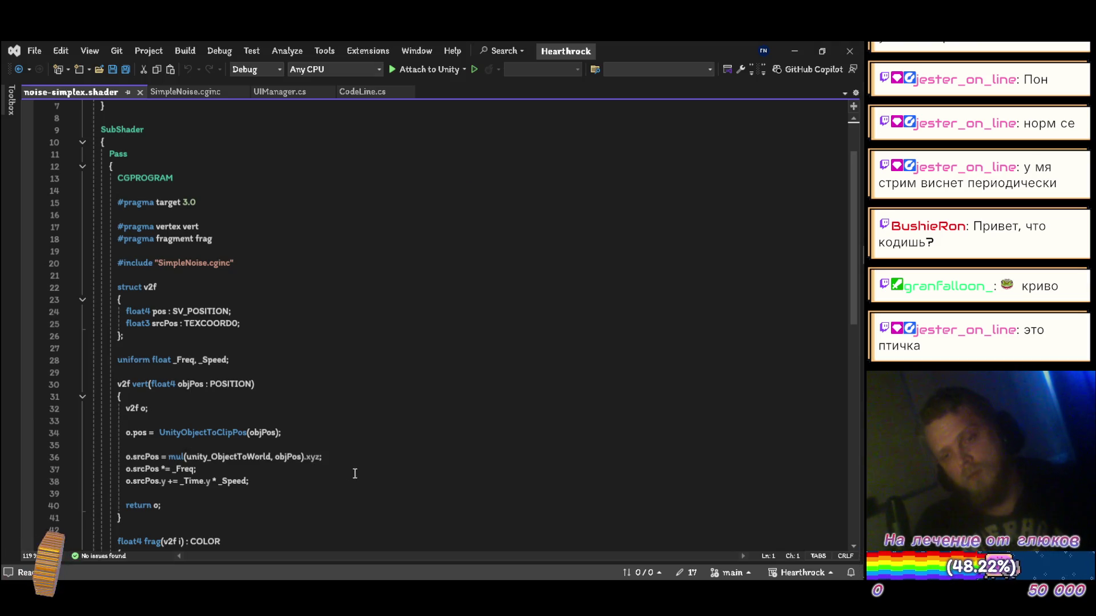
- Scroll noise-simplex.shader to the top to see its SimpleNoise.cginc include, then return to Unity
scroll(336, 343, "up", 2)
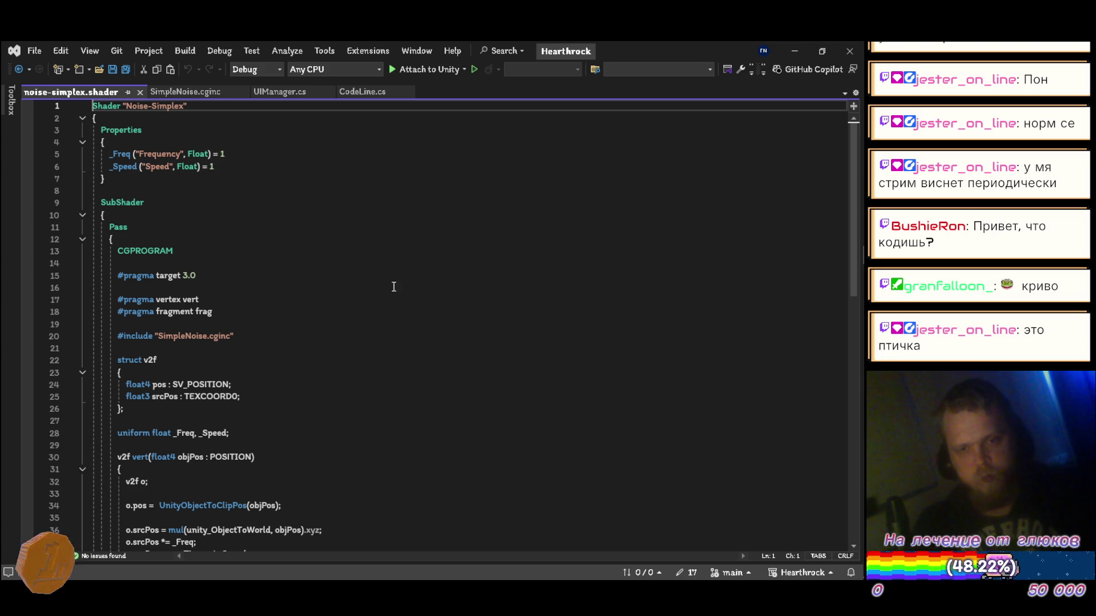
key("alt+Tab")
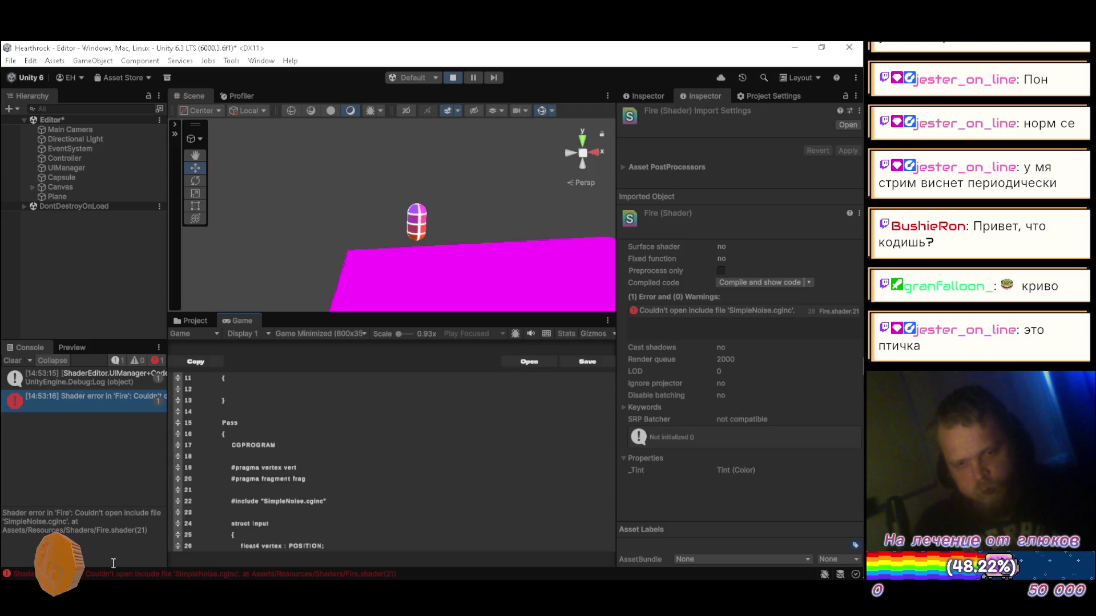
key("alt+Tab")
key("alt+Tab")
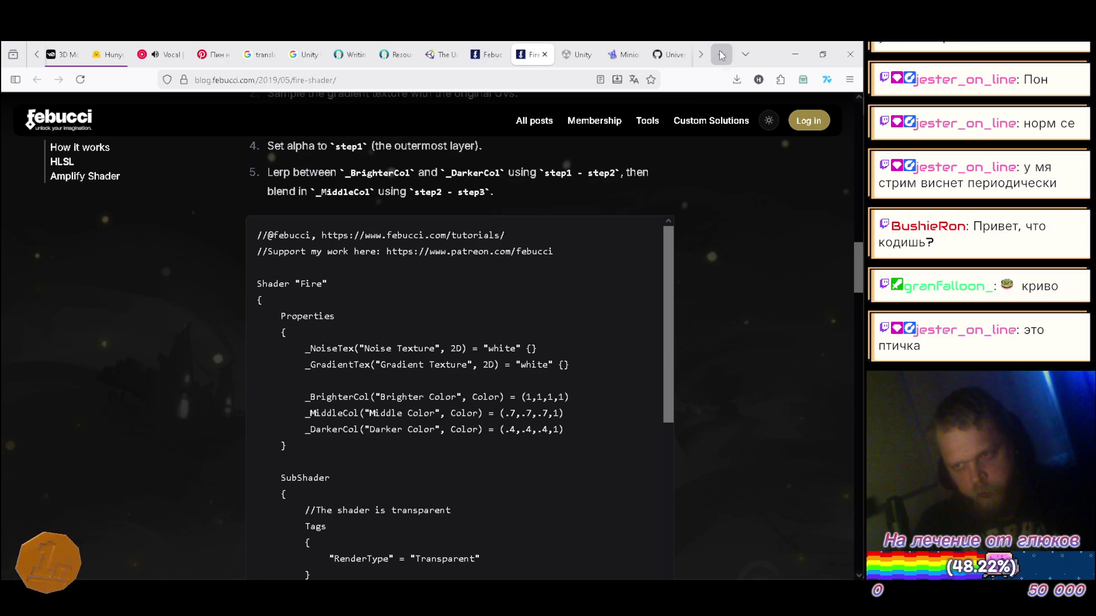
- Google '#include from upm package unity shaderlab' in a new Firefox tab
left_click(720, 54)
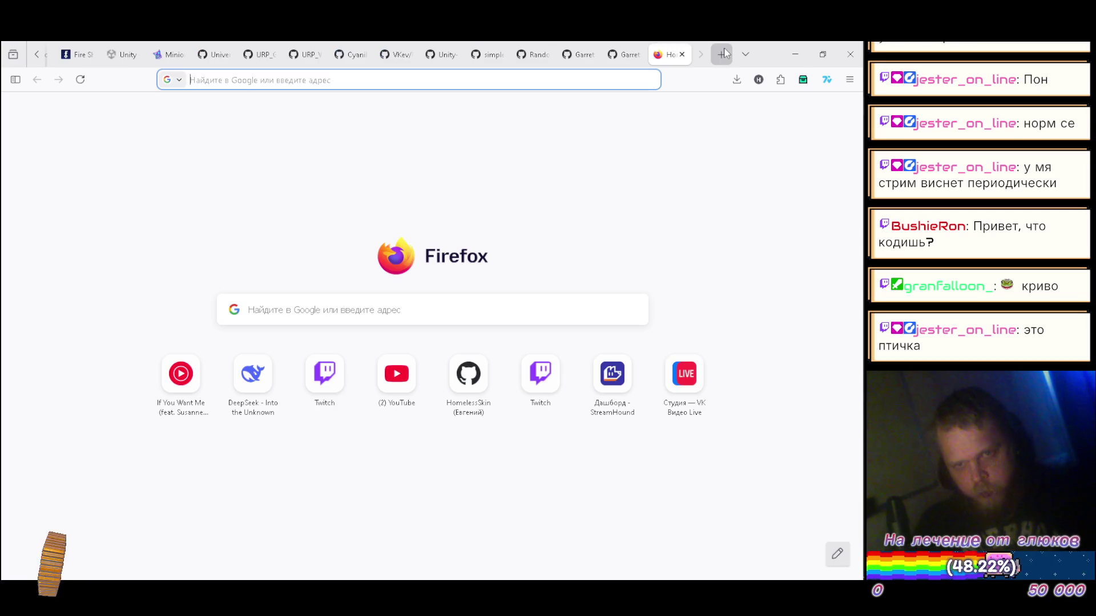
type("include")
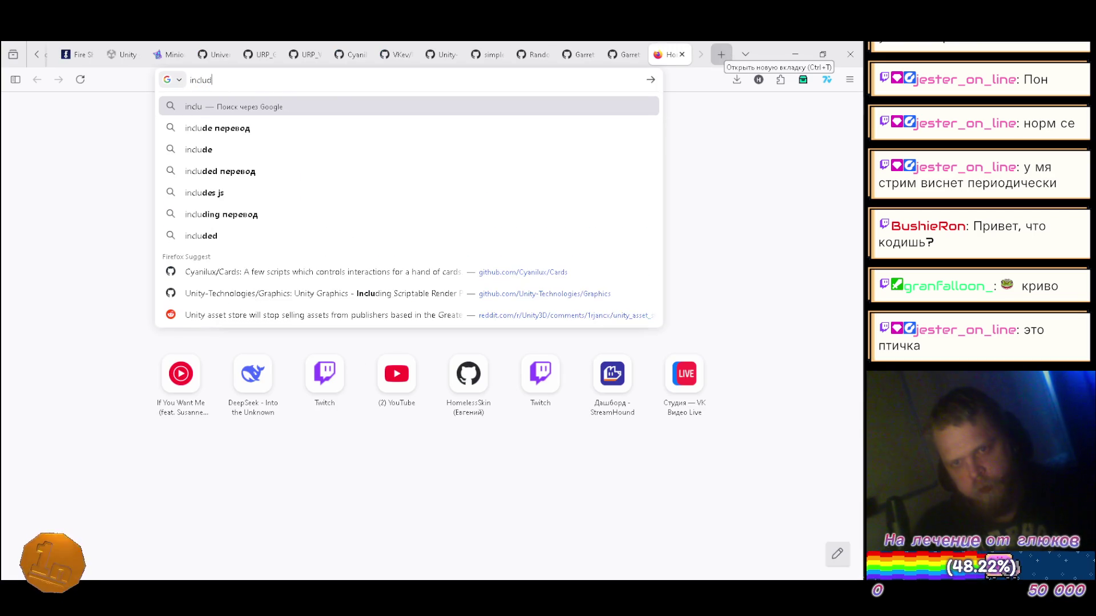
key("Home")
type("#")
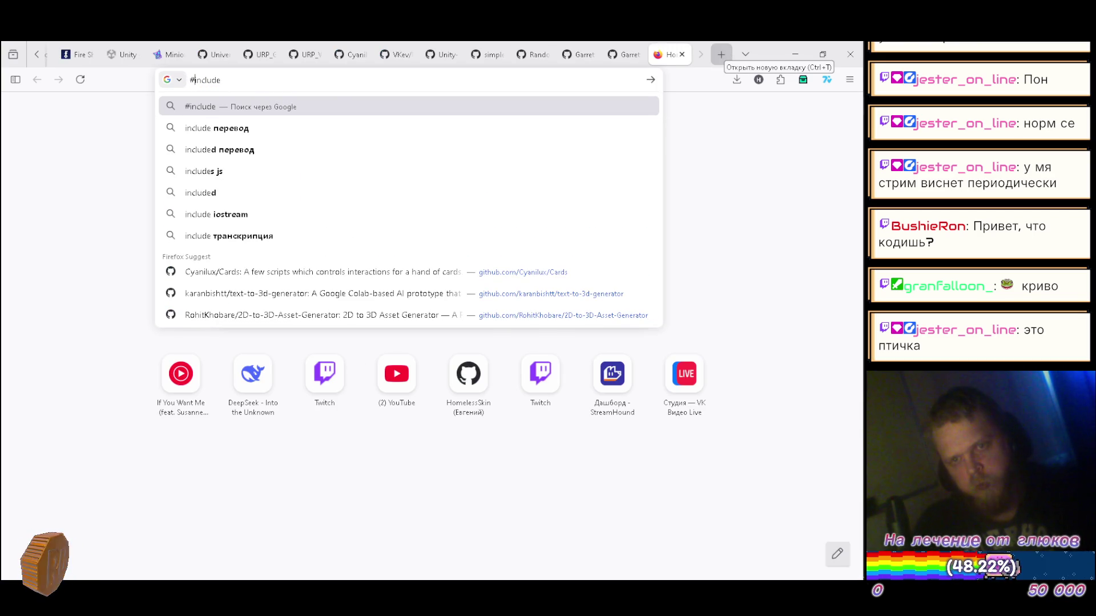
key("End")
type("from ")
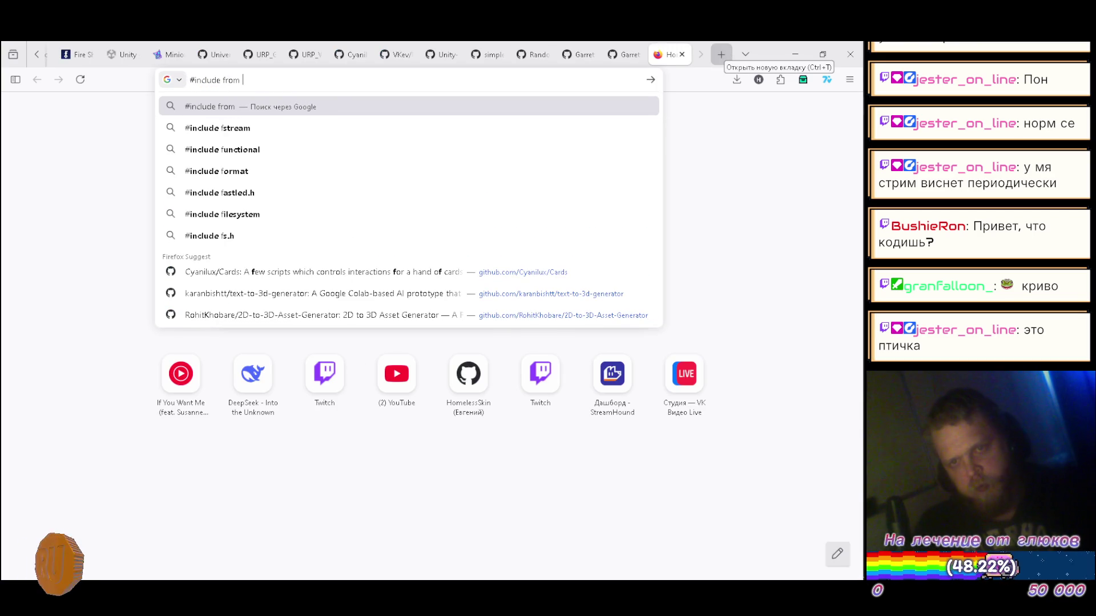
type("upm packe")
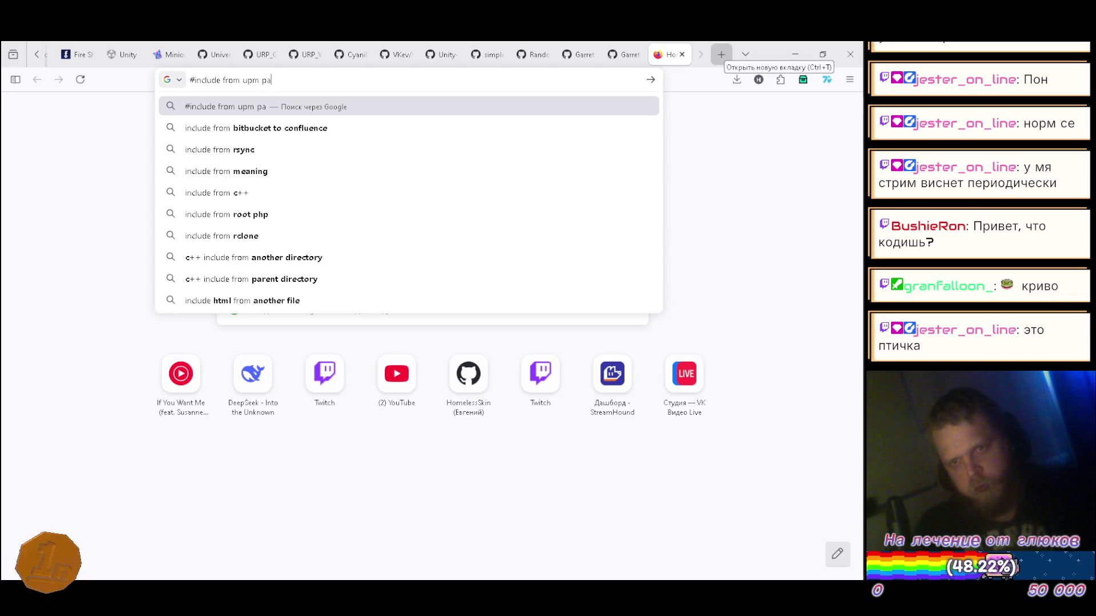
key("BackSpace")
type("a")
type("ge")
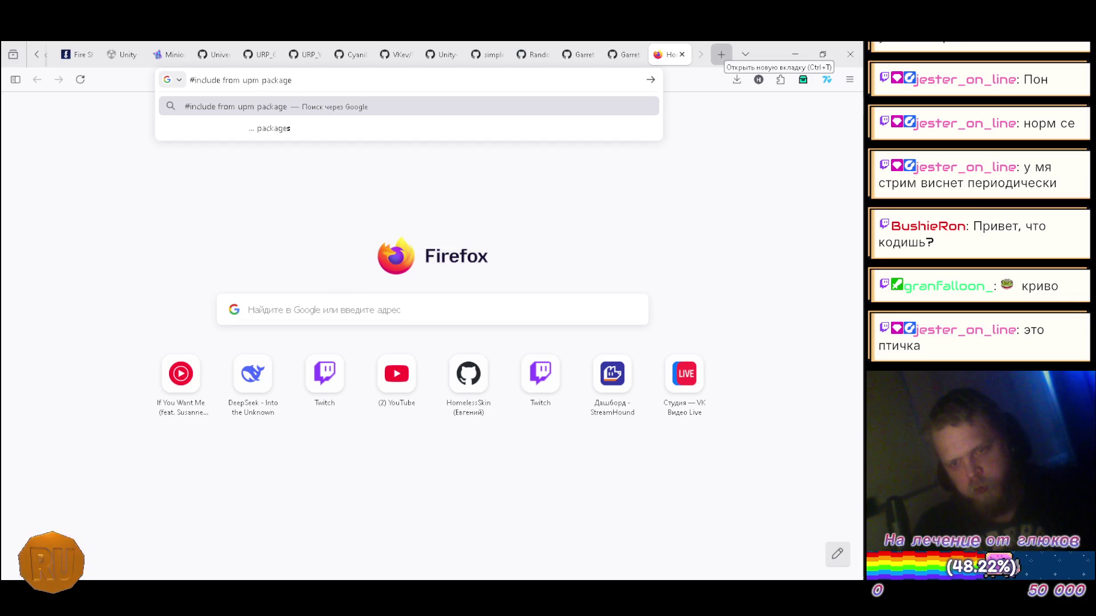
type(" unity shad")
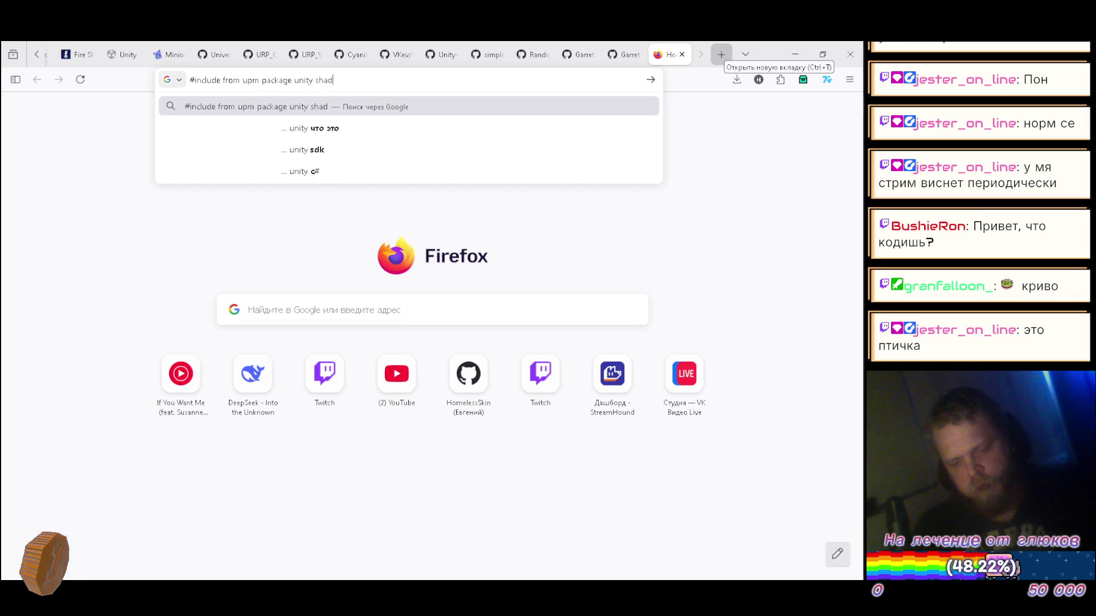
type("erlab")
key("Return")
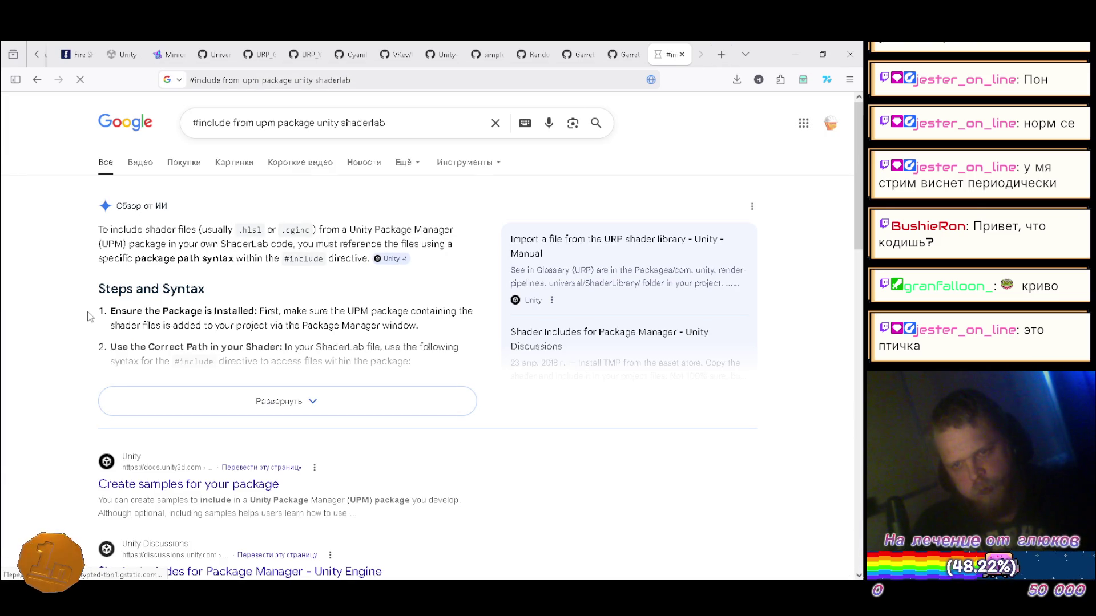
- Expand the AI overview and select the 'Packages/' prefix in its example include path
left_click(231, 403)
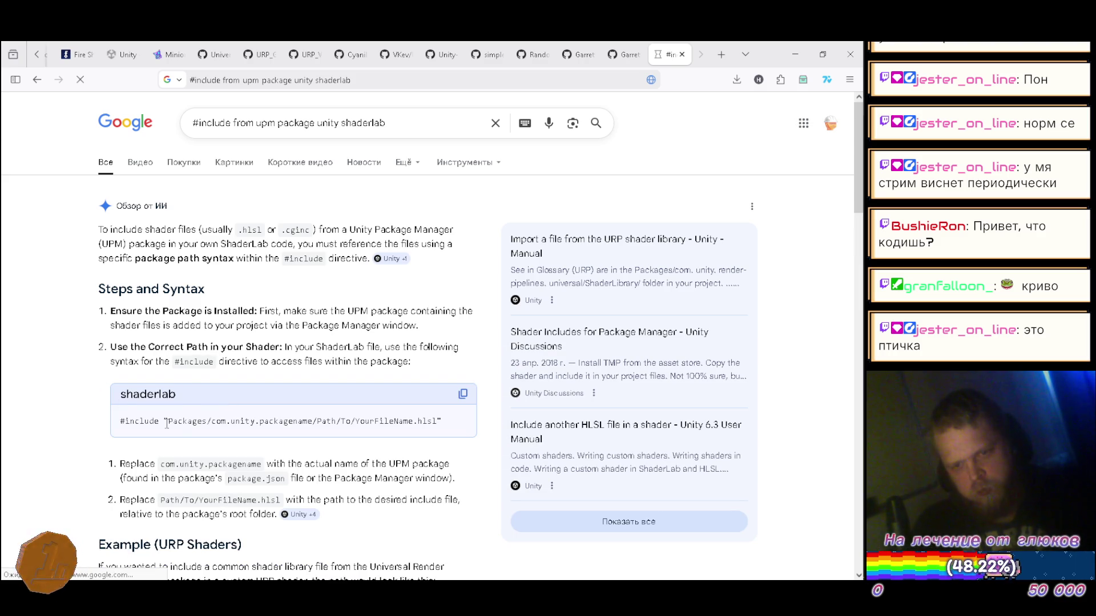
left_click_drag(170, 420, 212, 419)
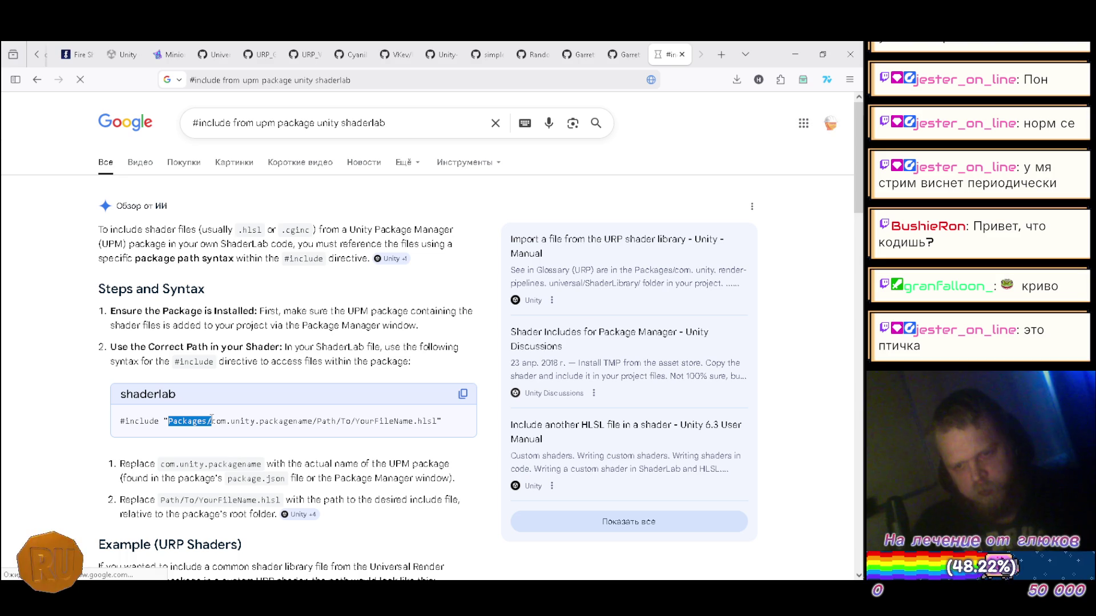
key("alt+Tab")
key("alt+Tab")
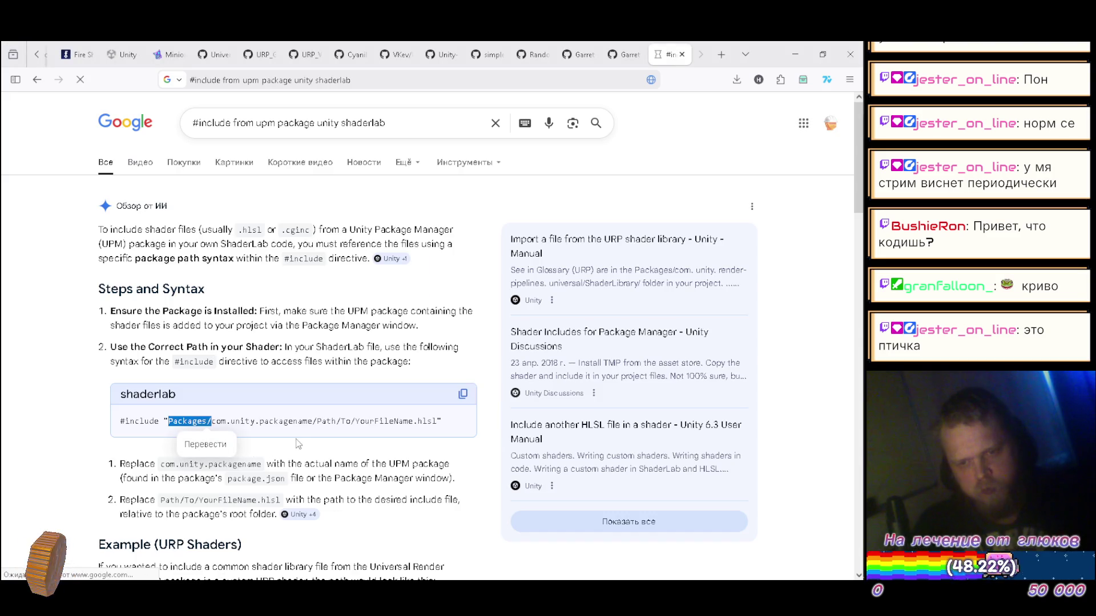
key("alt+Tab")
key("alt+Tab")
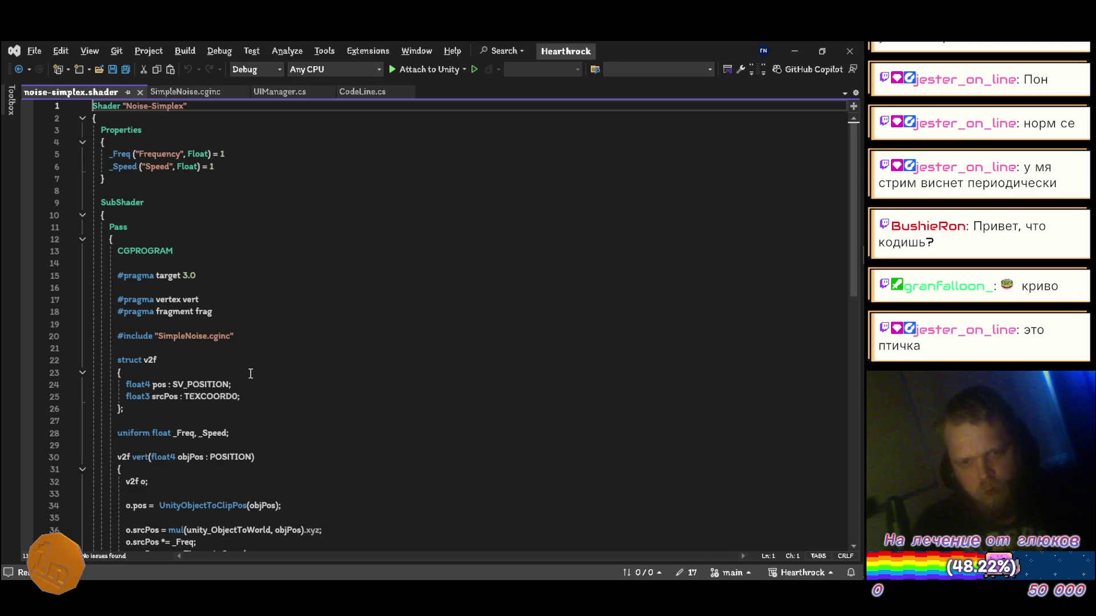
- Change the noise-simplex include to the Packages/com.homelessskin.rendering/Resources/Shaders path, then return to Unity
left_click(245, 334)
double_click(171, 336)
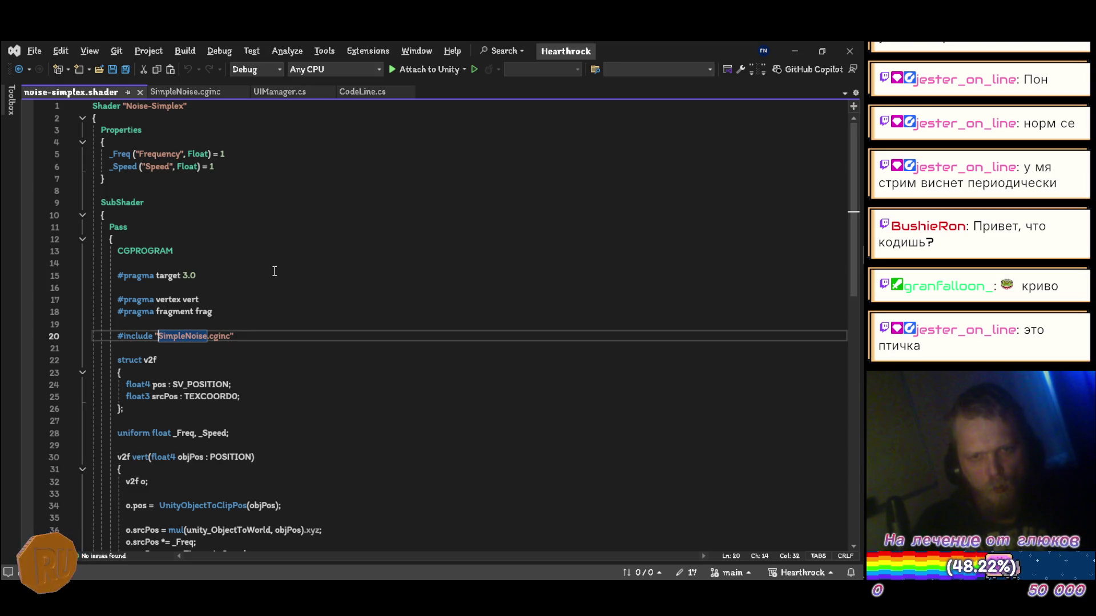
type("Packages")
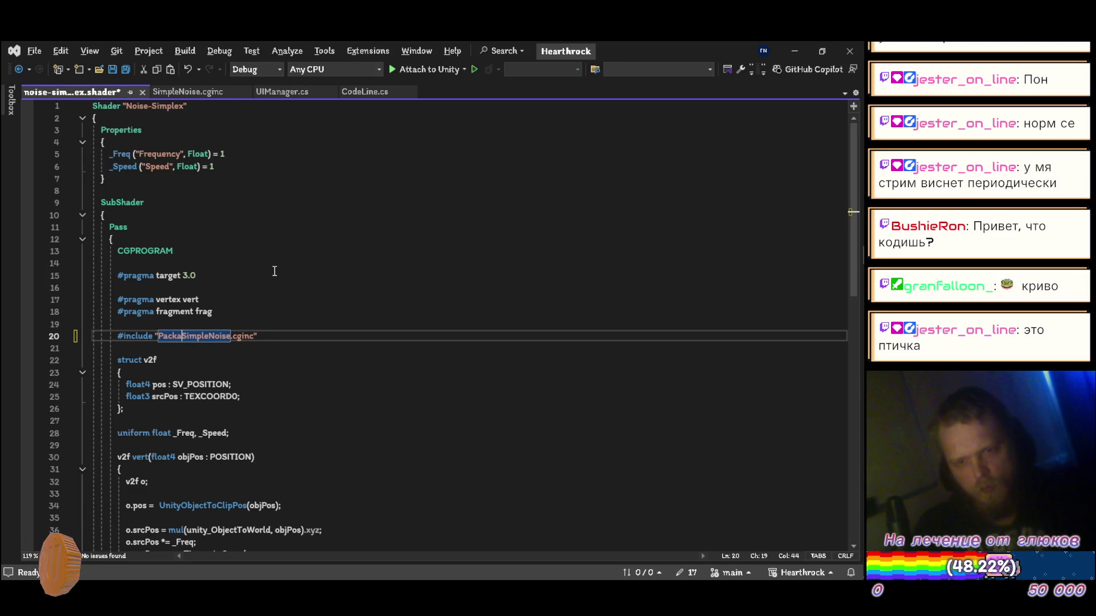
type("/com.")
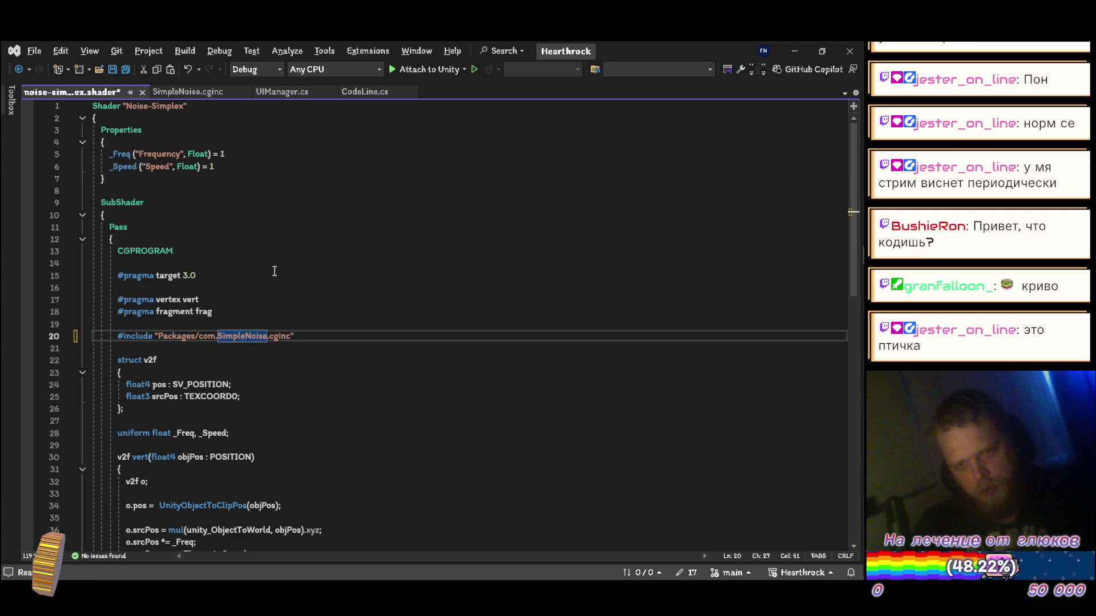
type("homelesss")
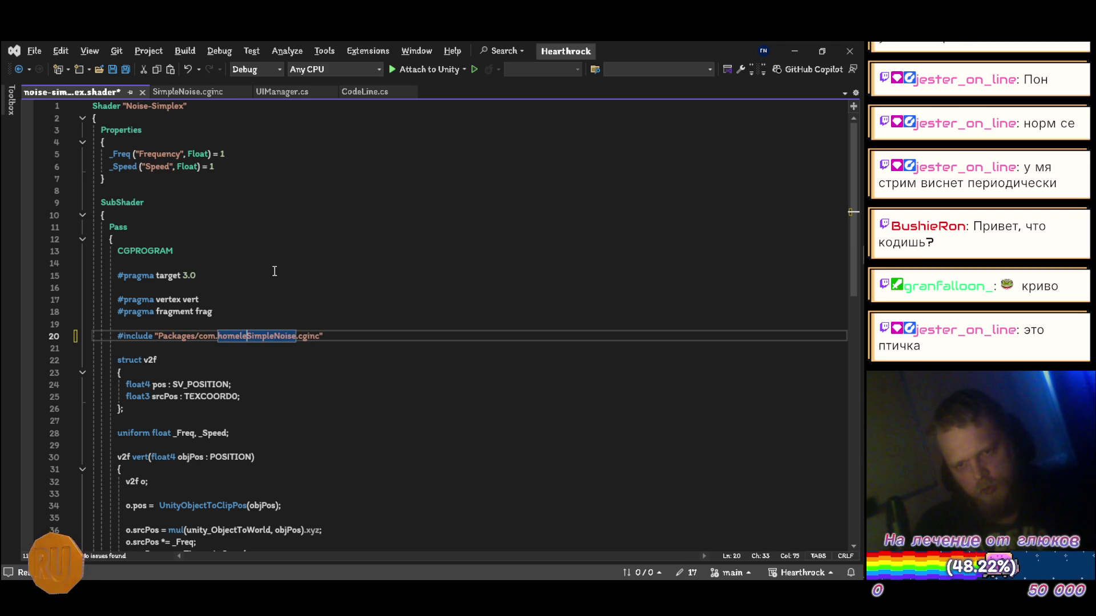
type("kin.rendering")
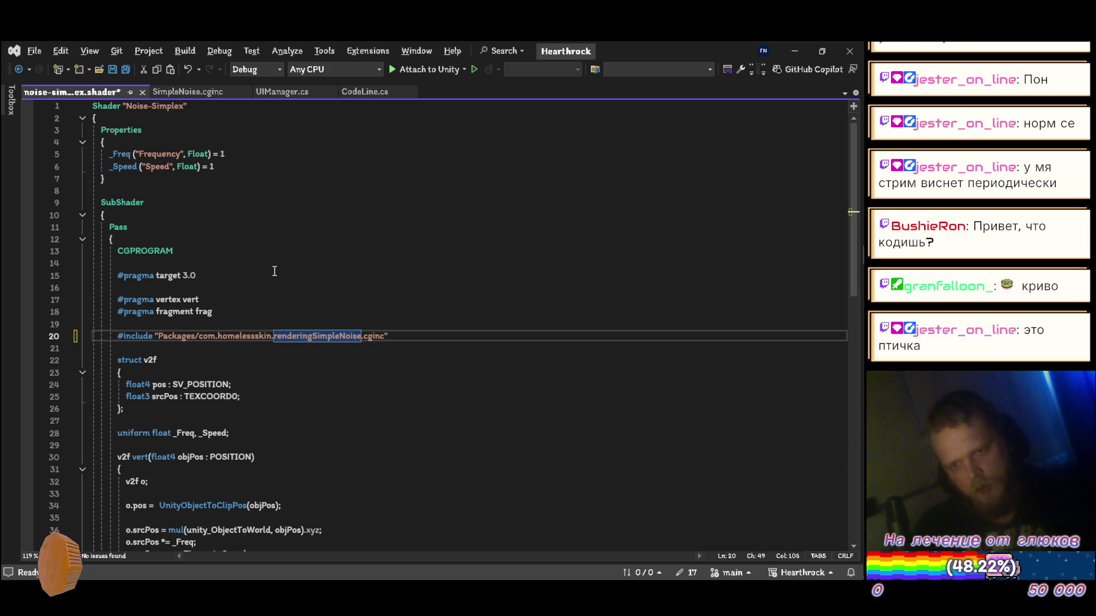
type("/")
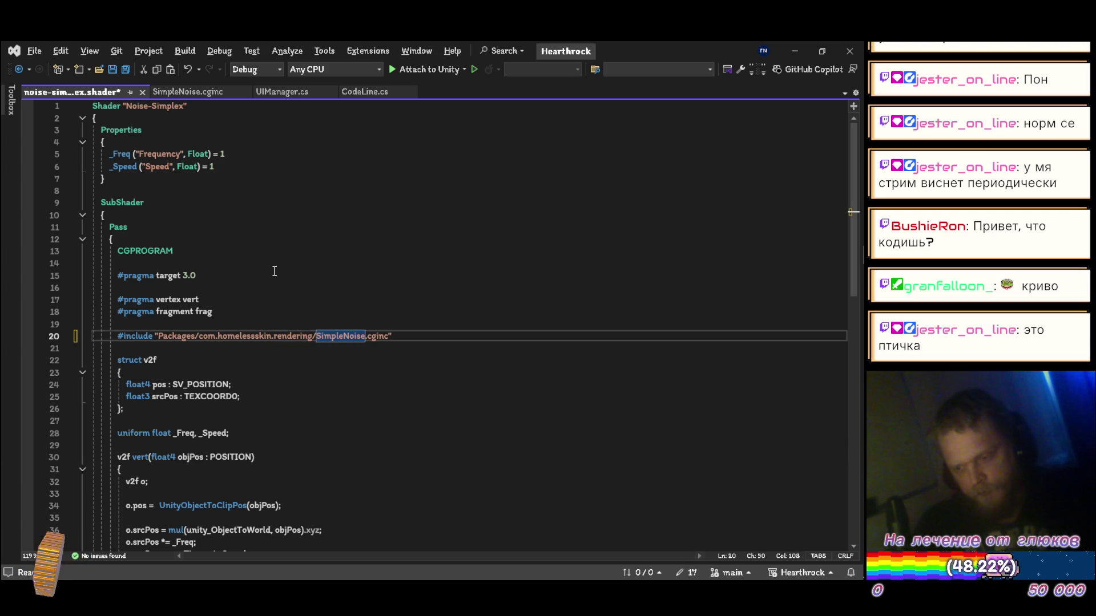
type("Resour")
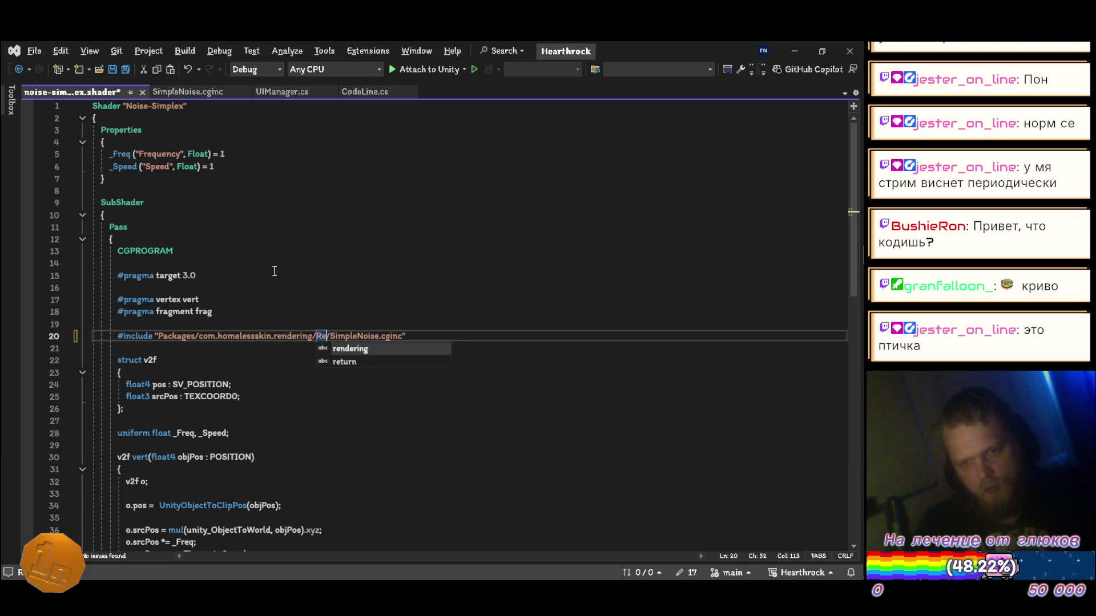
type("ces/Shaders")
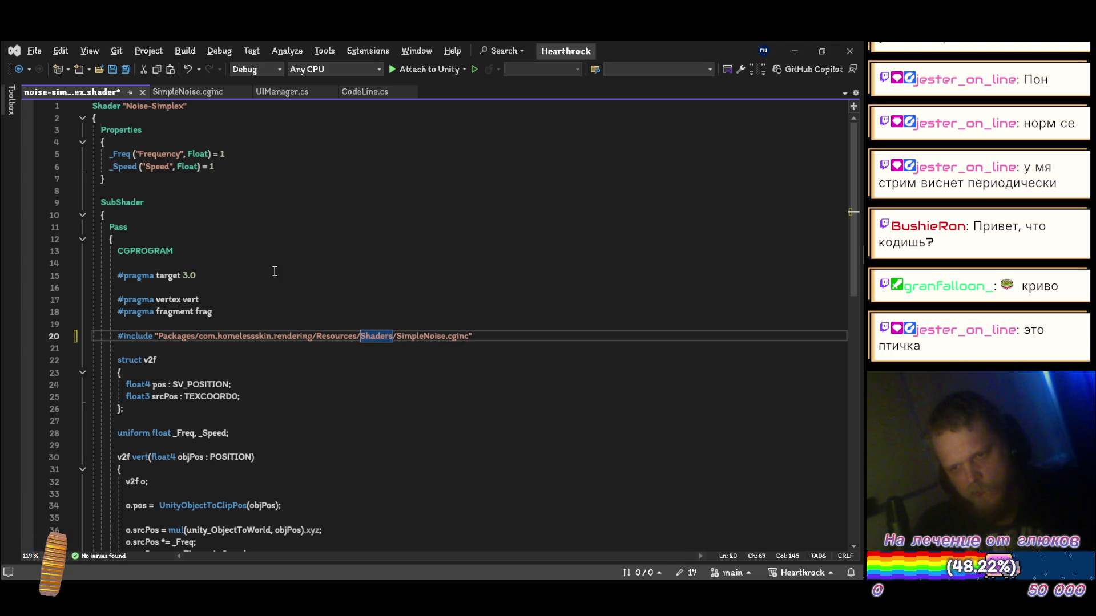
key("alt+Tab")
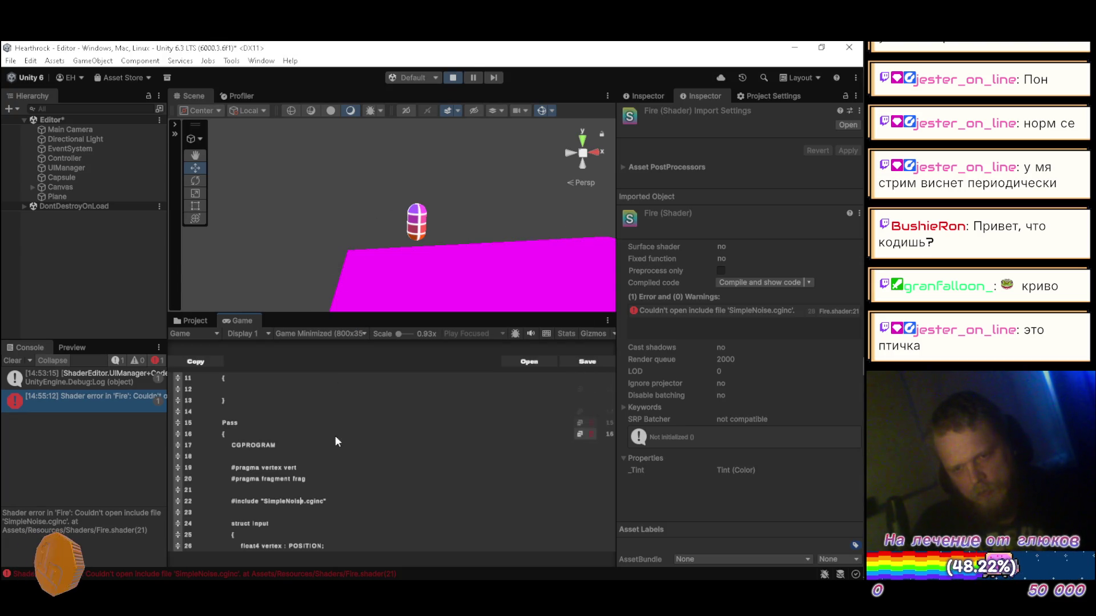
- Stop play mode and compare the Visual Studio include path against Unity's Project view
left_click(452, 78)
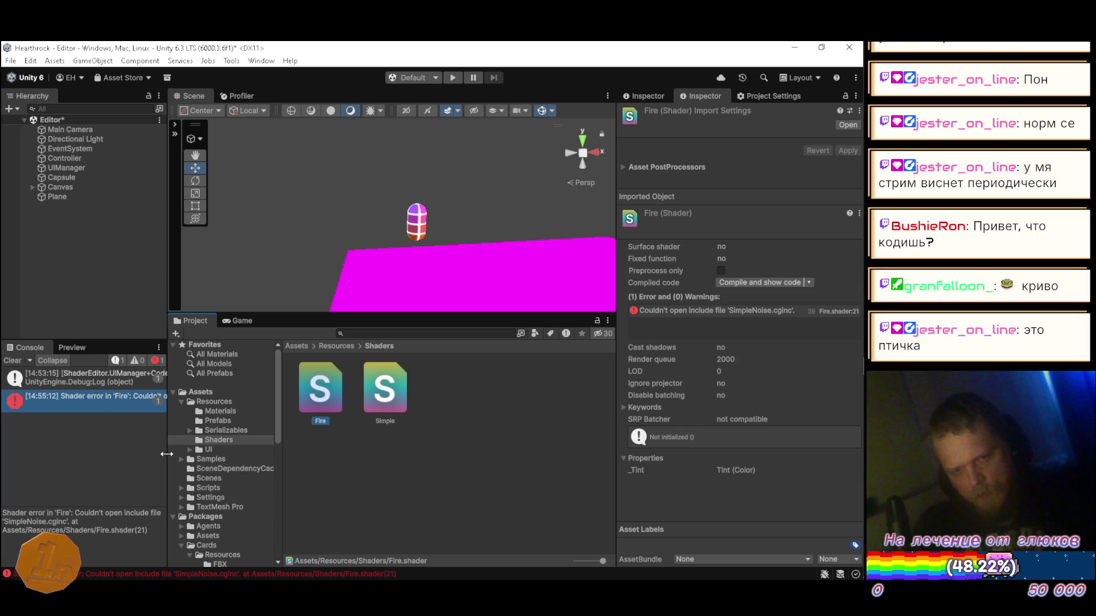
key("alt+Tab")
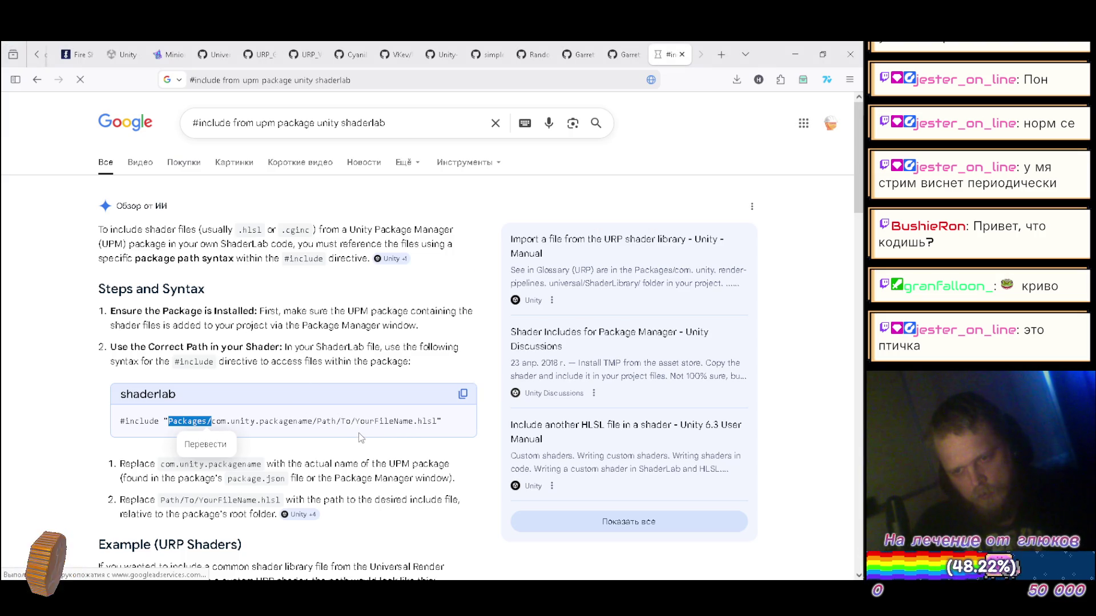
key("alt+Tab")
key("alt+Tab")
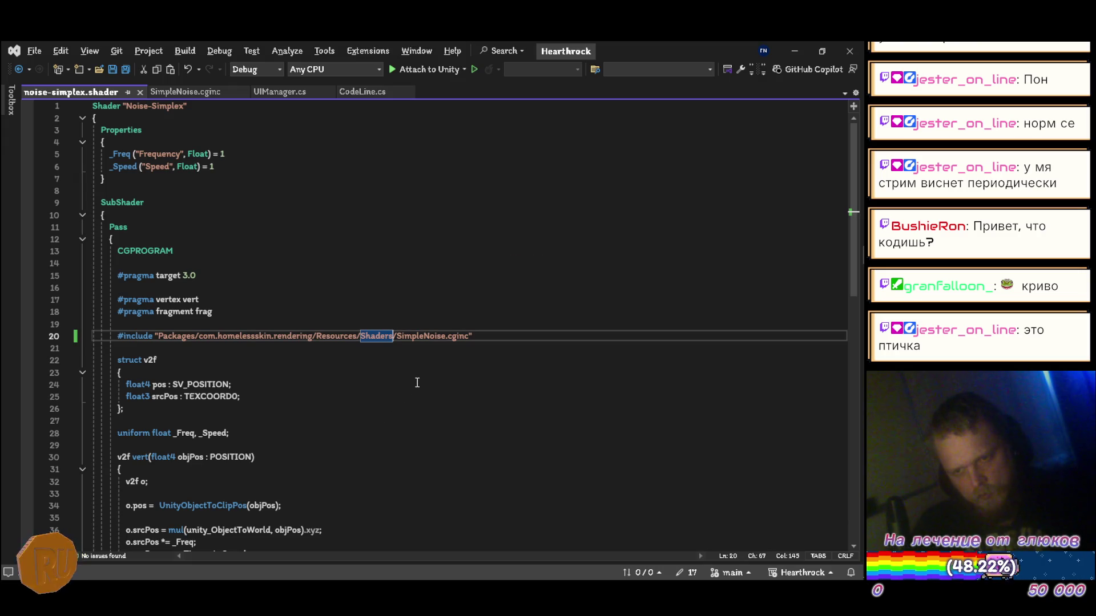
key("alt+Tab")
key("alt+Tab")
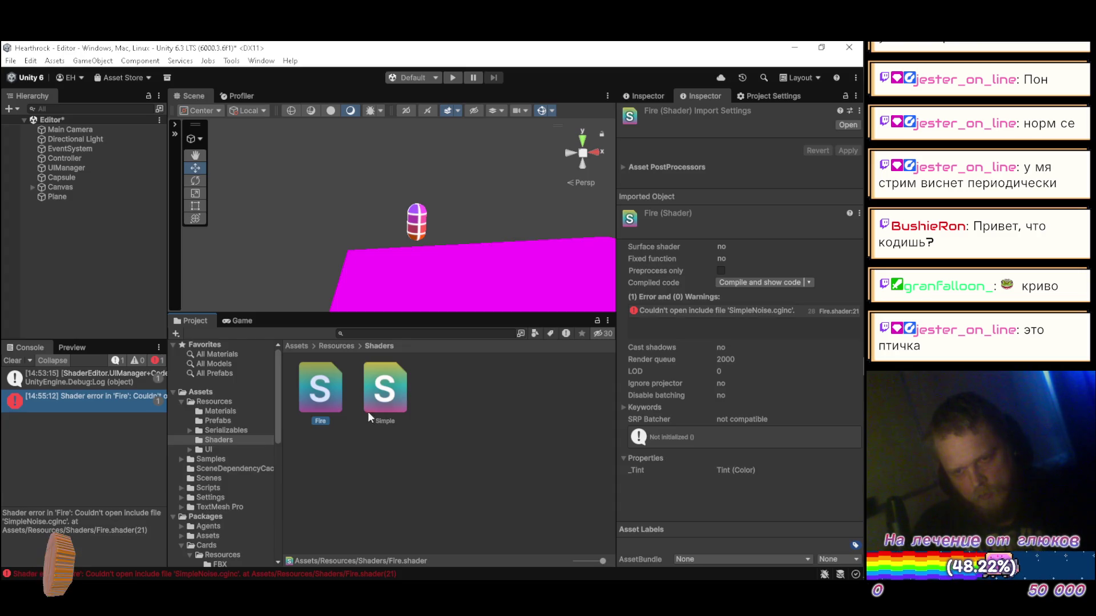
scroll(220, 491, "down", 3)
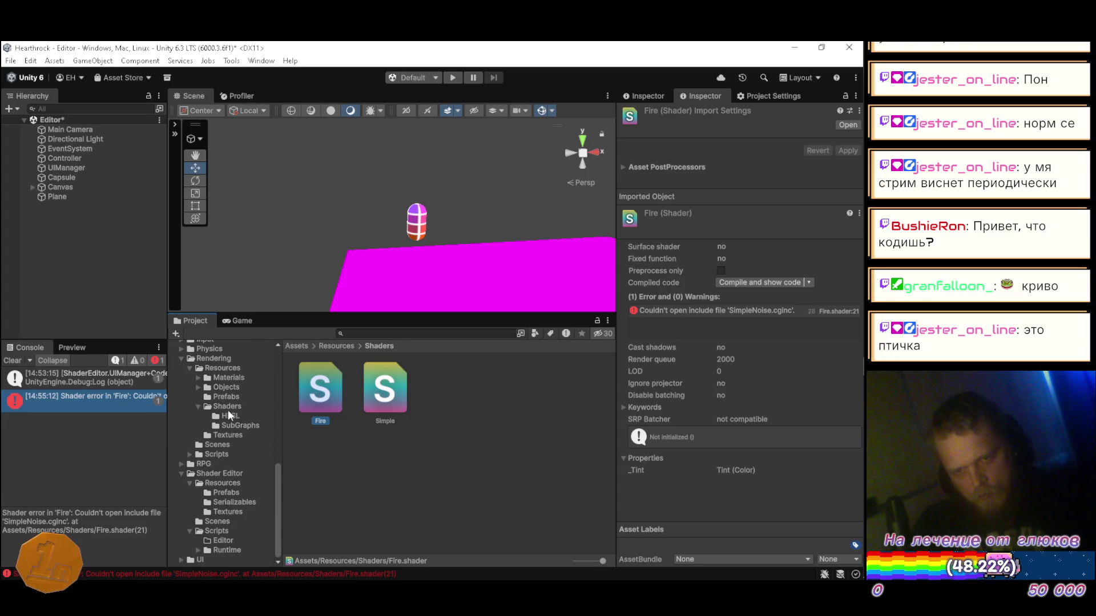
key("alt+Tab")
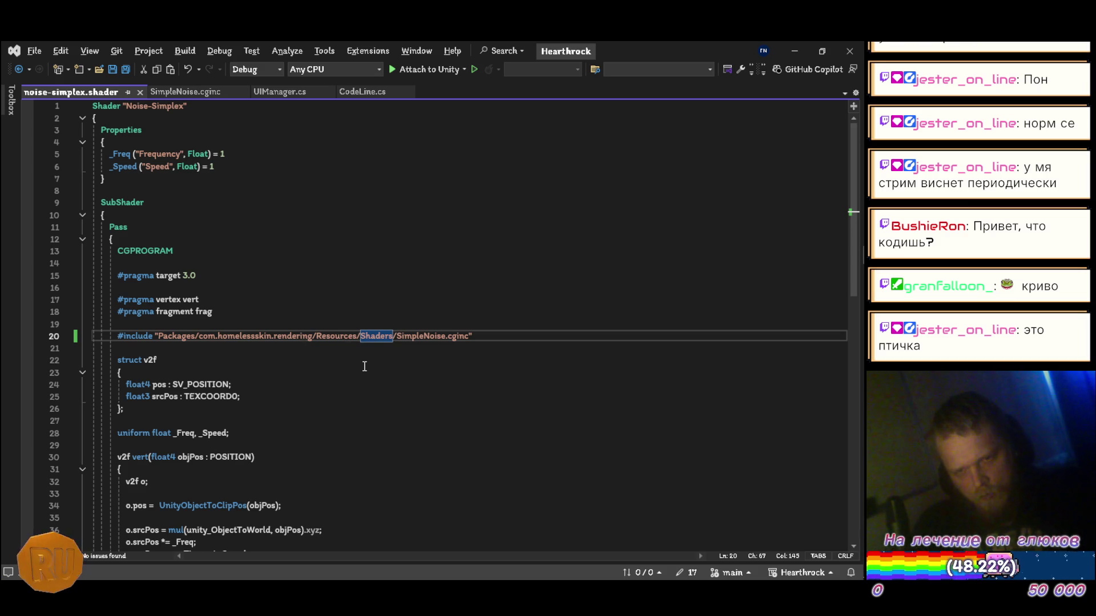
key("alt+Tab")
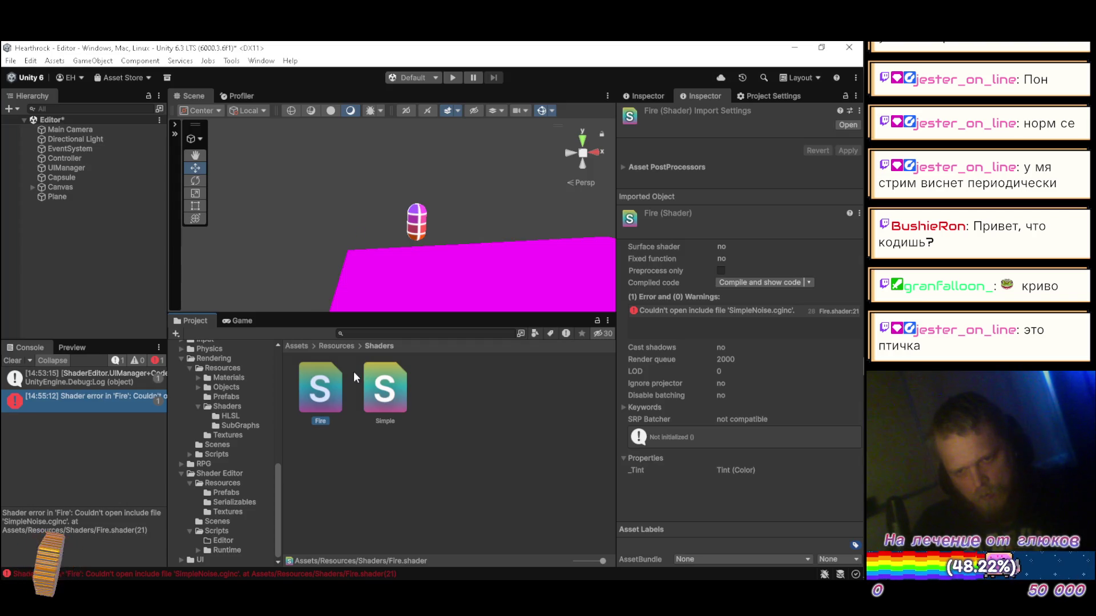
- Locate SimpleNoise in the Rendering package's Resources/Shaders folder
left_click(223, 368)
left_click(224, 405)
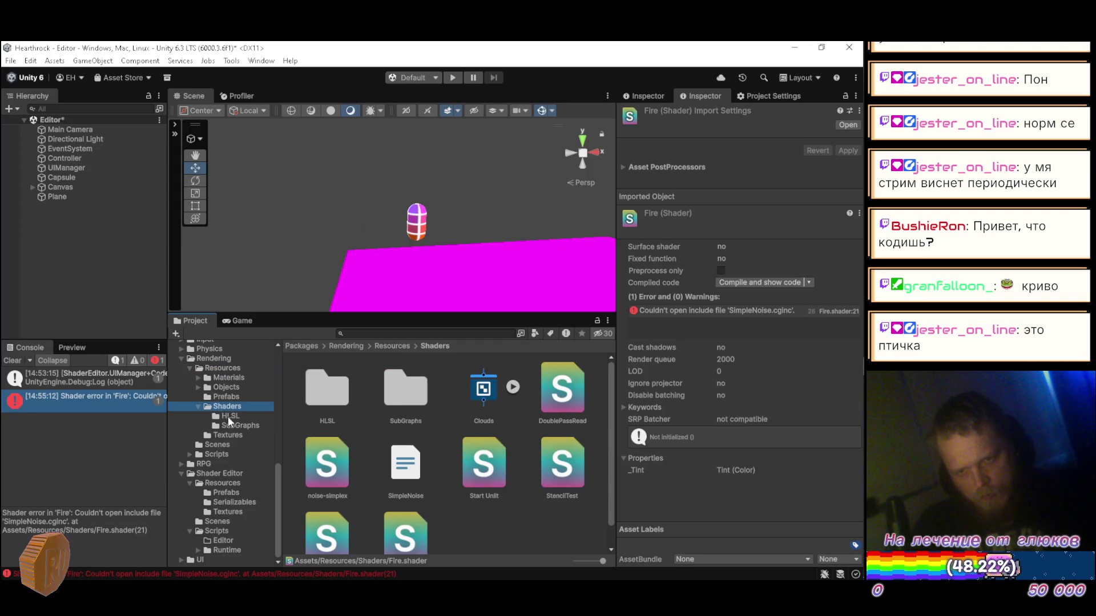
left_click(410, 478)
key("alt+Tab")
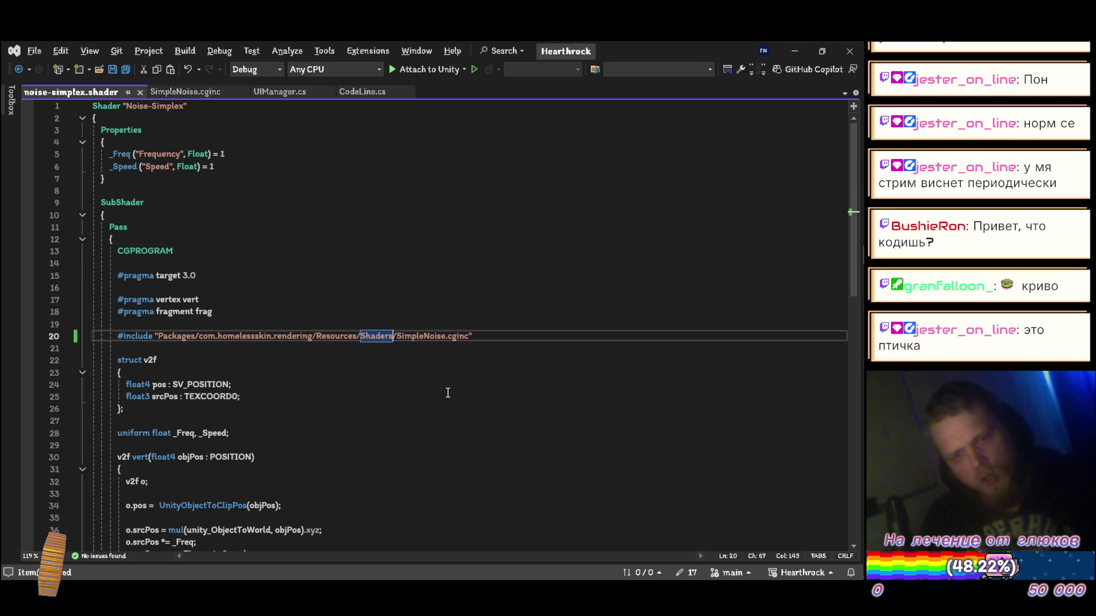
- Copy the full package-path SimpleNoise include line and revert the noise-simplex shader to its saved version
left_click_drag(473, 337, 117, 338)
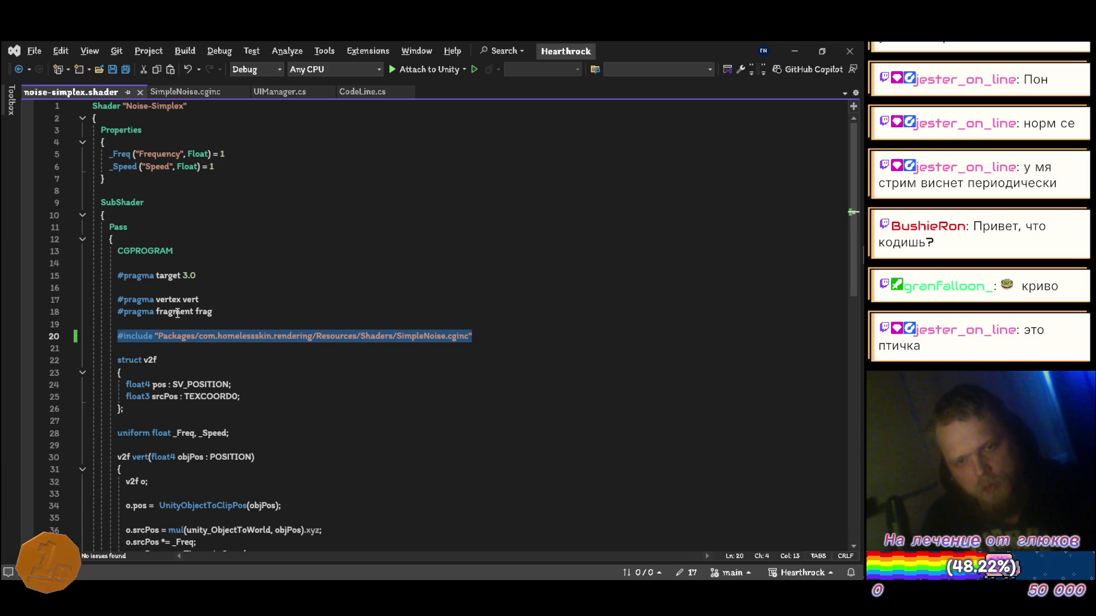
key("ctrl+z")
key("ctrl+z")
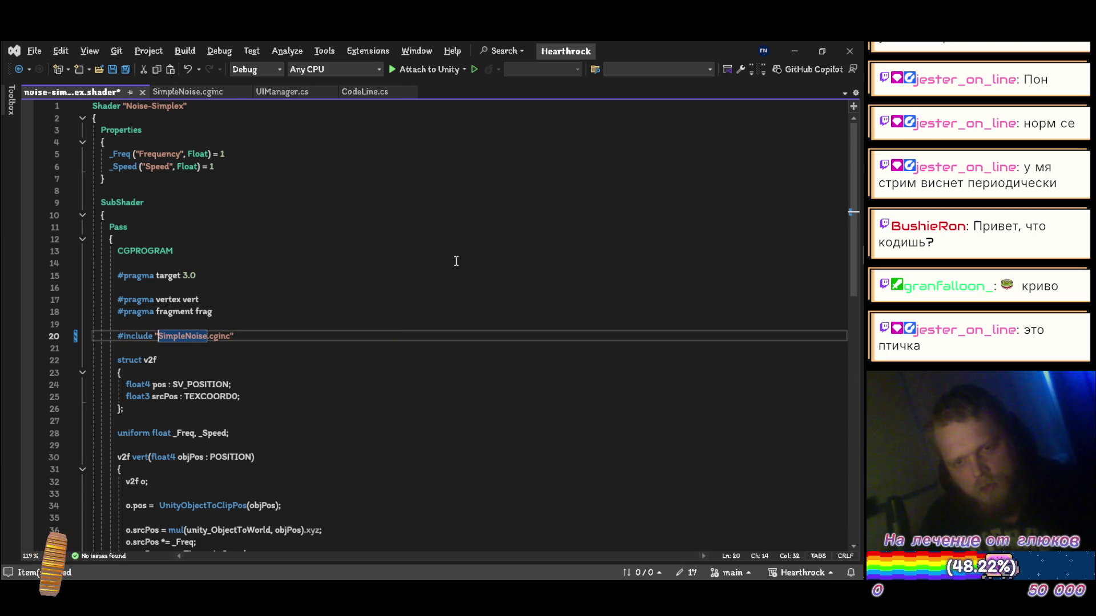
key("ctrl+z")
key("ctrl+F4")
key("alt+Tab")
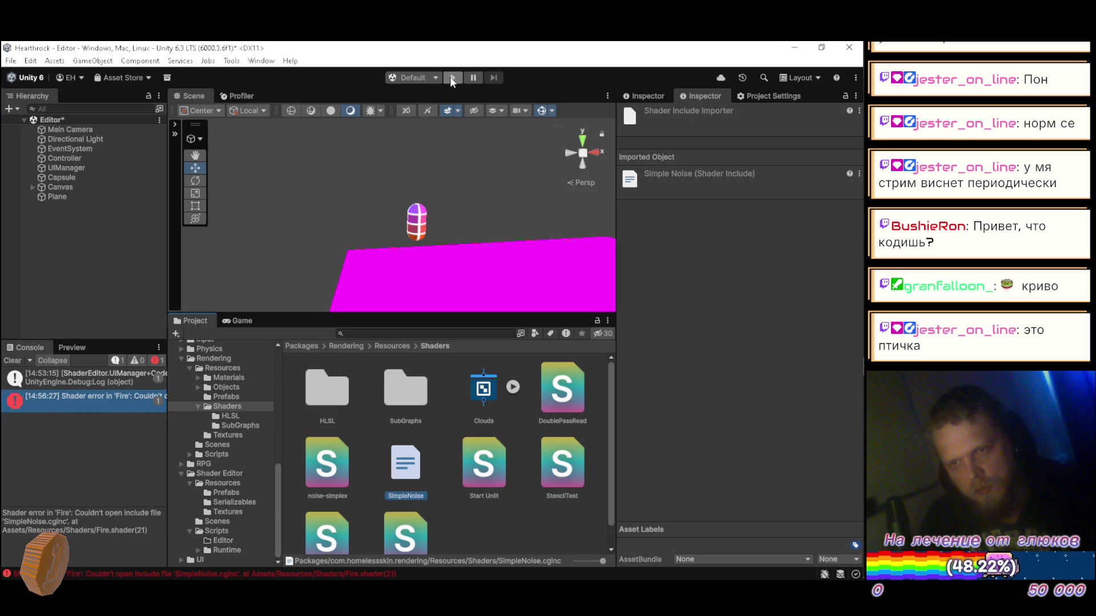
- Enter play mode and load Assets/Resources/Shaders/Fire.shader into the in-game shader editor
left_click(452, 78)
left_click(515, 362)
double_click(430, 194)
double_click(437, 234)
left_click(446, 195)
left_click(533, 380)
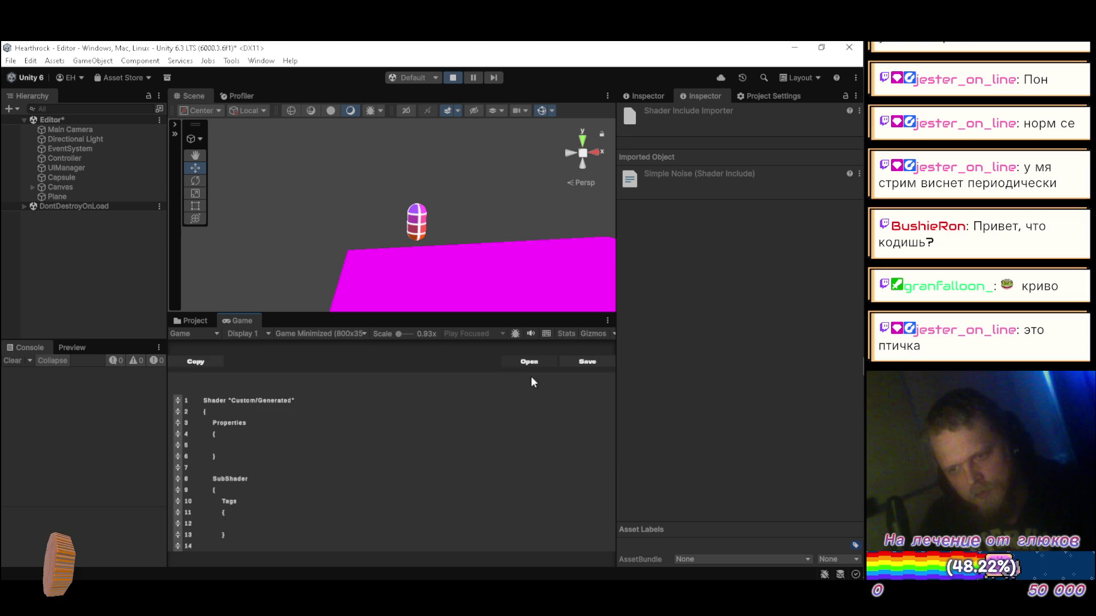
- Replace Fire's old SimpleNoise include with the pasted package-path include and save to recompile
scroll(349, 432, "down", 5)
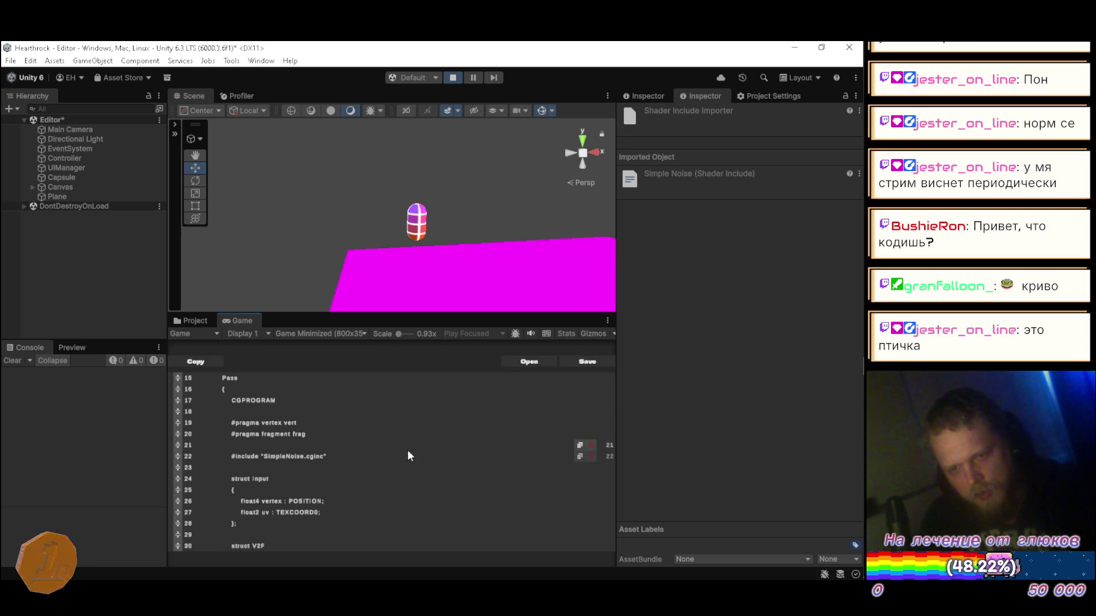
left_click(591, 456)
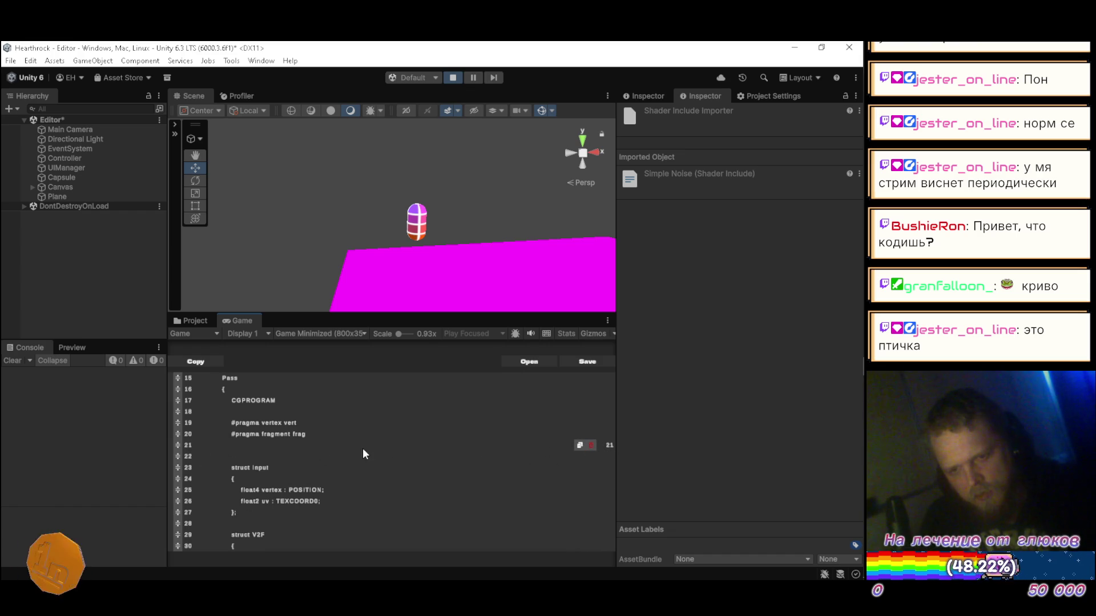
type("#include \"Packages/com.homelessskin.rendering/Resources/Shaders/SimpleNoise.cginc\"")
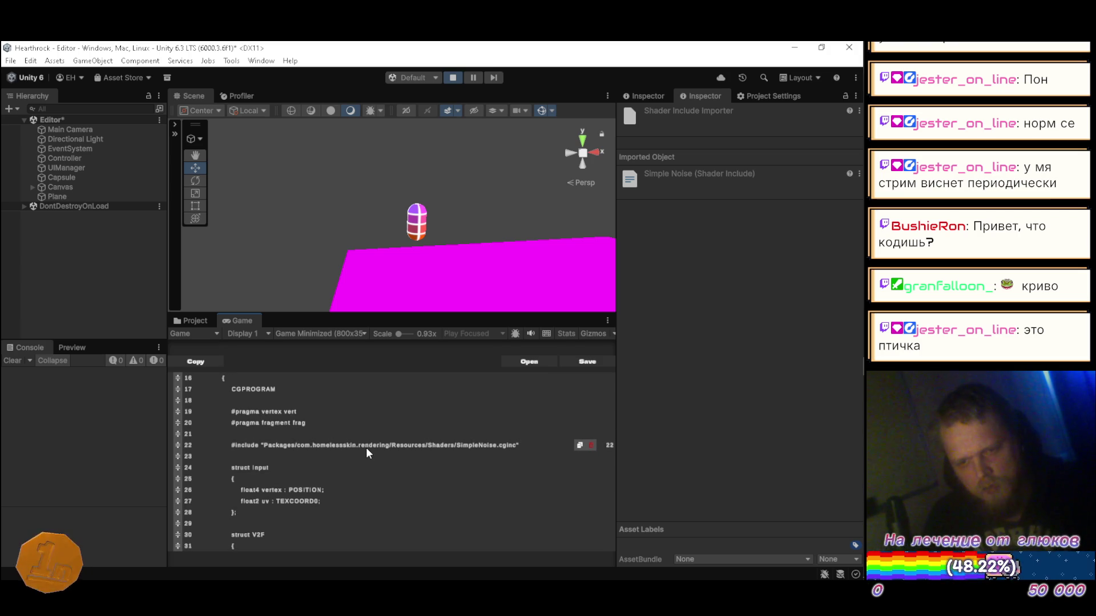
left_click(357, 452)
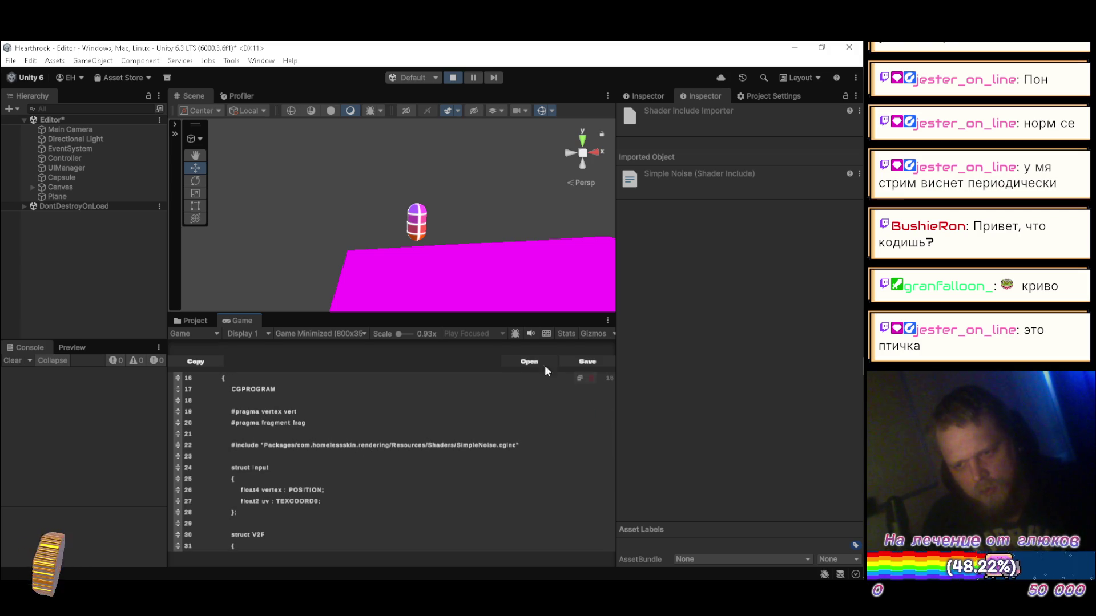
left_click(575, 362)
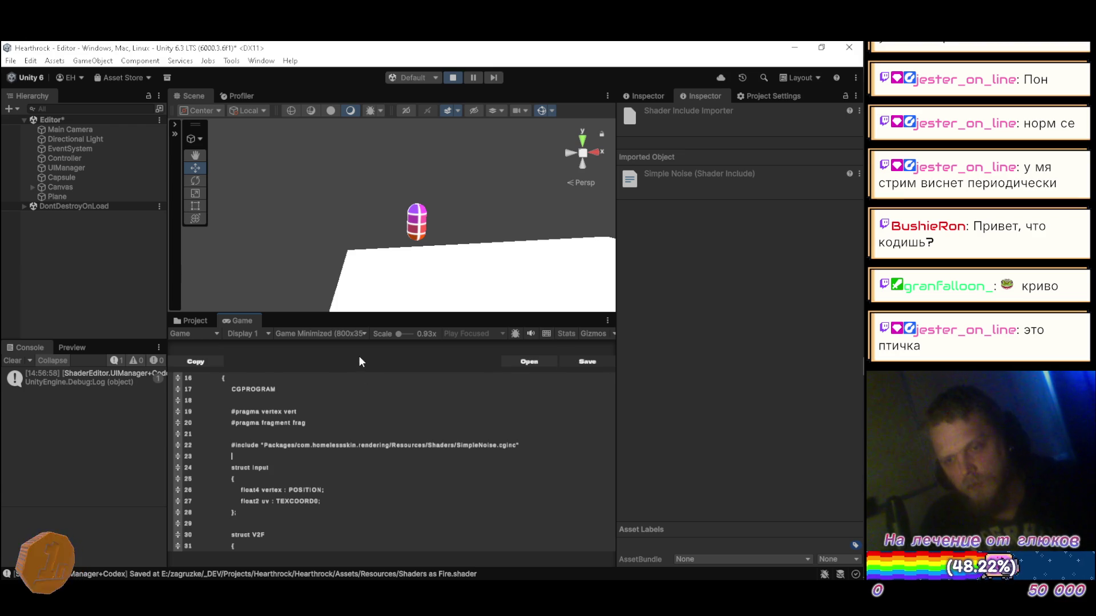
- Inspect the Fire material in Assets/Resources/Materials to confirm it uses the Fire shader
left_click(195, 321)
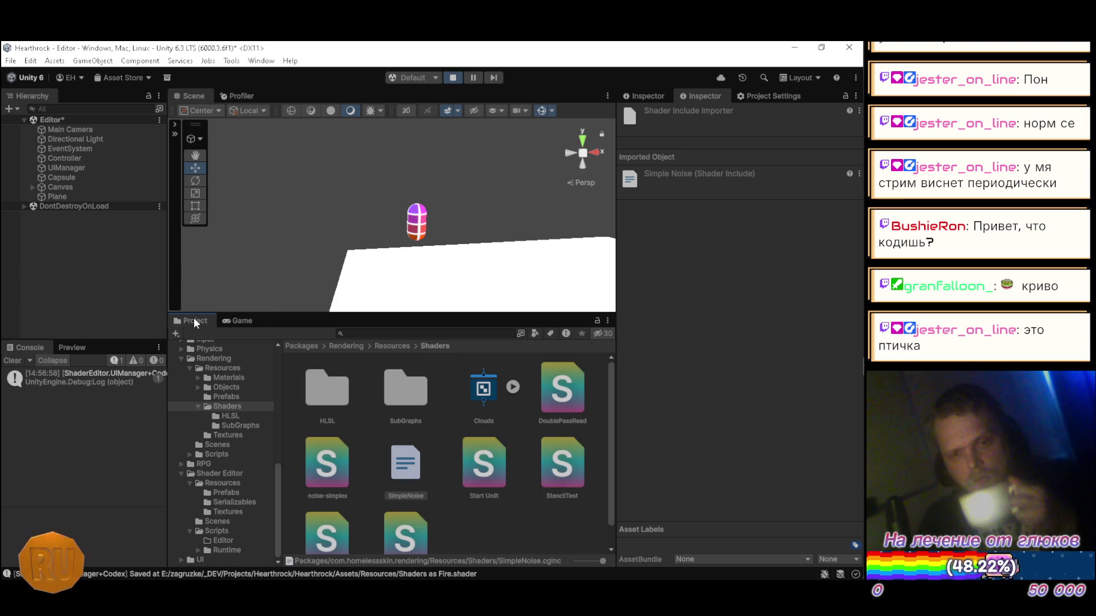
scroll(238, 411, "up", 10)
left_click(230, 411)
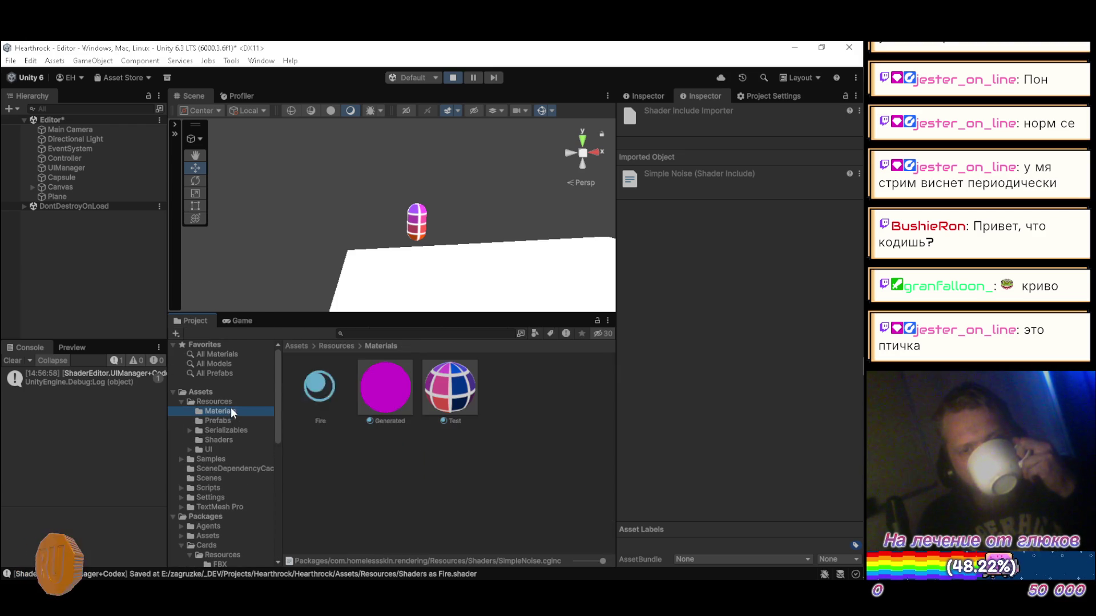
left_click(320, 389)
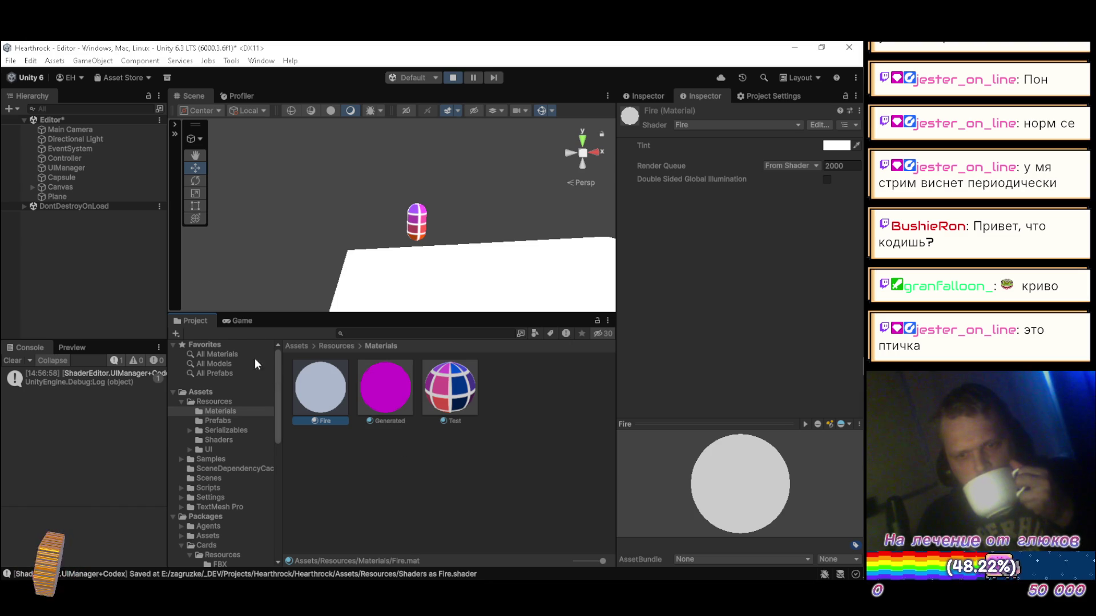
- Return to the Game view's shader editor, glance at other open windows, and stay in Unity
left_click(242, 321)
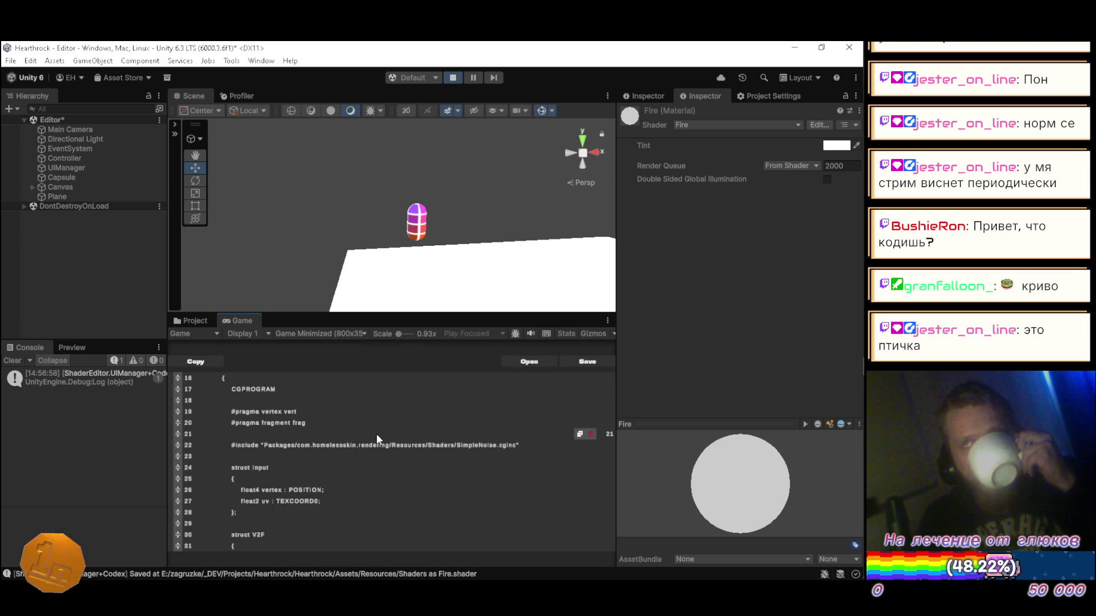
scroll(377, 440, "up", 5)
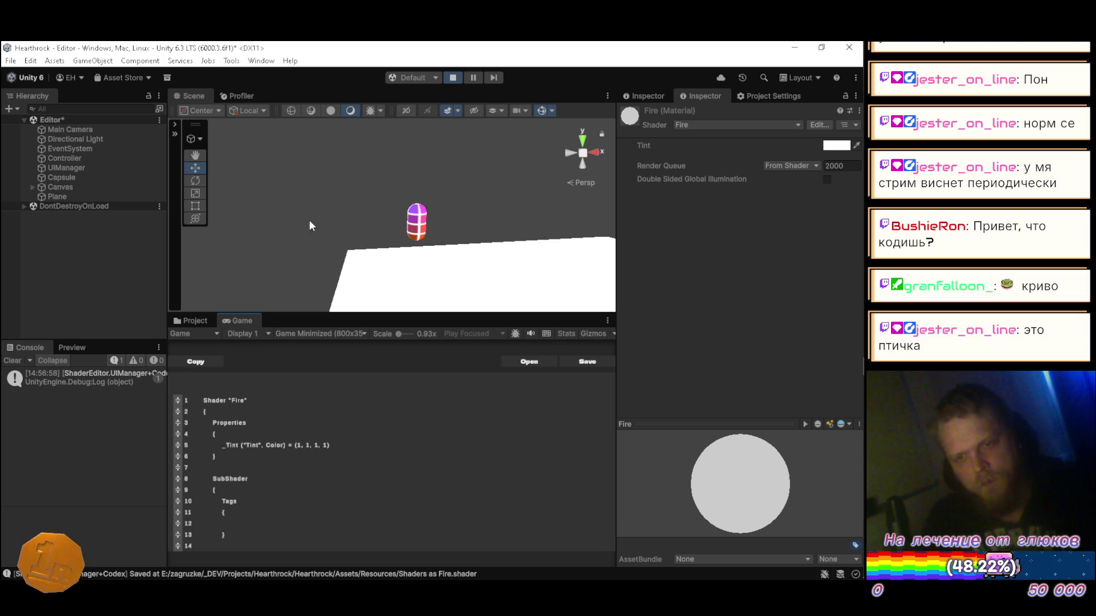
key("alt+Tab")
key("alt+Tab")
key("Tab")
key("Tab")
key("Tab")
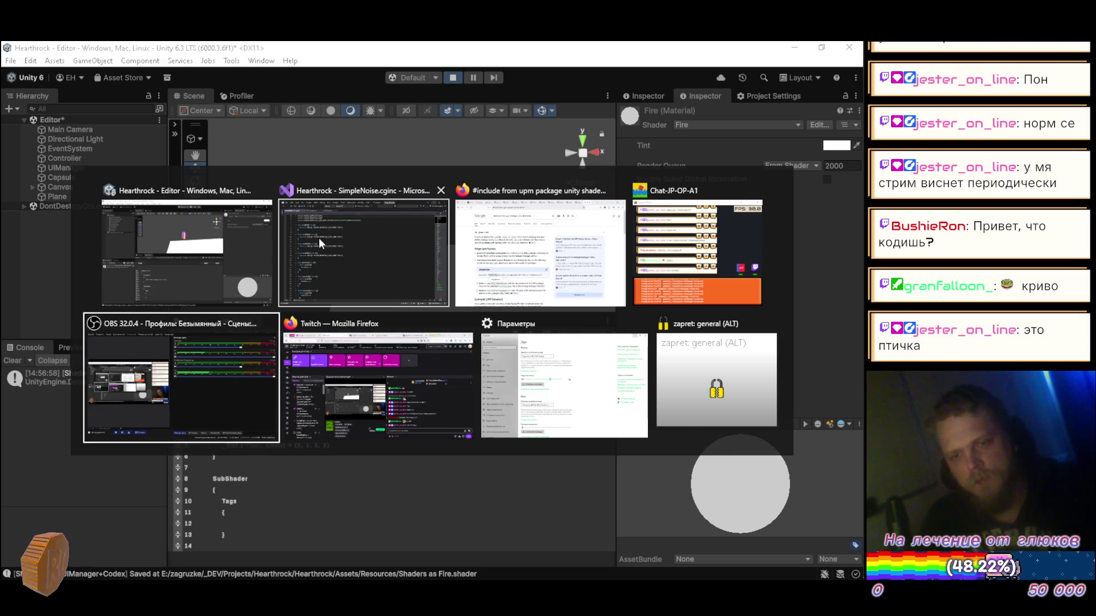
key("Escape")
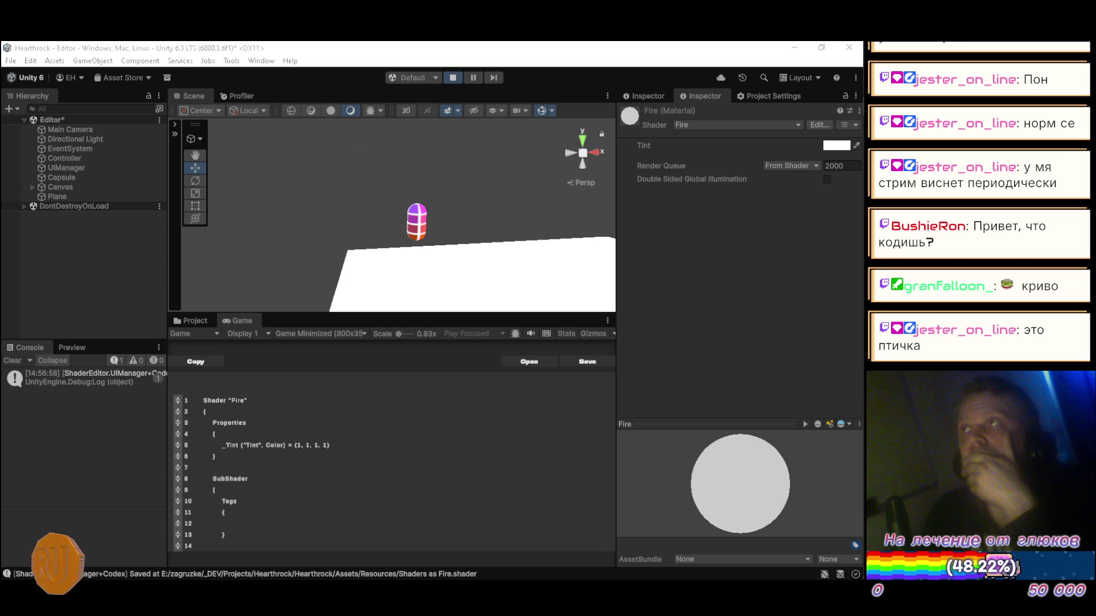
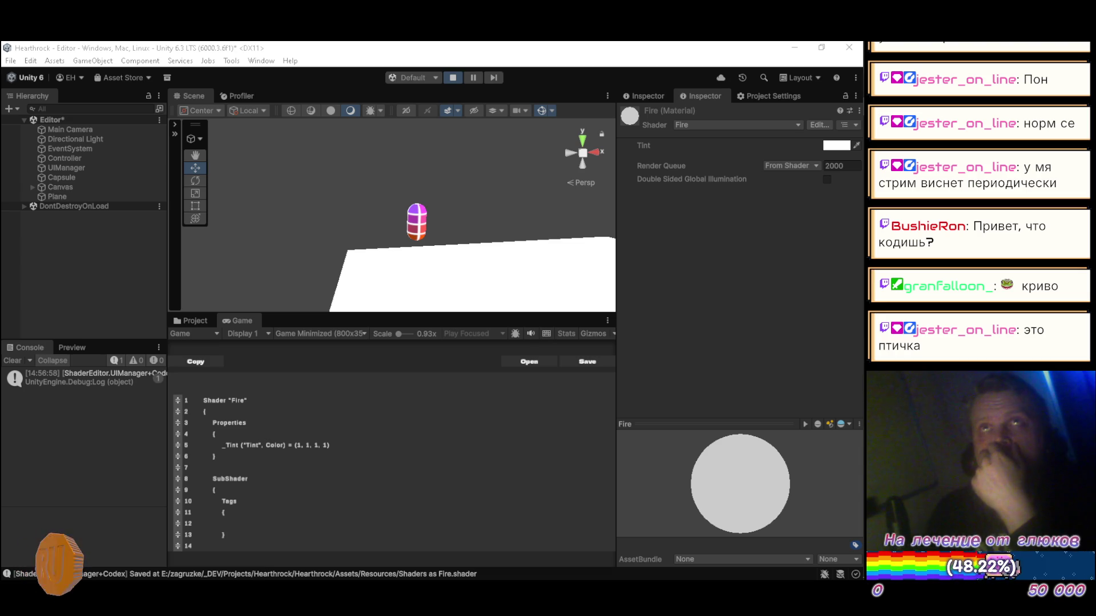
- Close the SimpleNoise.cginc tab in Visual Studio and bring up the Firefox search results
mouse_move(857, 237)
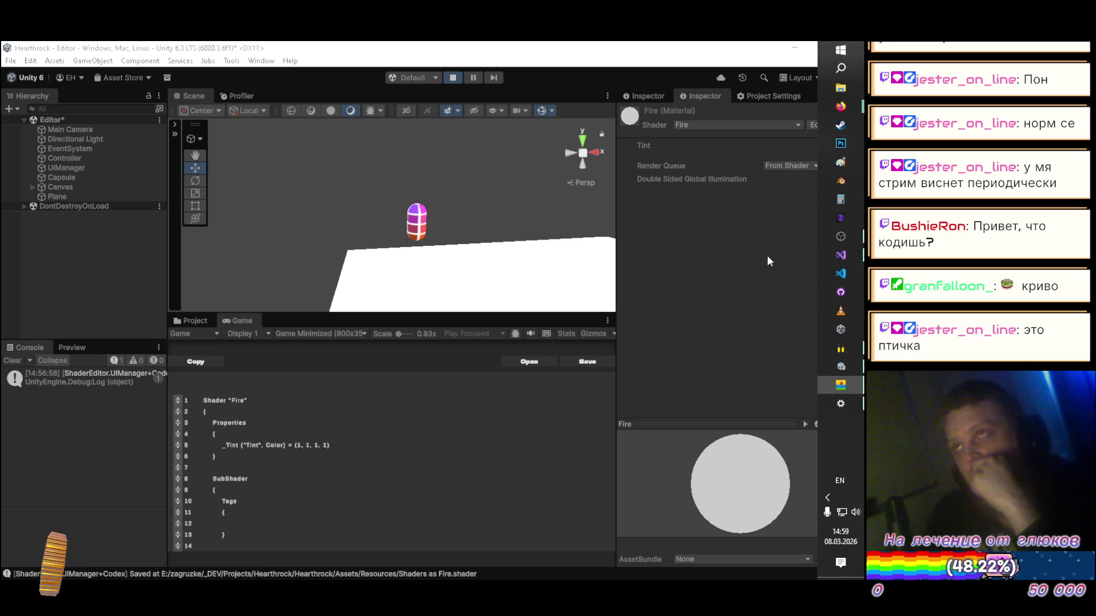
left_click(235, 321)
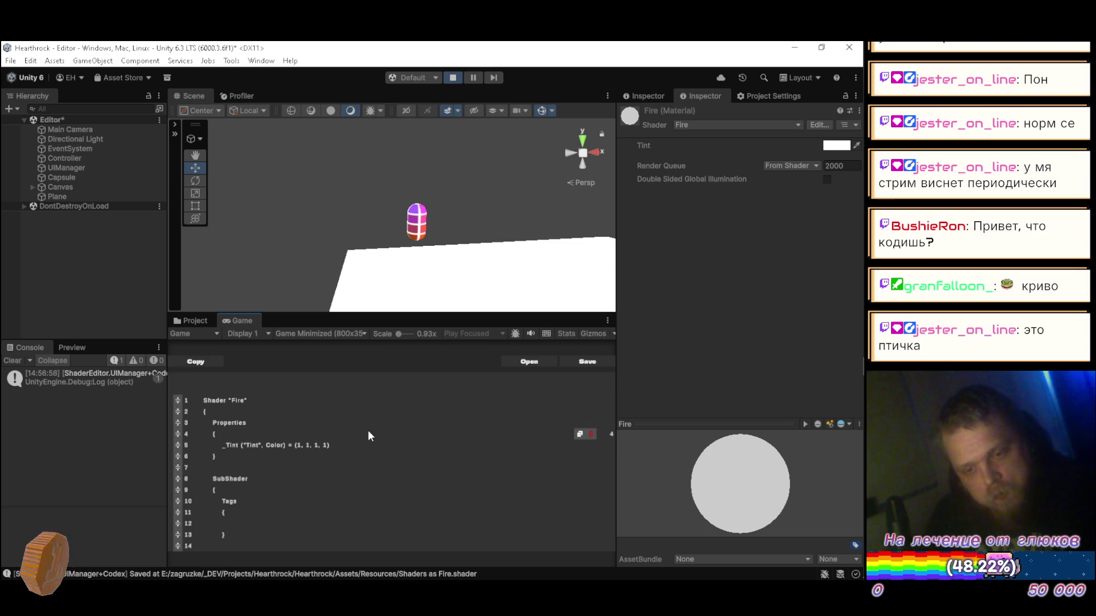
scroll(367, 429, "down", 1)
scroll(368, 430, "down", 1)
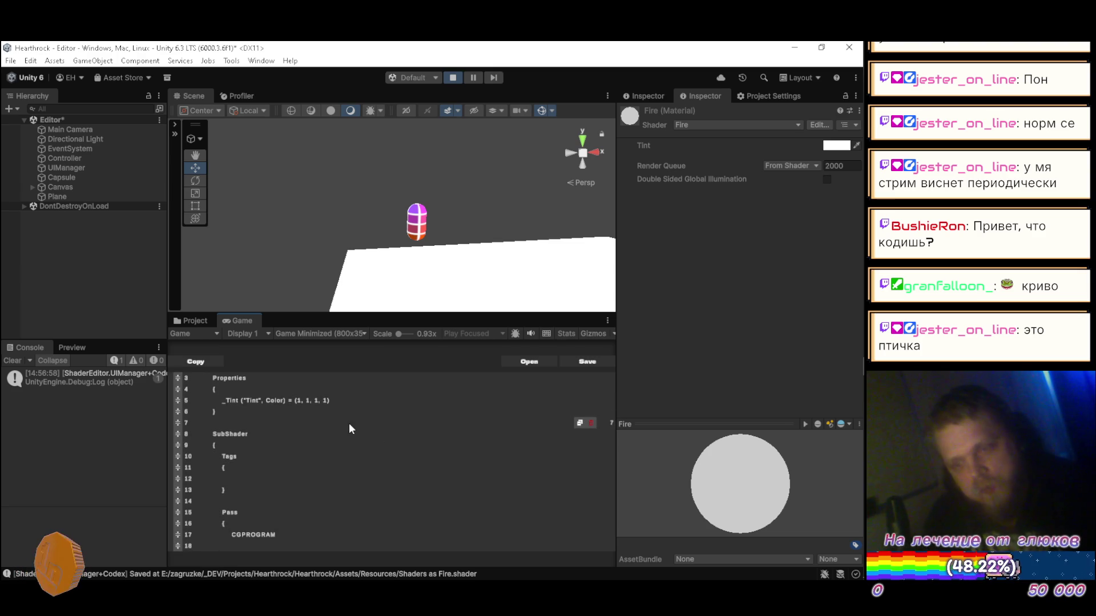
key("alt+Tab")
key("alt+Tab")
key("alt+Tab")
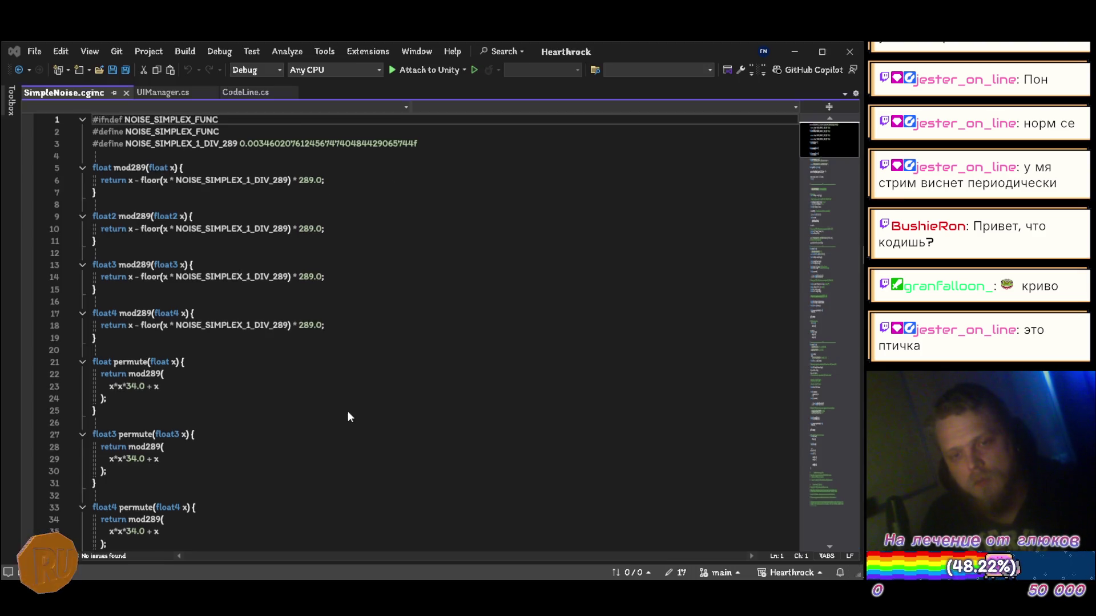
key("alt+Tab")
key("alt+Tab")
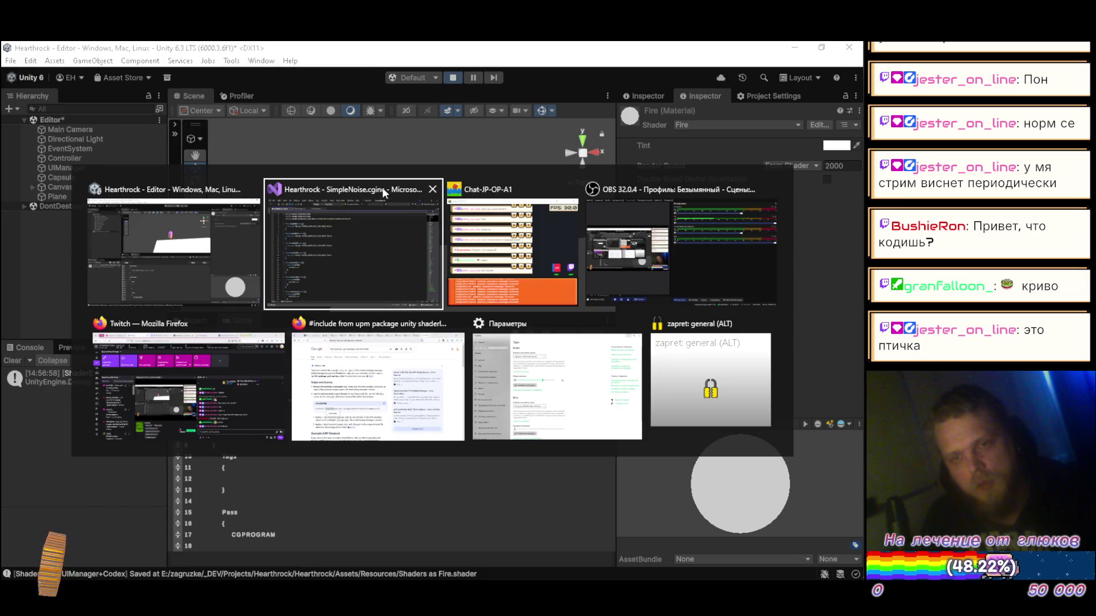
left_click(126, 92)
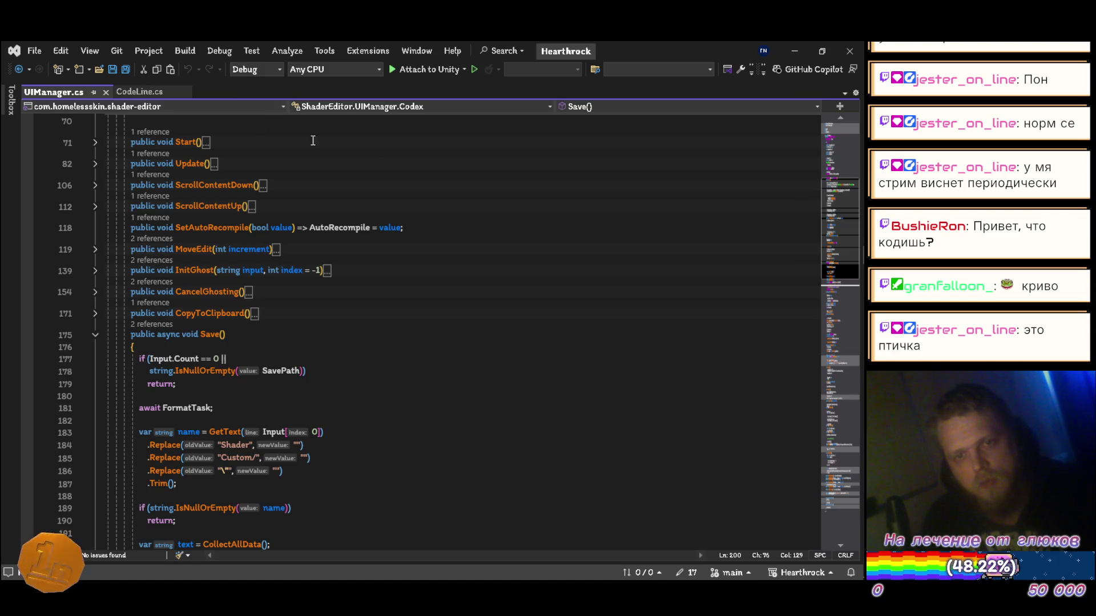
key("alt+Tab")
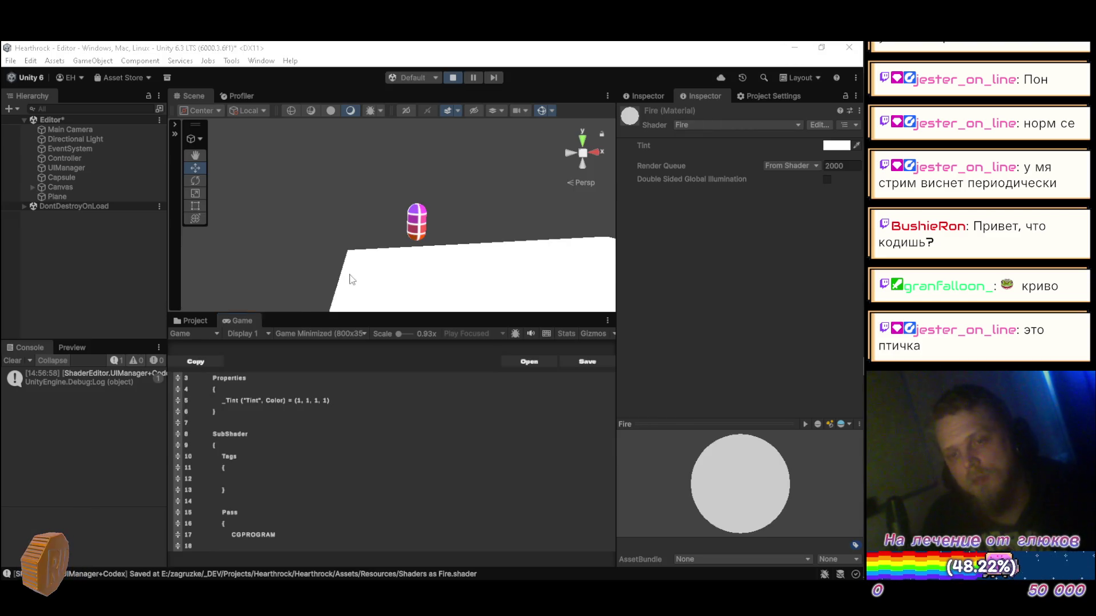
key("alt+Tab")
key("alt+Tab")
key("alt+Tab")
key("alt+Tab")
key("alt+Tab")
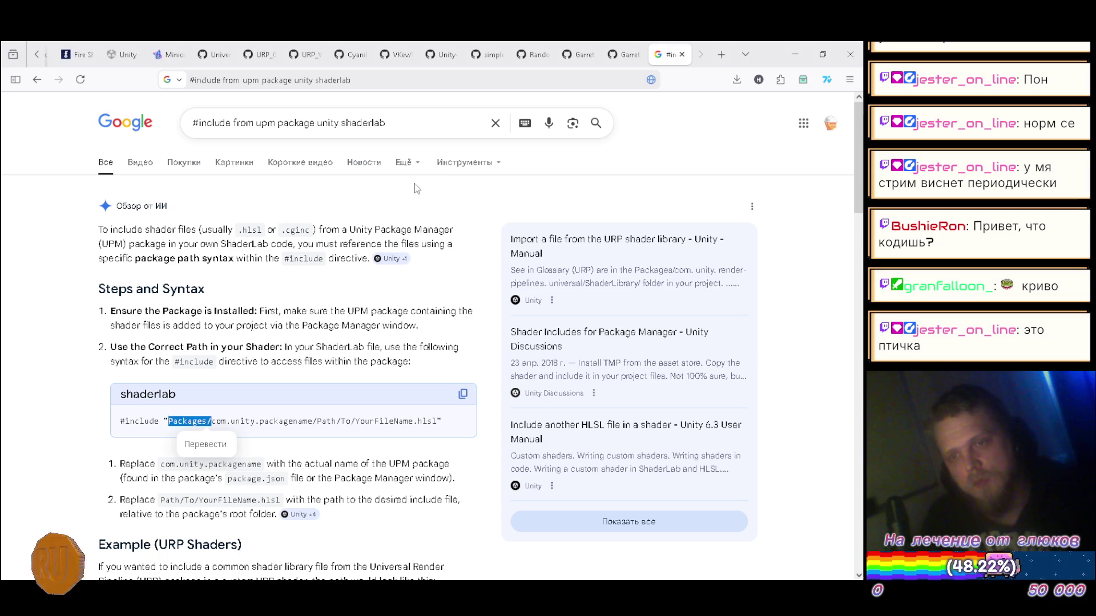
- Close the Google results tab and scroll the febucci fire-shader article to its Properties code
left_click(682, 54)
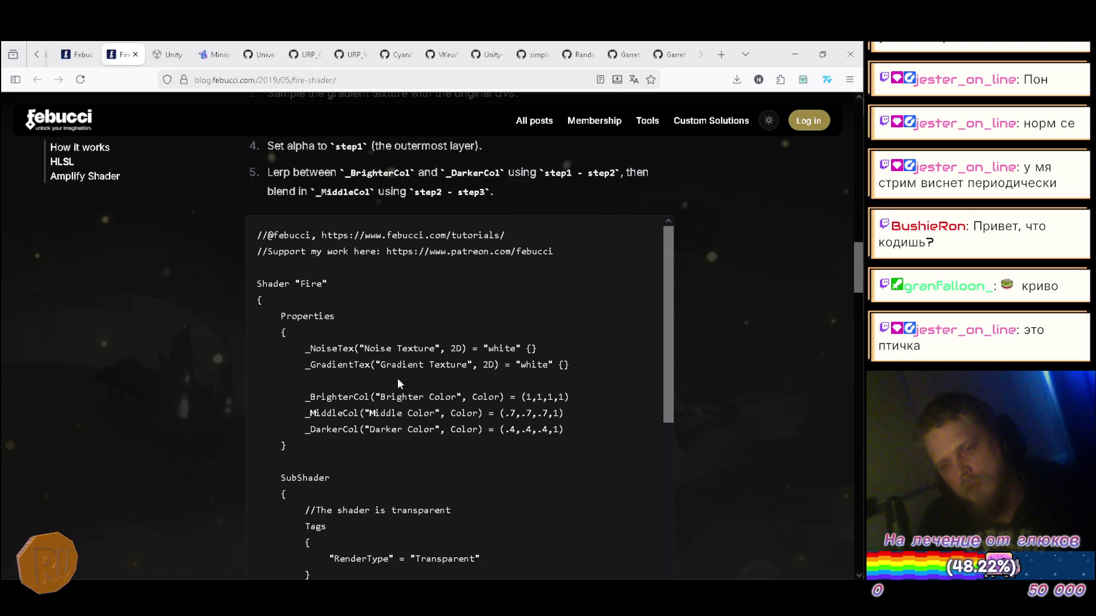
scroll(369, 377, "down", 3)
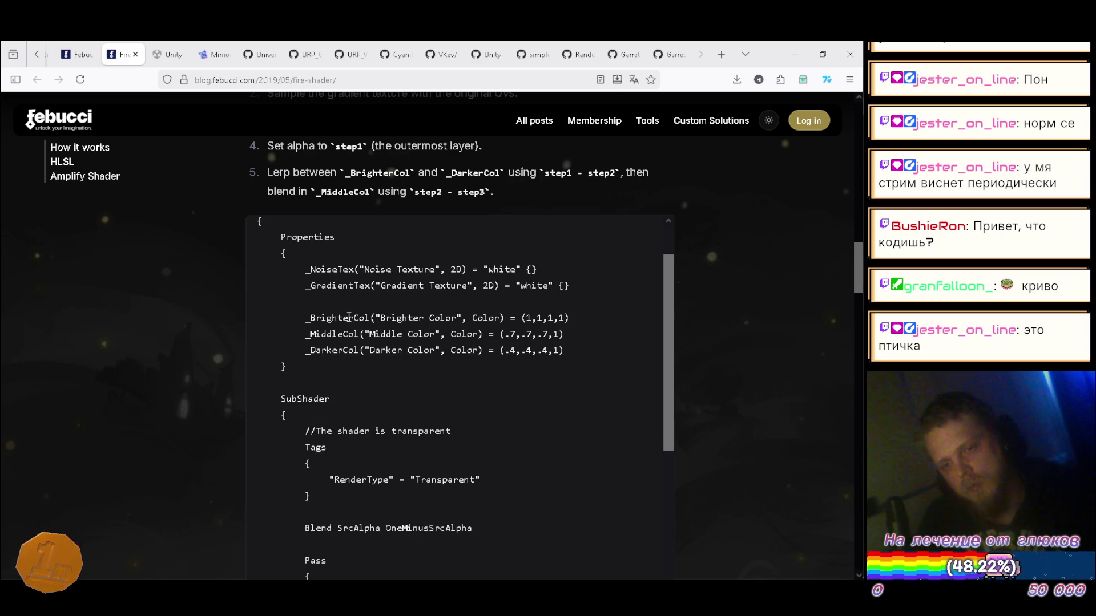
key("alt+Tab")
key("alt+Tab")
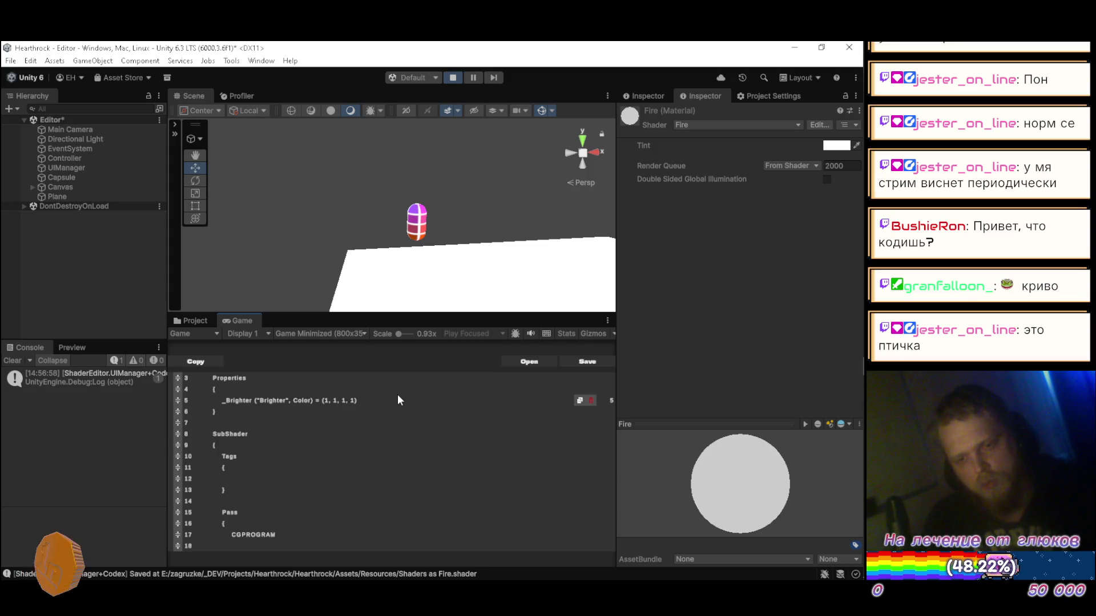
- Add a _Middle ("Middle", Color) property line with grey 0.5 values below _Brighter
key("Return")
key("alt+Tab")
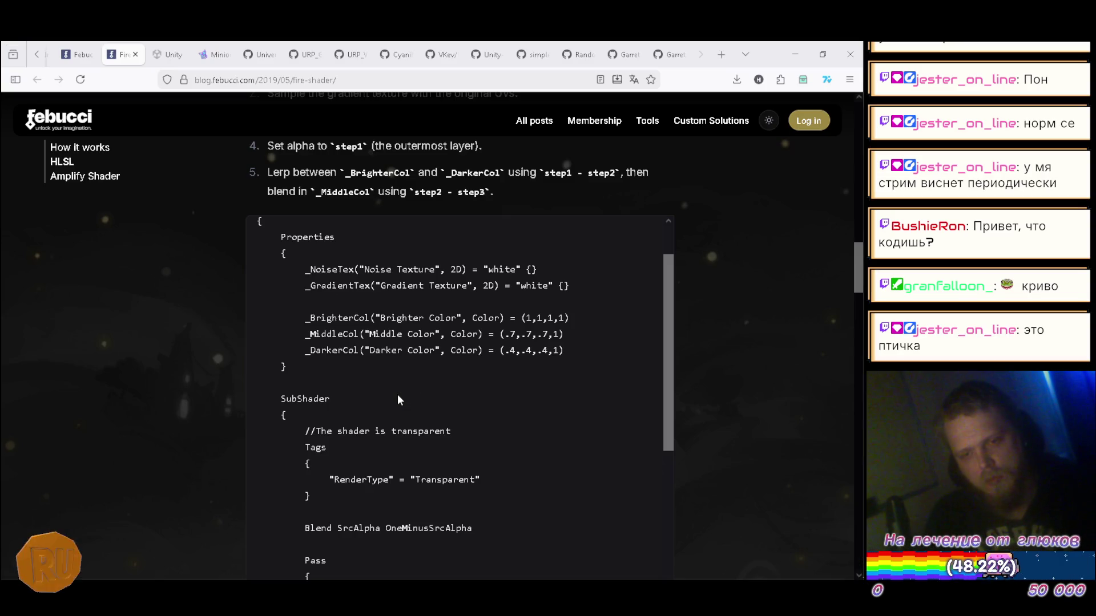
key("alt+Tab")
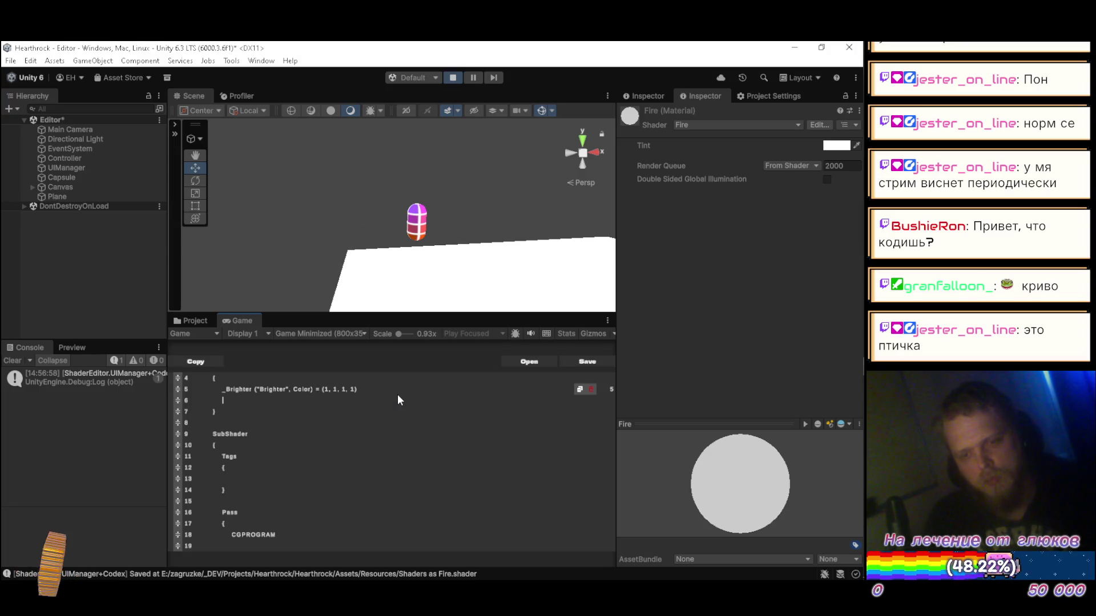
type("_Middle ")
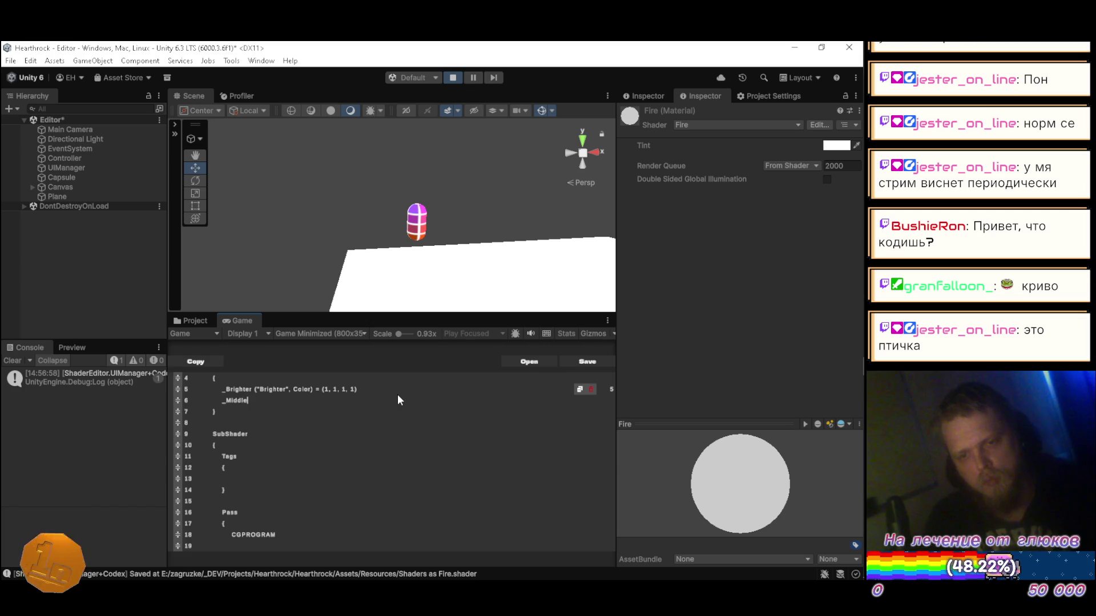
type("(\"")
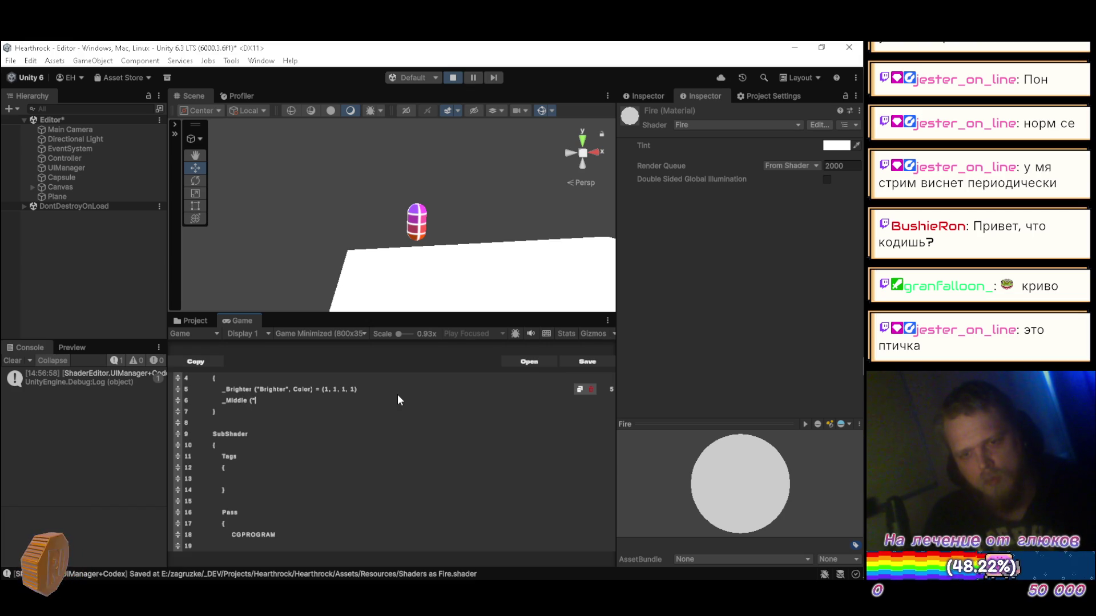
type("Middle\"")
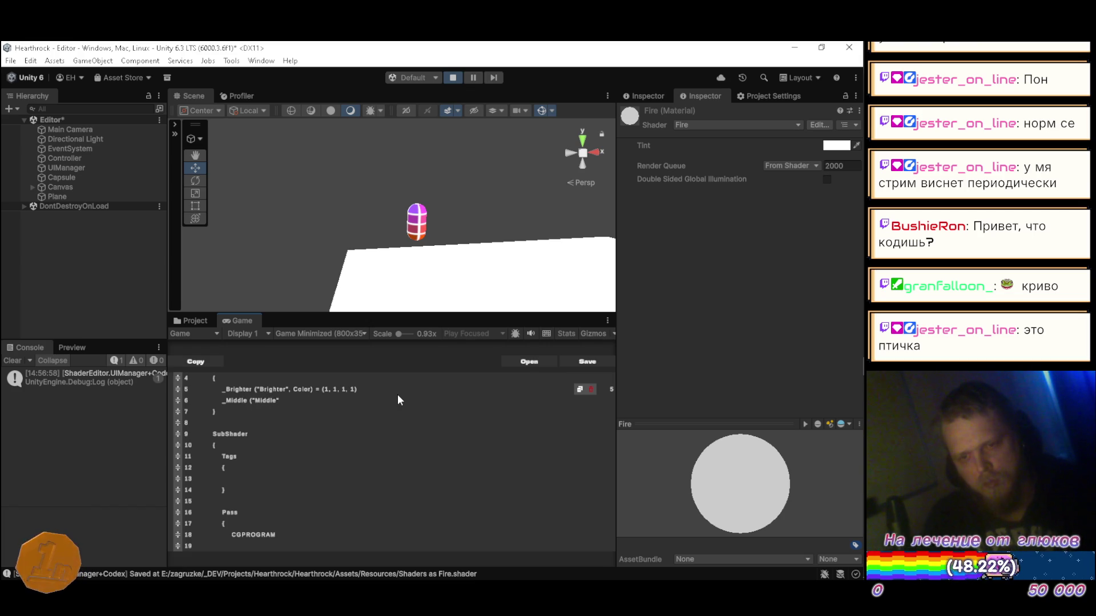
type(", C")
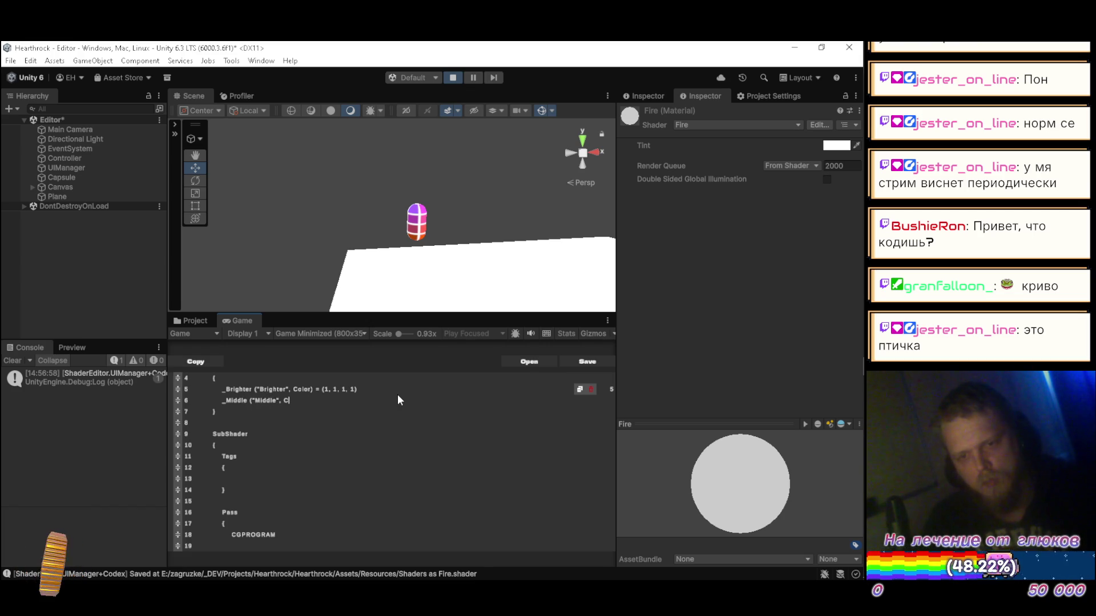
type("olor")
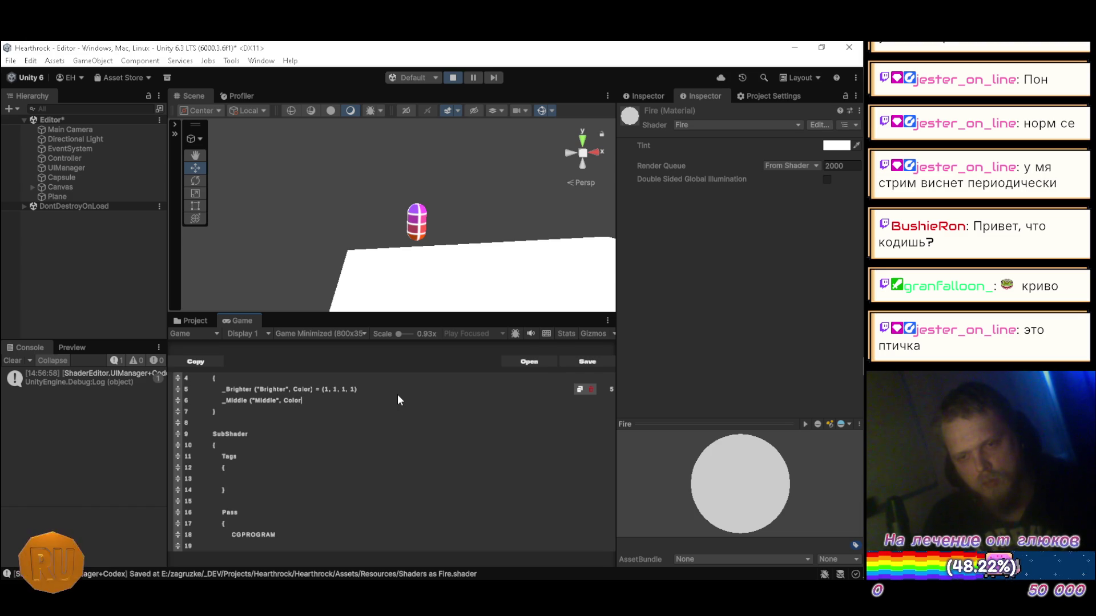
type(") = ()")
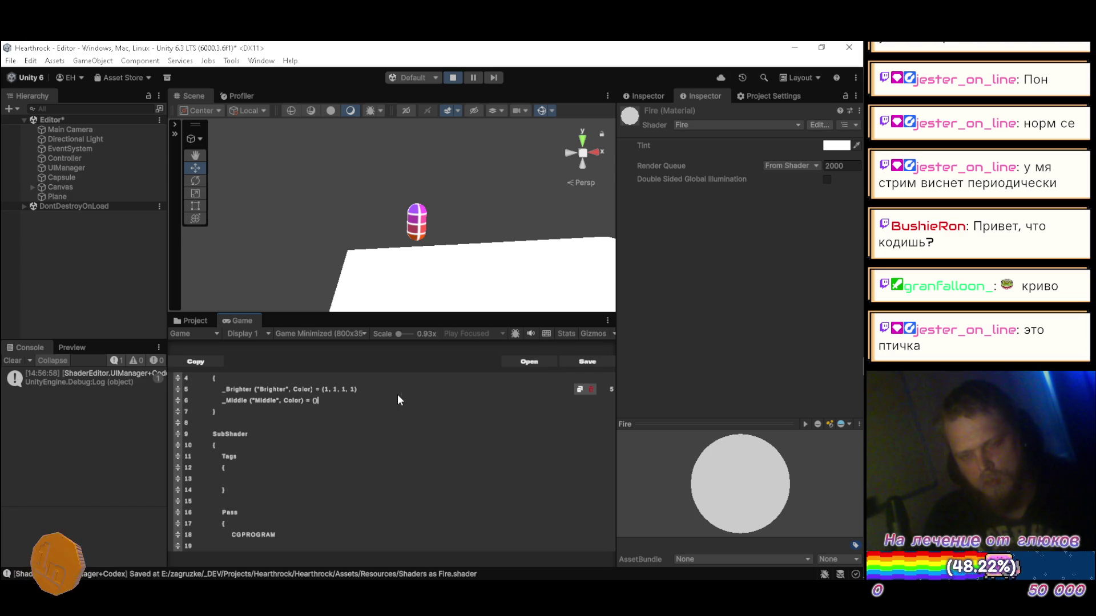
type("0.")
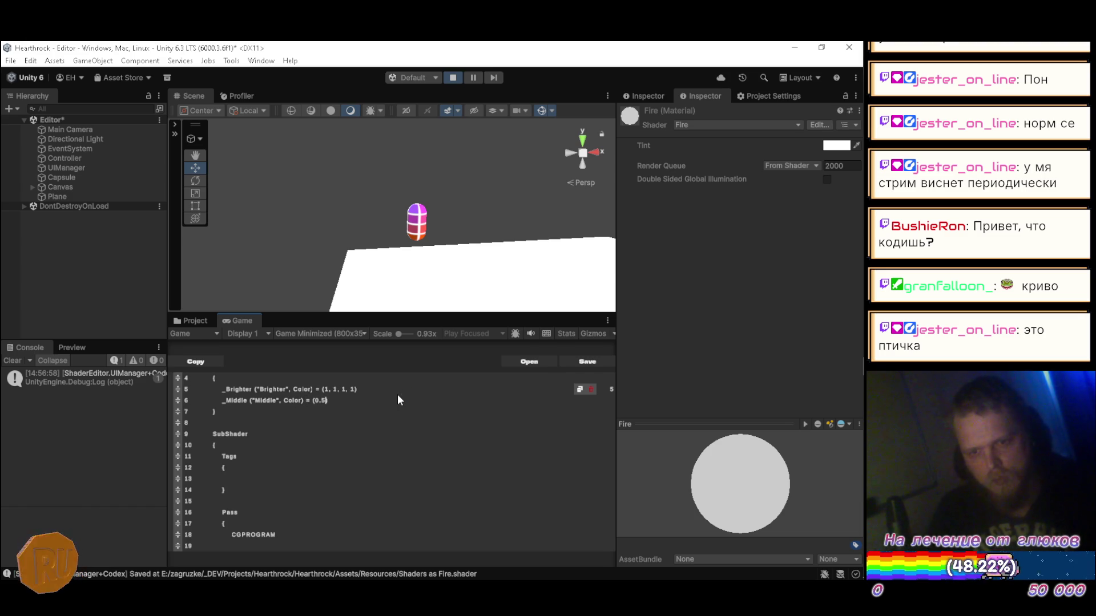
type("5, 0.5, 0.")
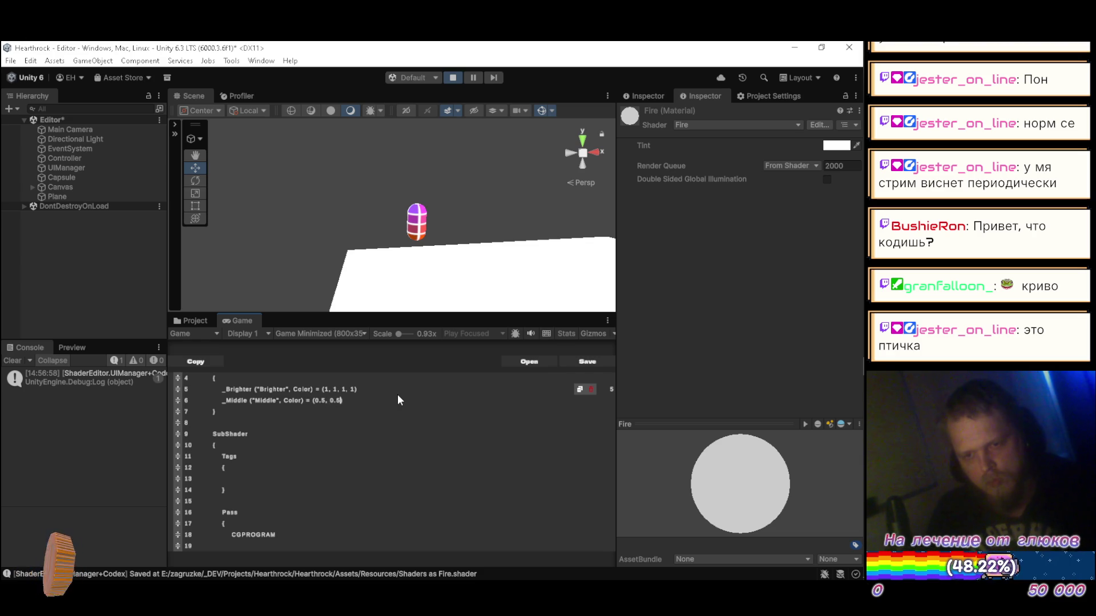
type("5, 0.5")
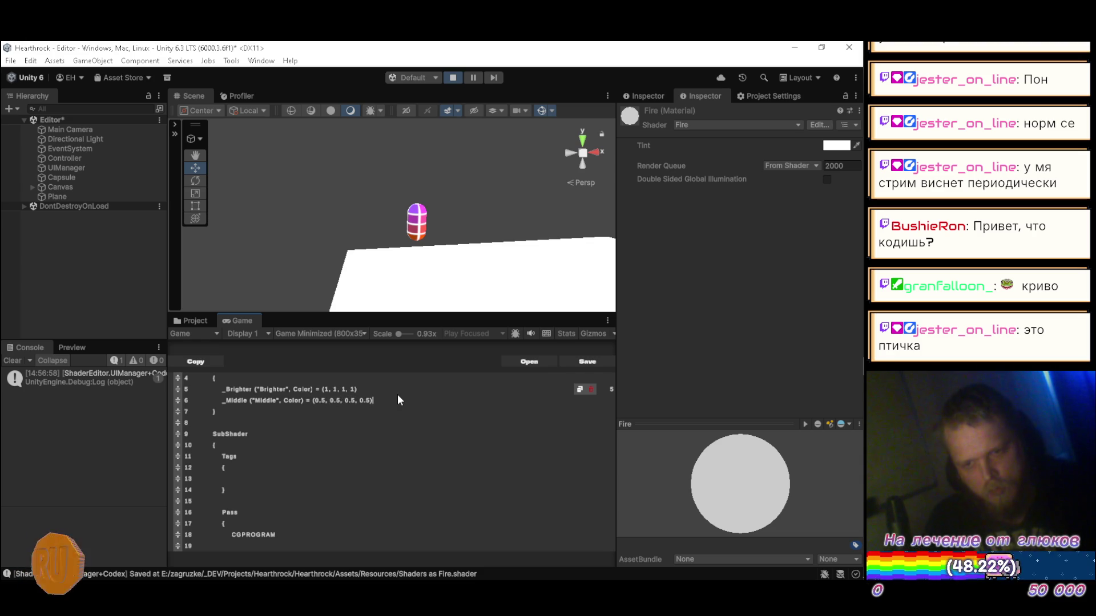
- Add the black _Darker (0, 0, 0, 1) property, finish _Middle's alpha as 1, and save
key("Return")
type("_Darker")
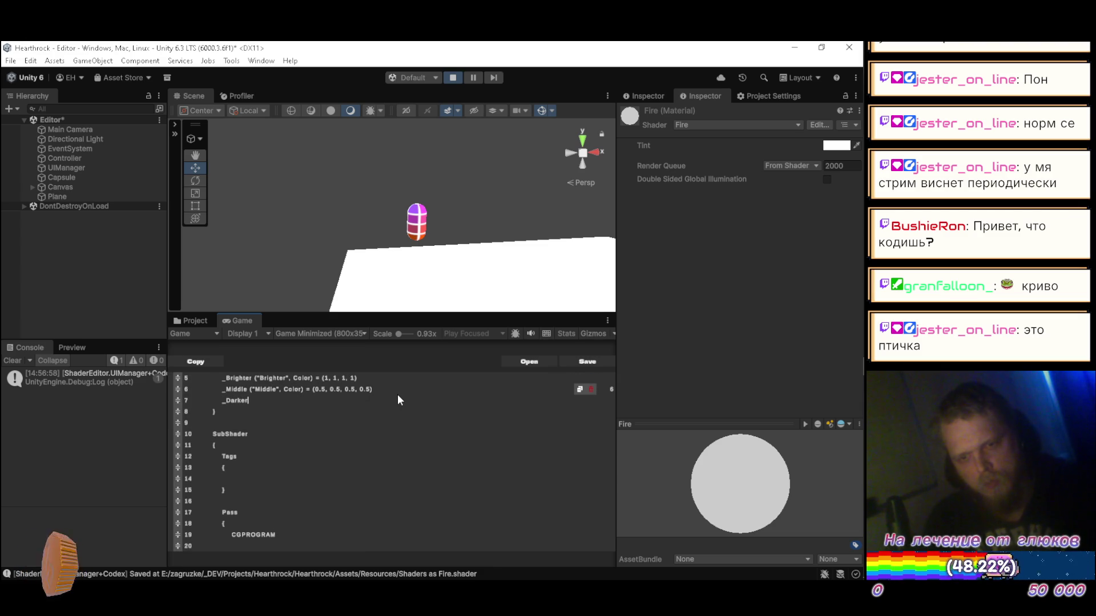
type("(")
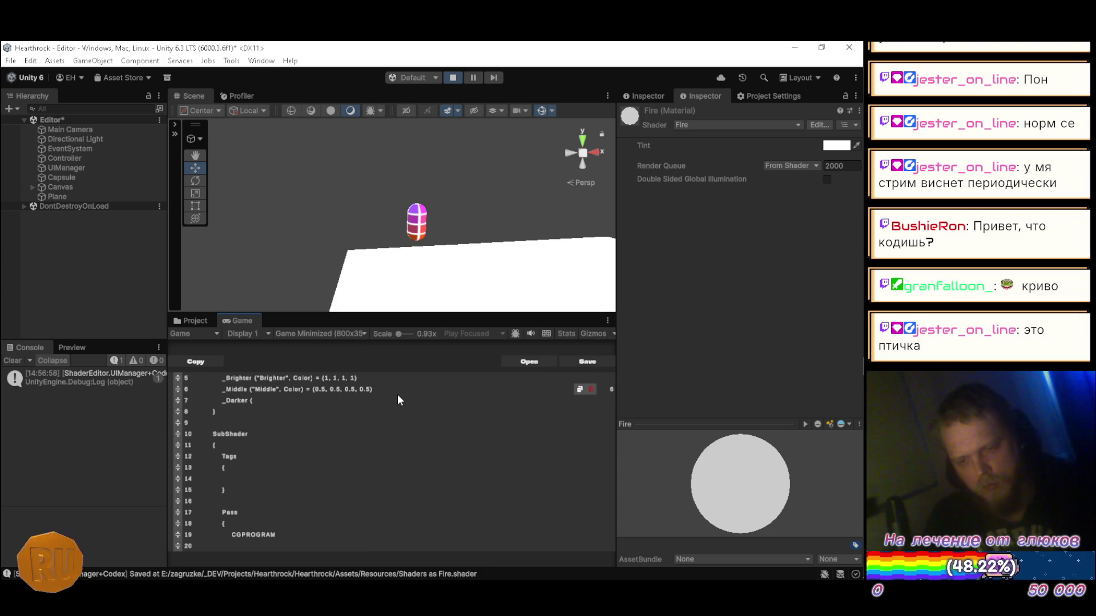
type("\"Darker")
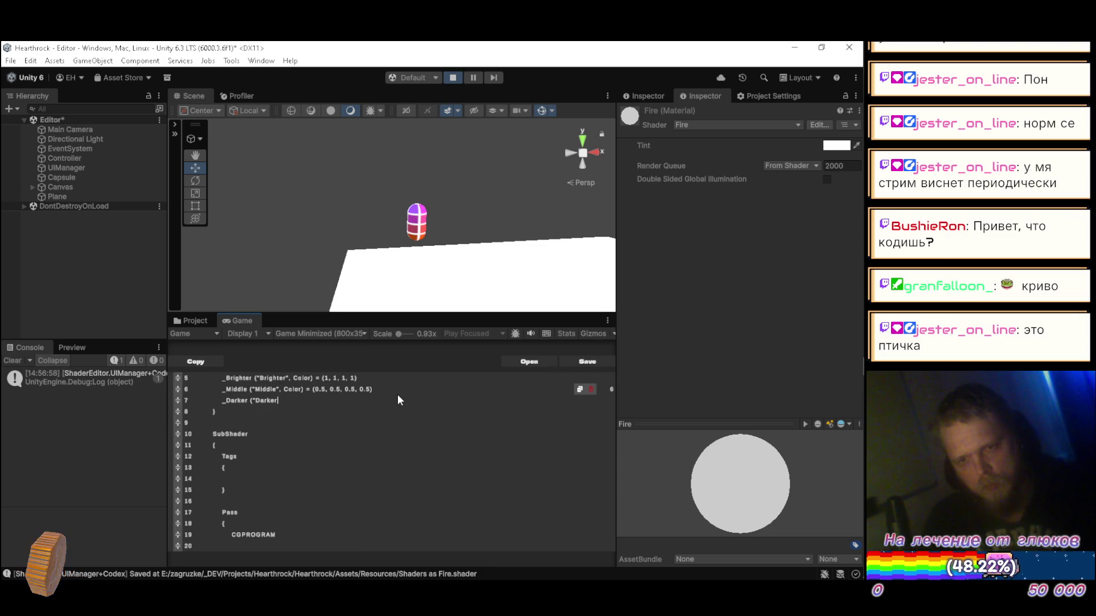
type("\"")
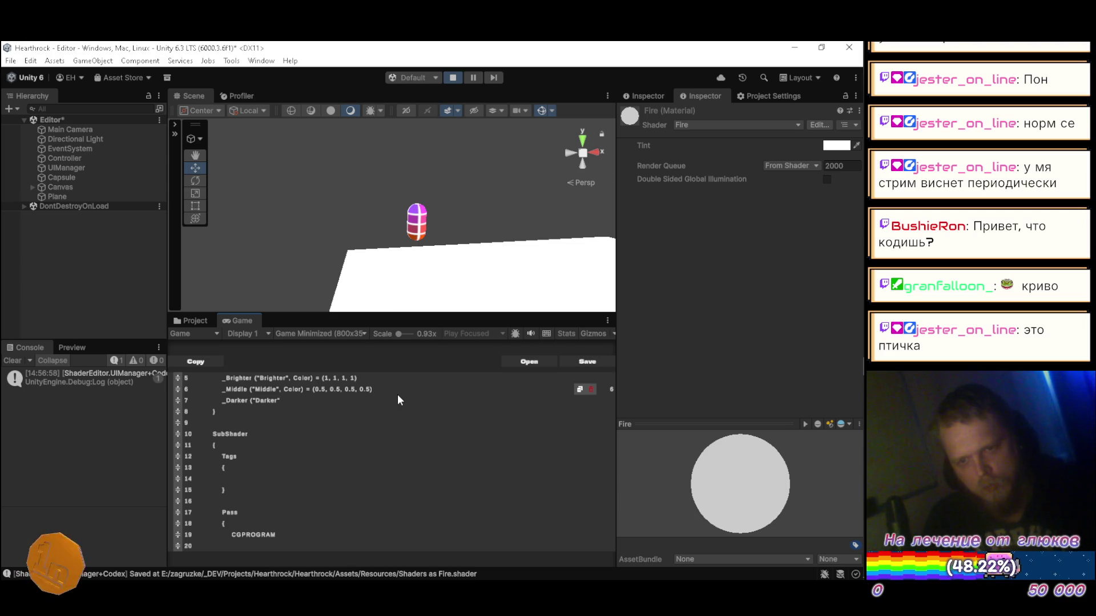
type(", C")
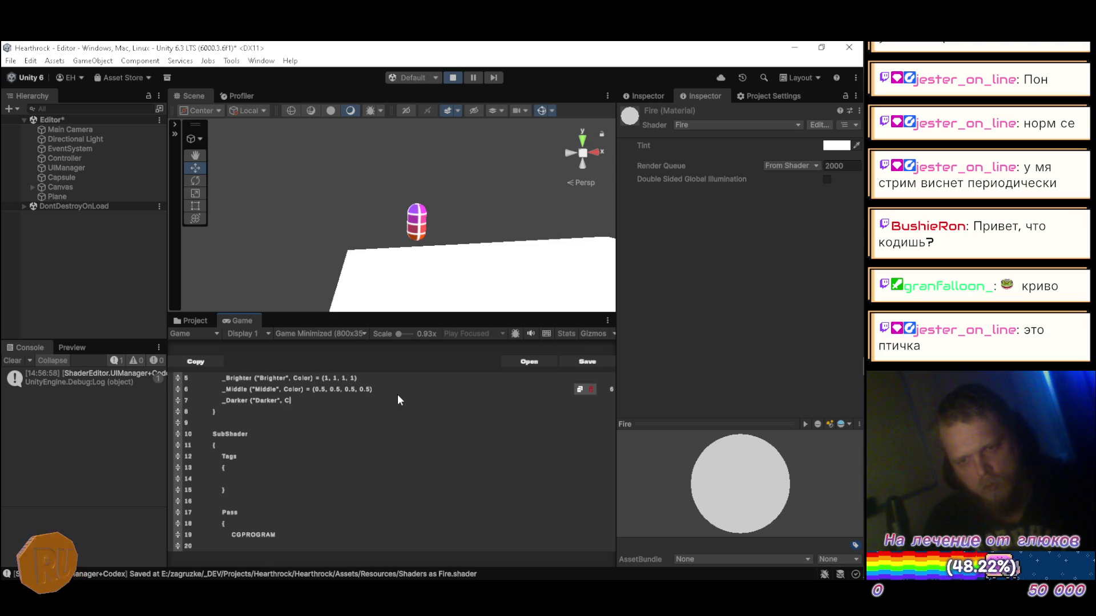
type("olor) =")
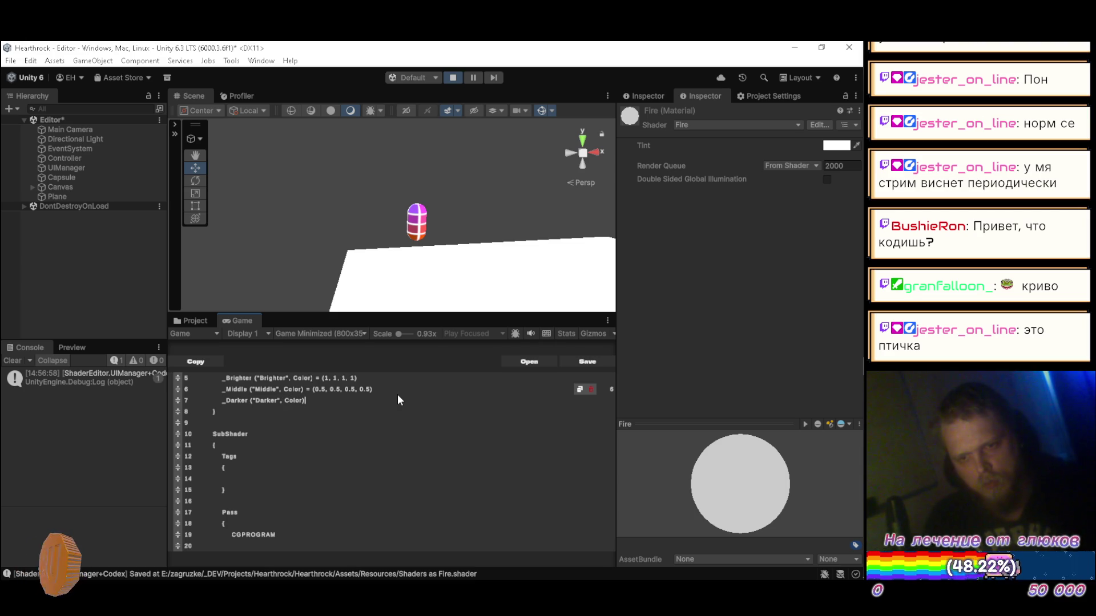
type(" ()")
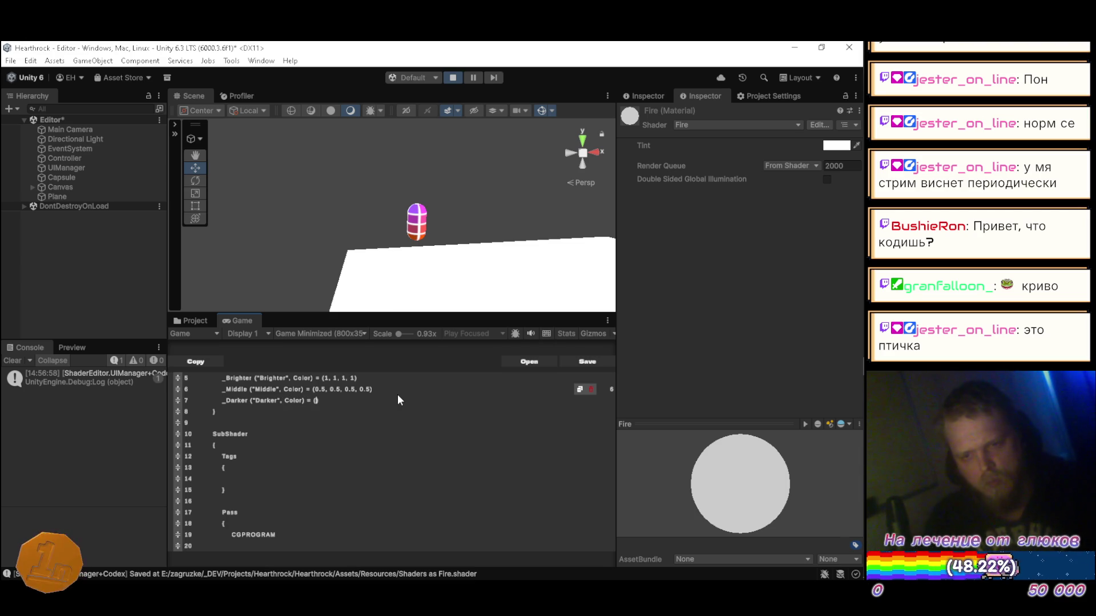
type("0")
left_click(397, 395)
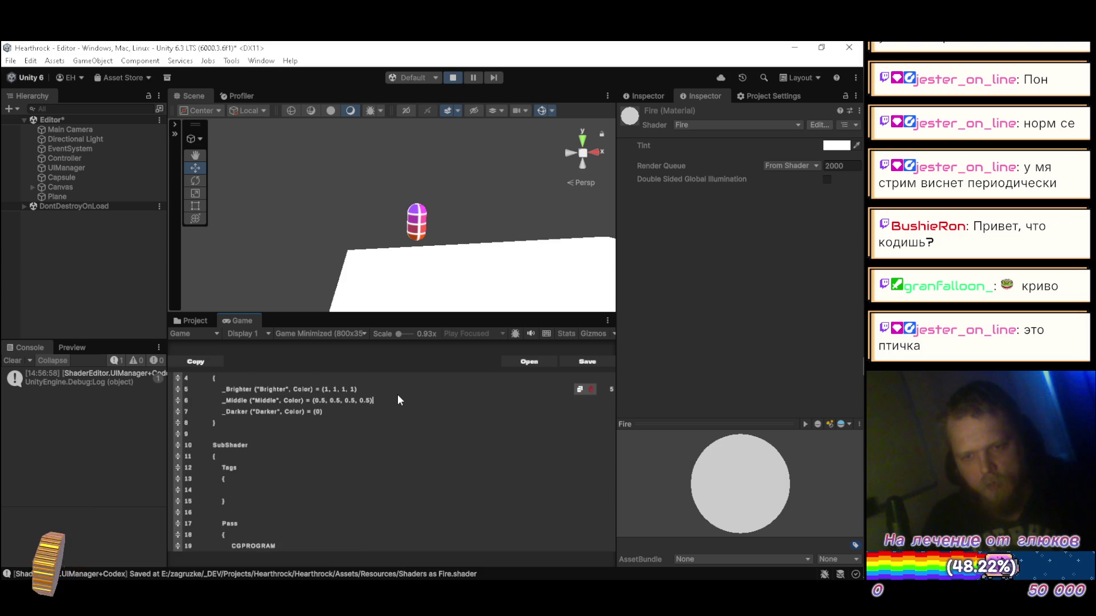
key("BackSpace")
key("BackSpace")
key("BackSpace")
type("1)")
key("Down")
key("Left")
type(", 0, 0, 1")
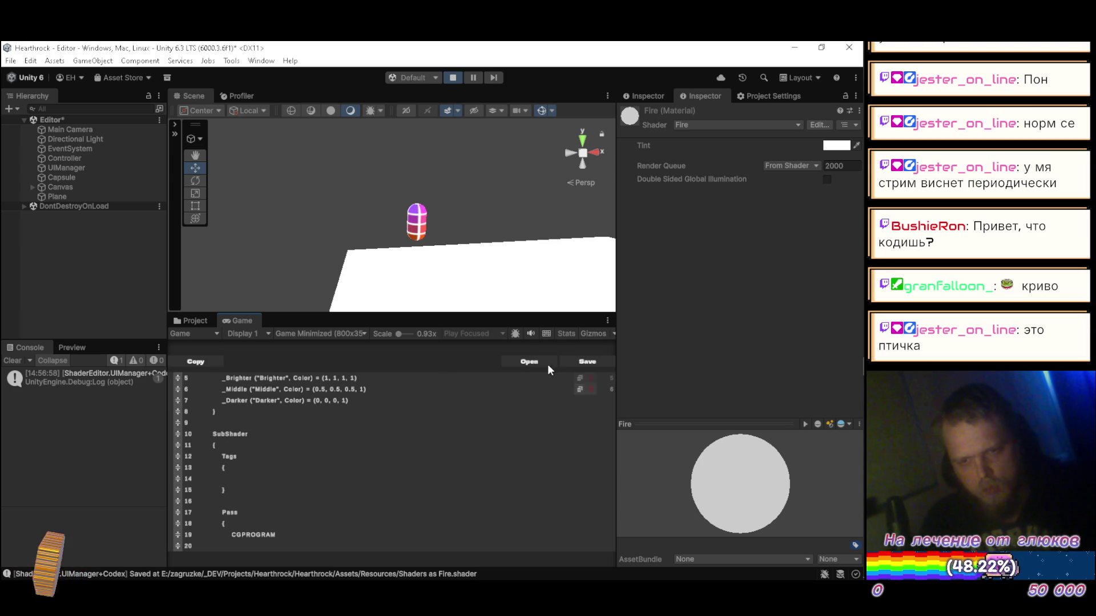
left_click(573, 361)
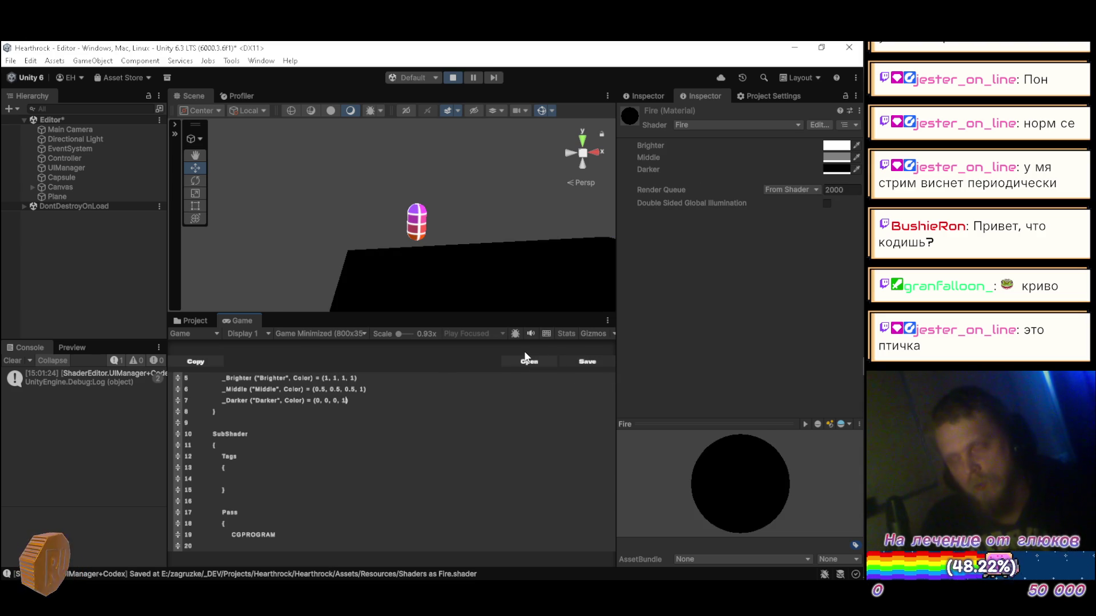
- Type the "RenderType"="Transparent" entry inside the empty Tags block, following the tutorial
key("alt+Tab")
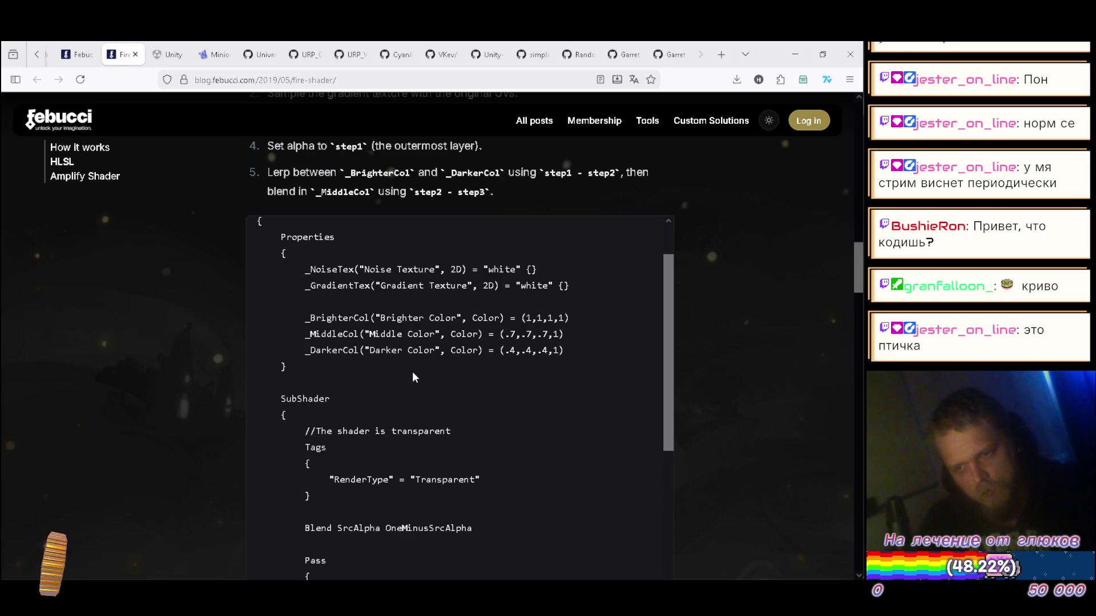
scroll(413, 376, "down", 3)
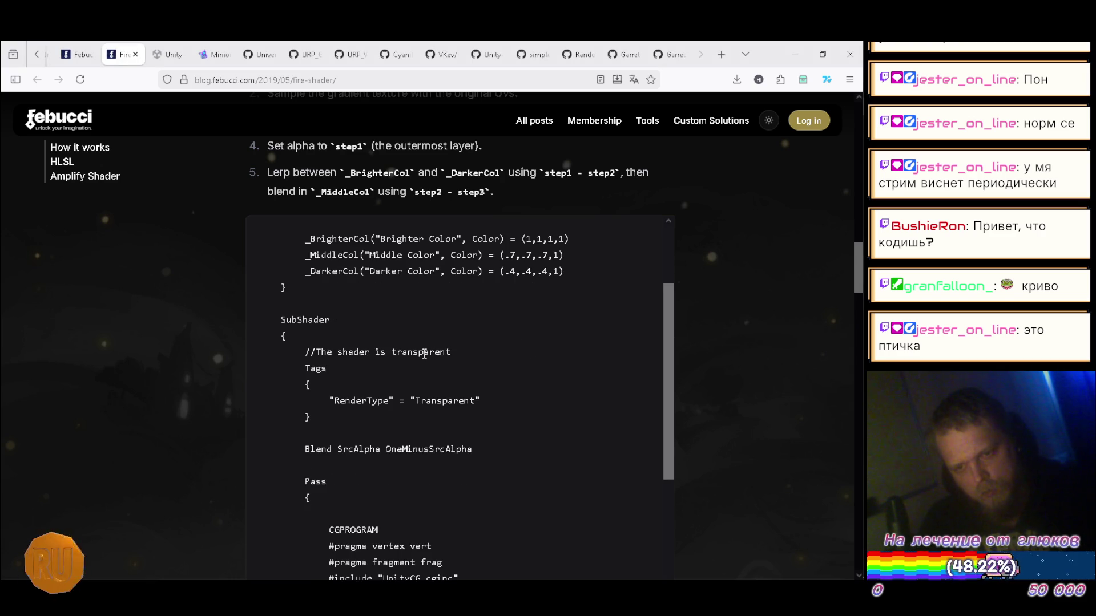
key("alt+Tab")
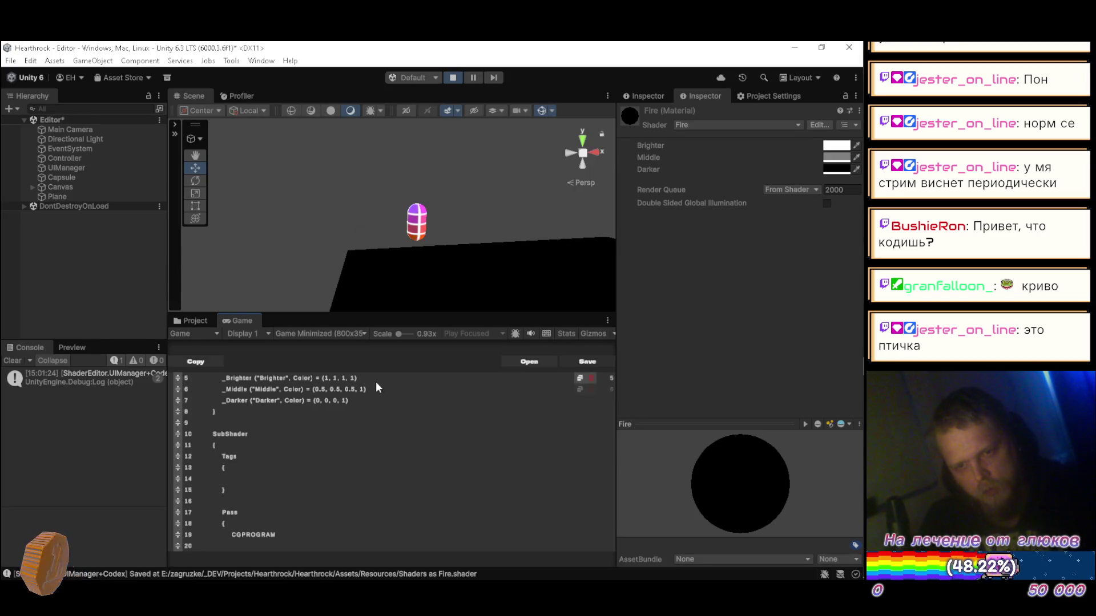
left_click(289, 481)
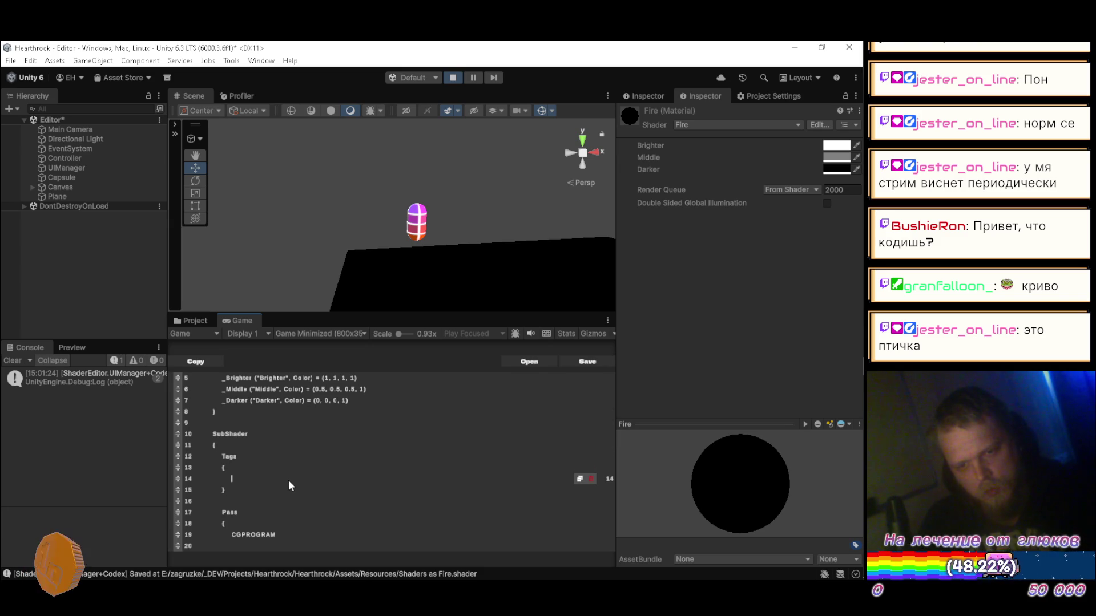
type("\"R")
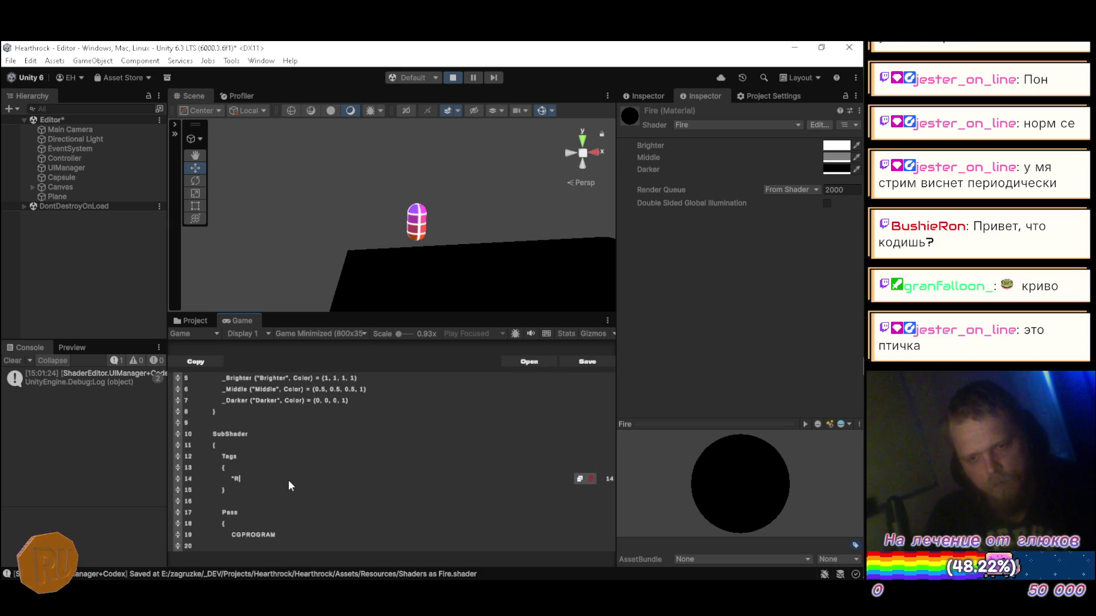
type("enderT")
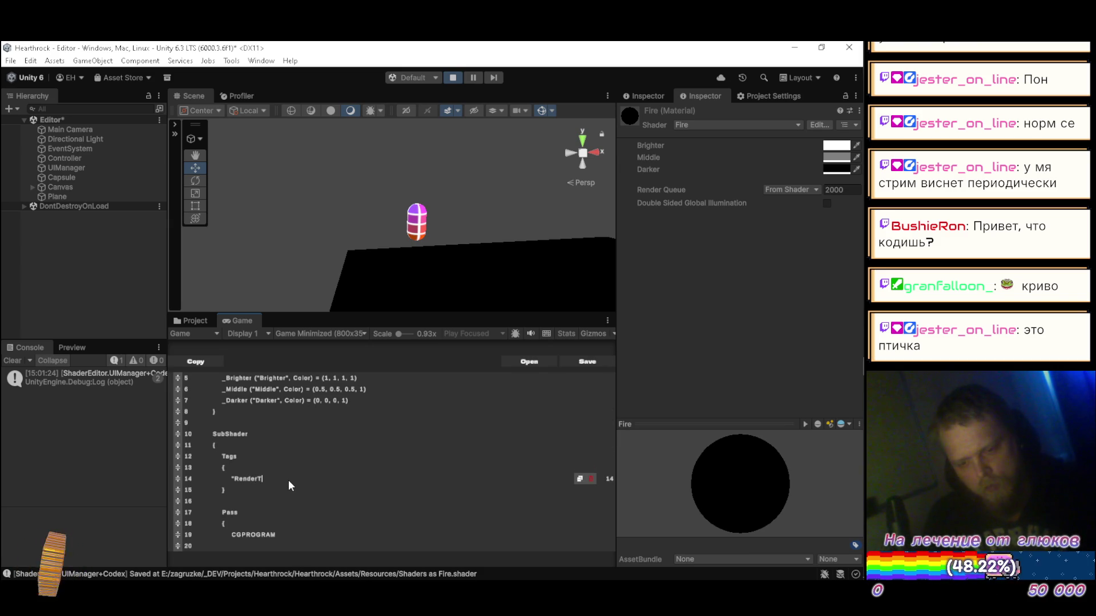
type("=\"\"")
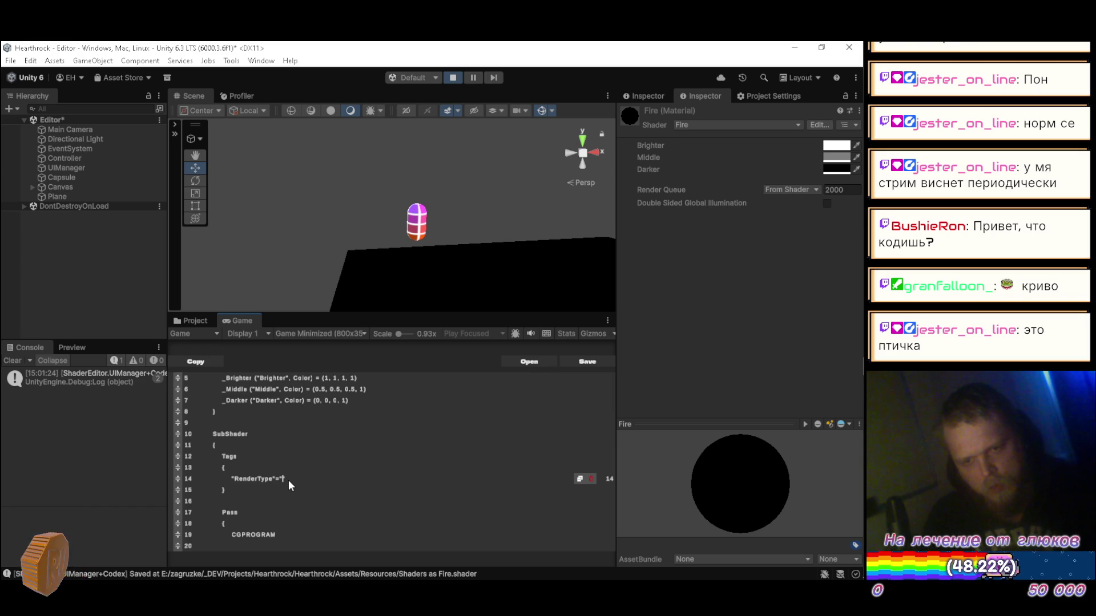
type("ansoa")
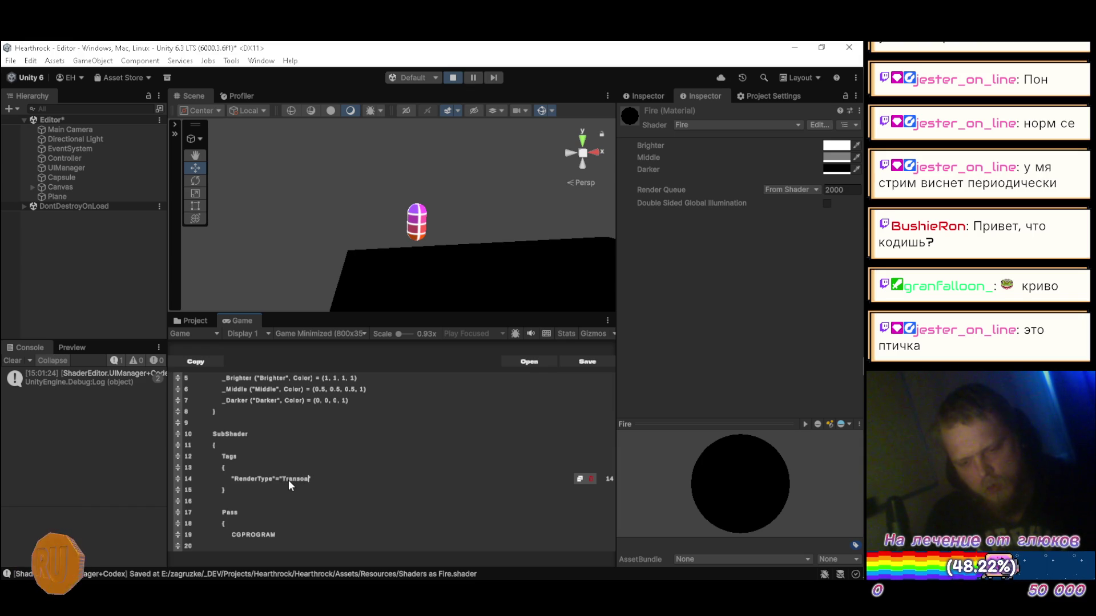
type("nt")
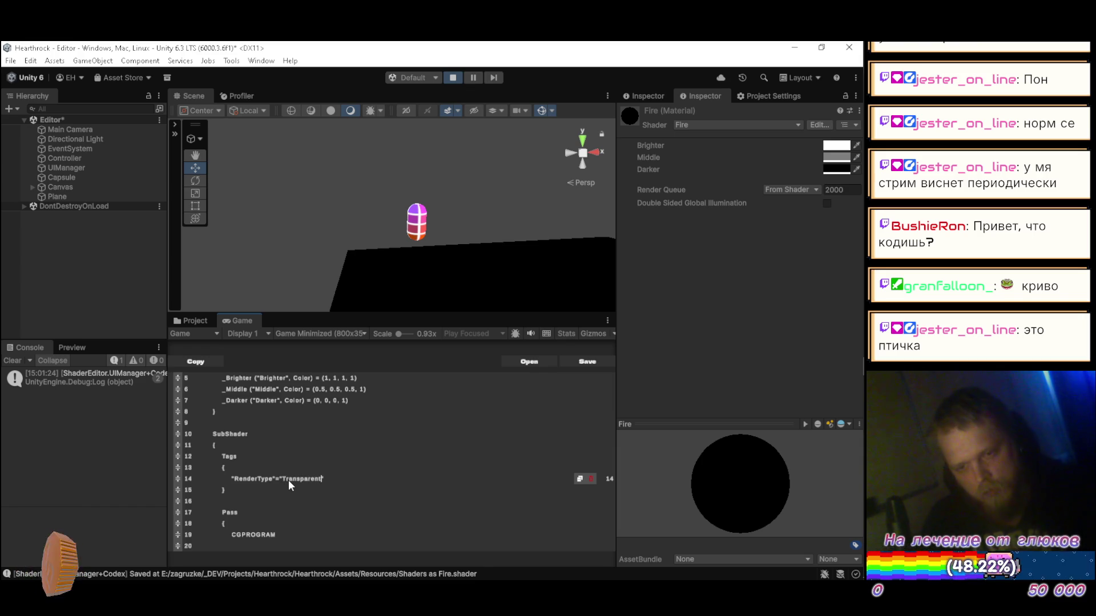
type("\"")
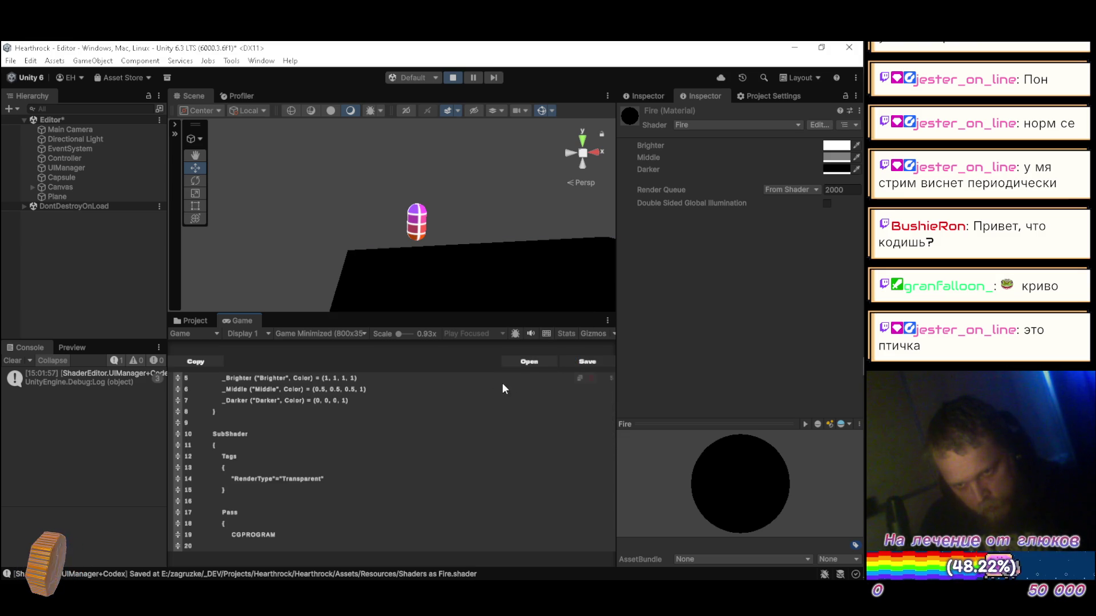
- Compare with the tutorial and open blank lines after Tags, before the Pass block
key("alt+Tab")
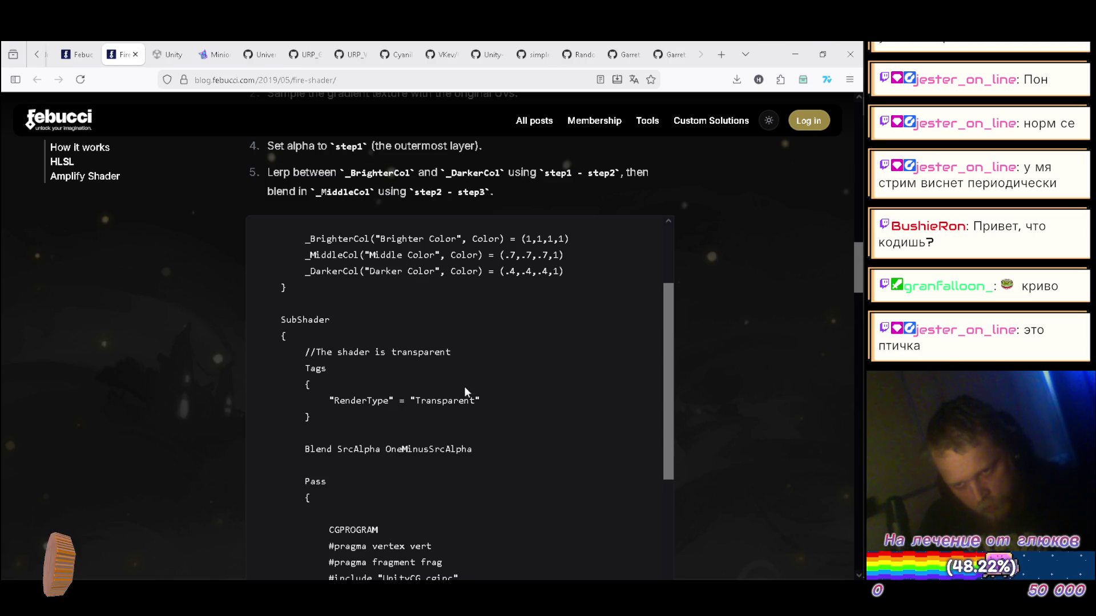
key("alt+Tab")
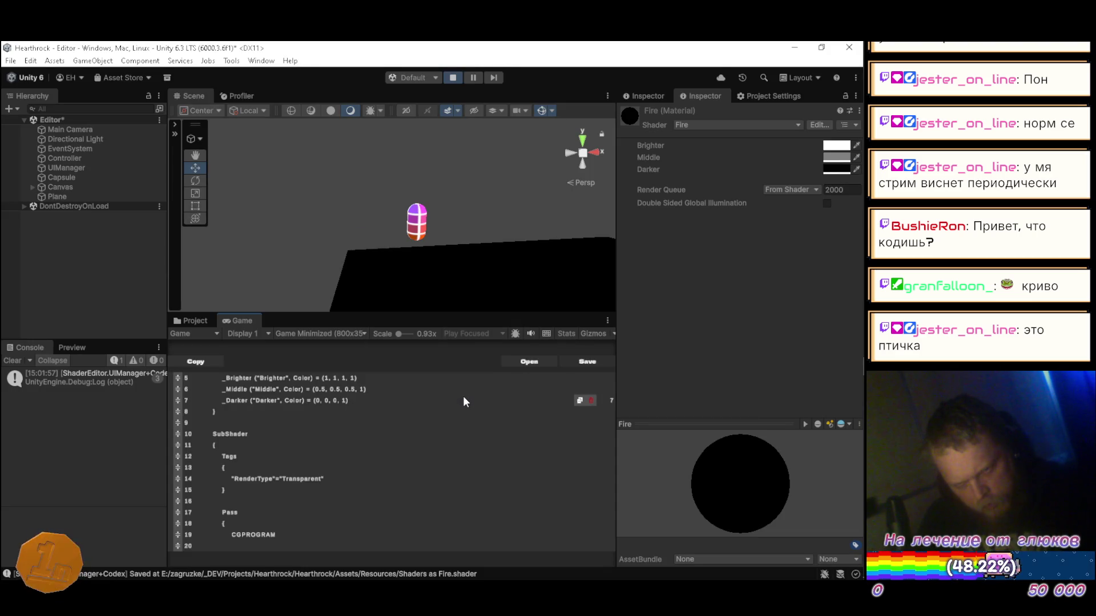
scroll(461, 398, "down", 1)
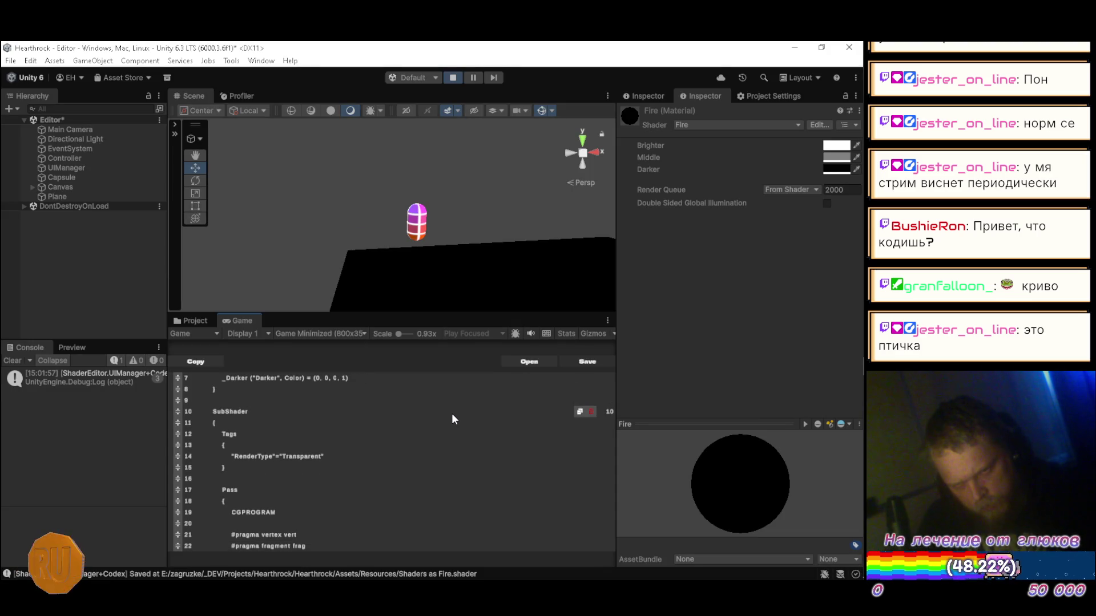
key("alt+Tab")
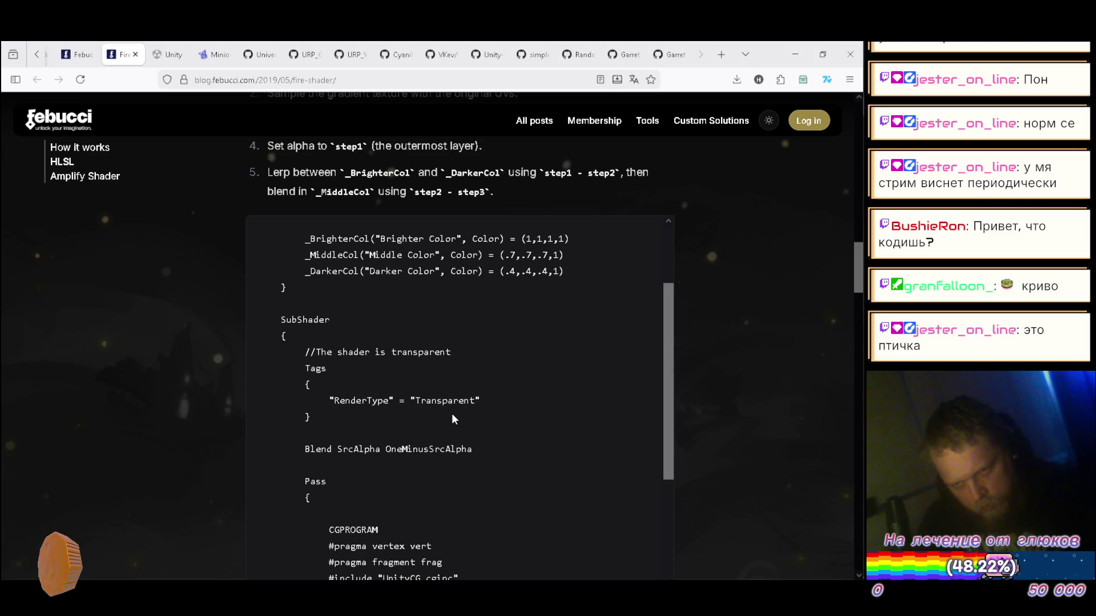
key("alt+Tab")
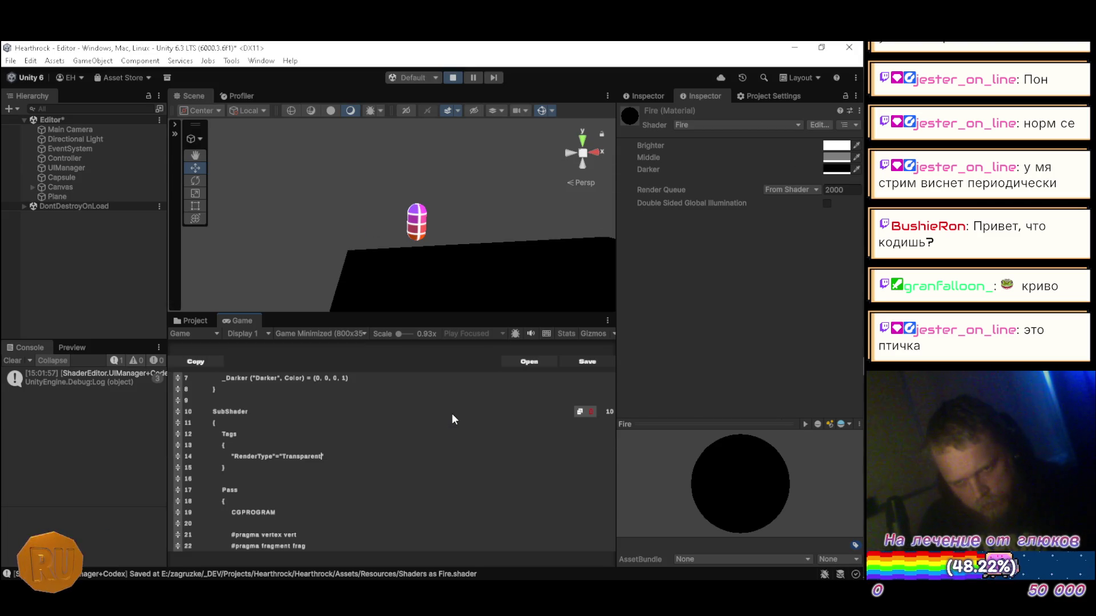
scroll(451, 413, "down", 1)
key("Return")
key("Return")
key("Up")
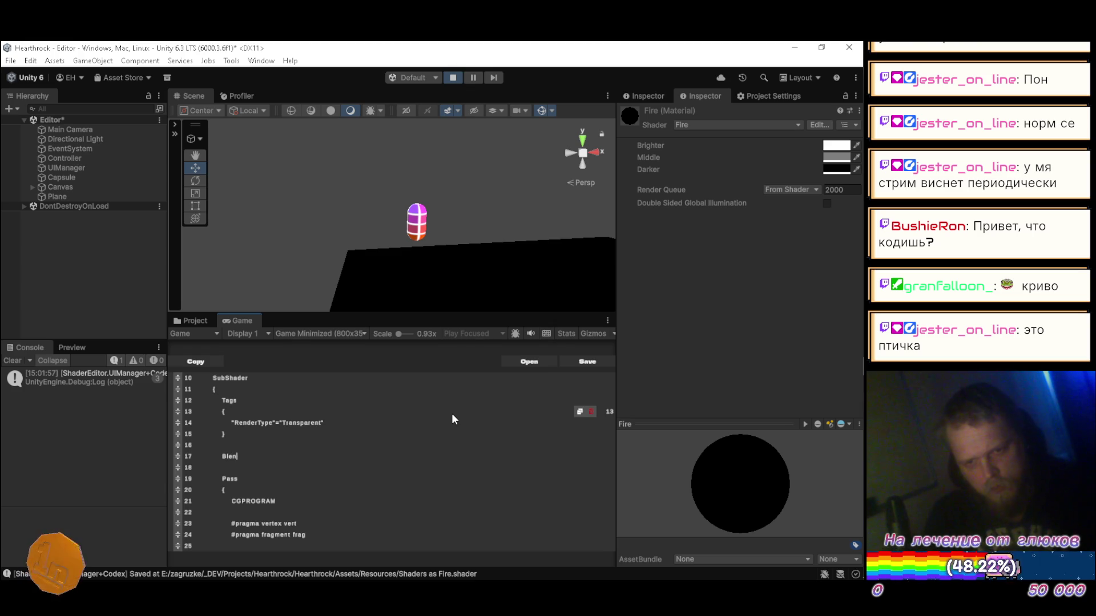
- Write the Blend SrcAlpha OneMinusSrcAlpha line, checking it against the tutorial
key("alt+Tab")
key("alt+Tab")
type("SrcAlpha")
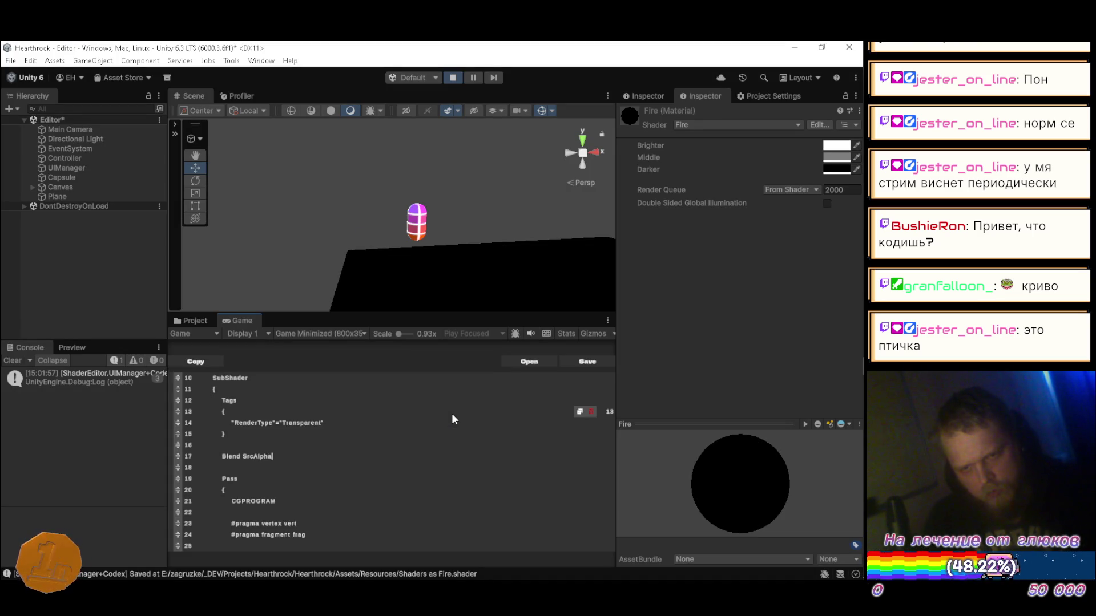
key("alt+Tab")
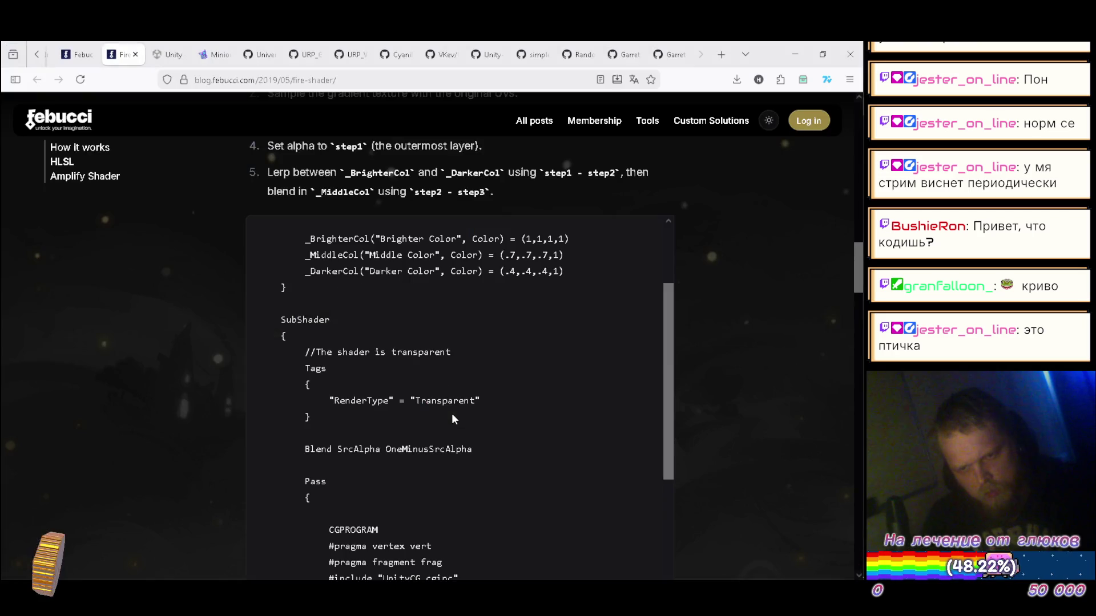
key("alt+Tab")
type("One")
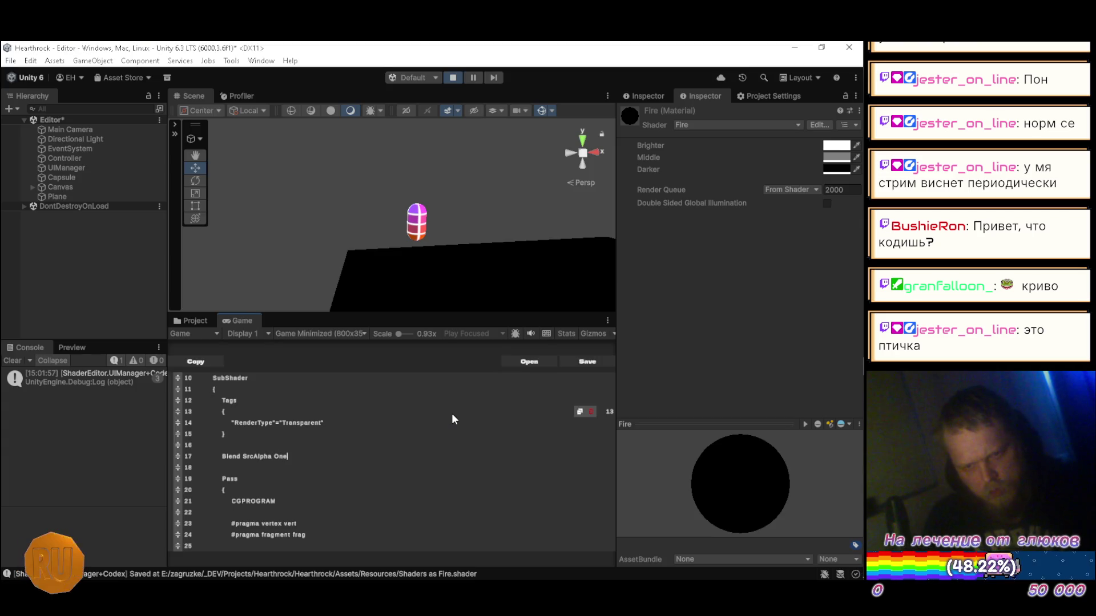
type("Minu")
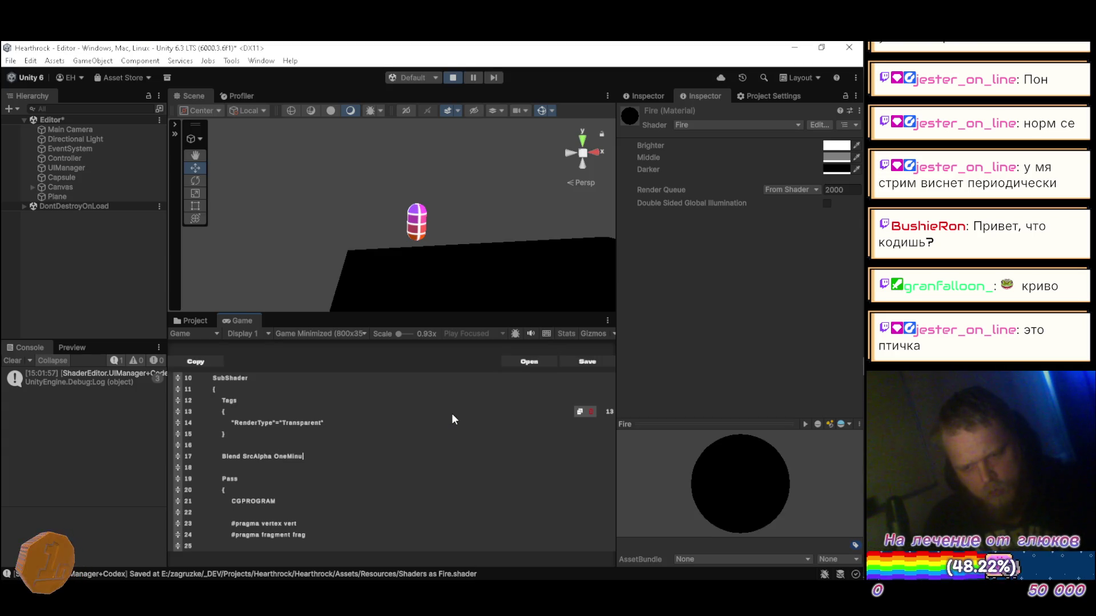
type("sSr")
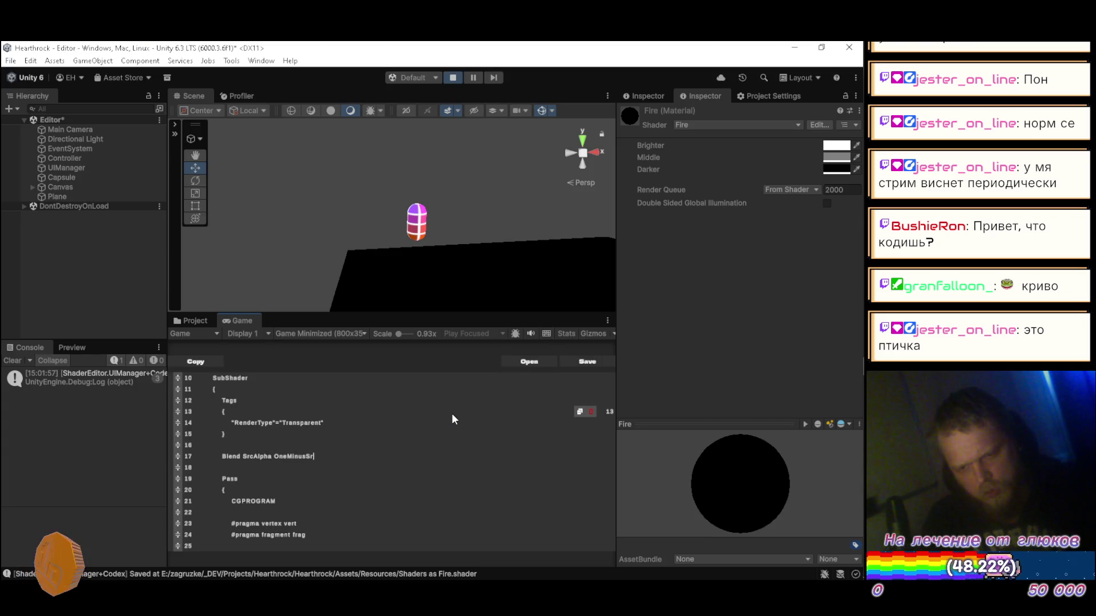
type("cAlph")
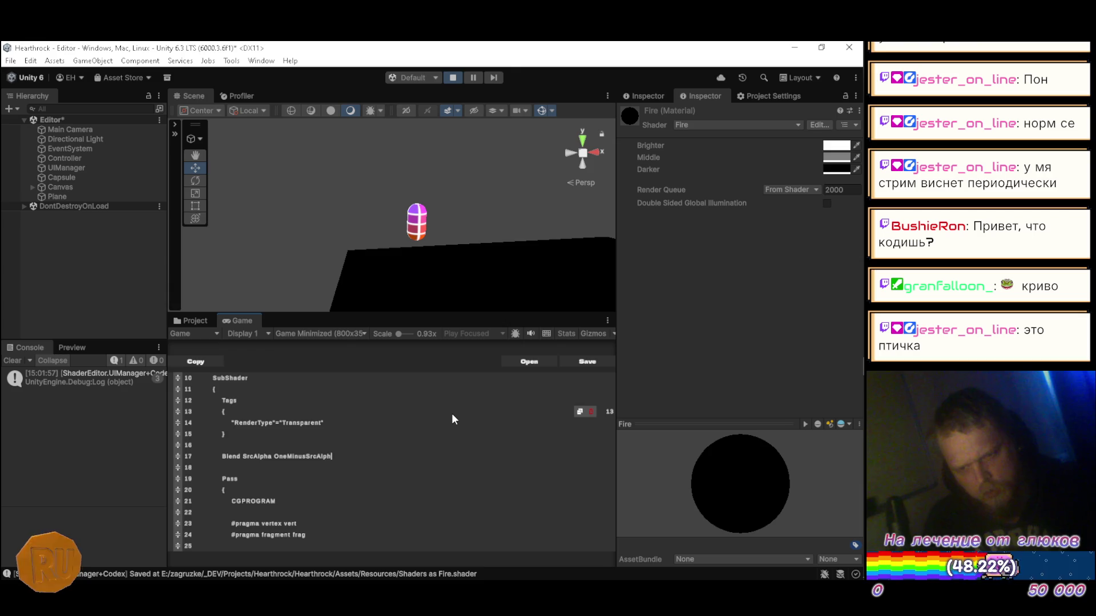
key("alt+Tab")
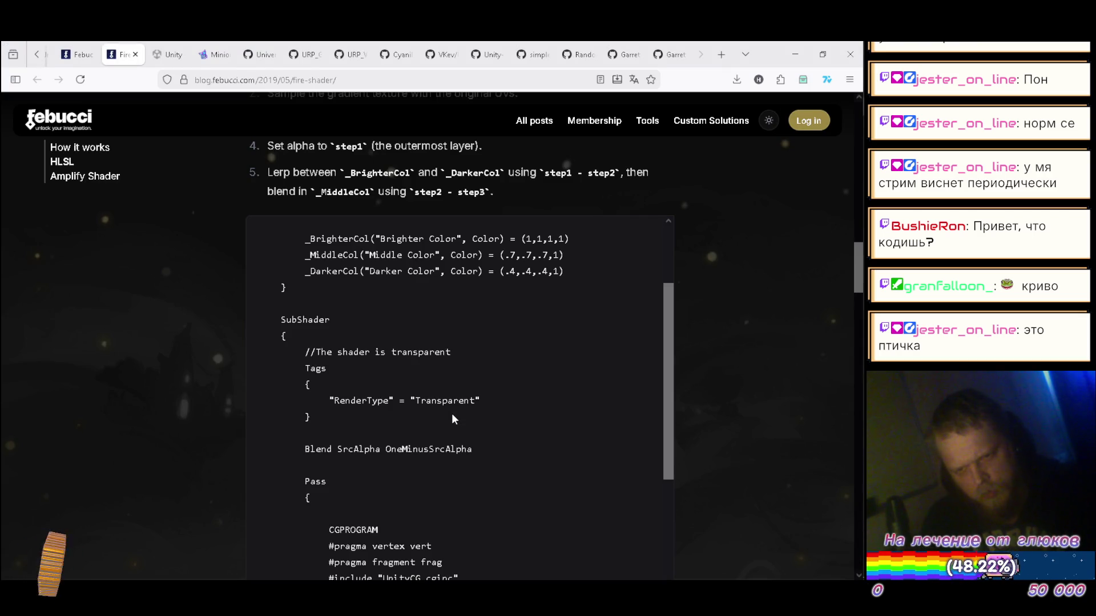
key("alt+Tab")
scroll(453, 420, "down", 1)
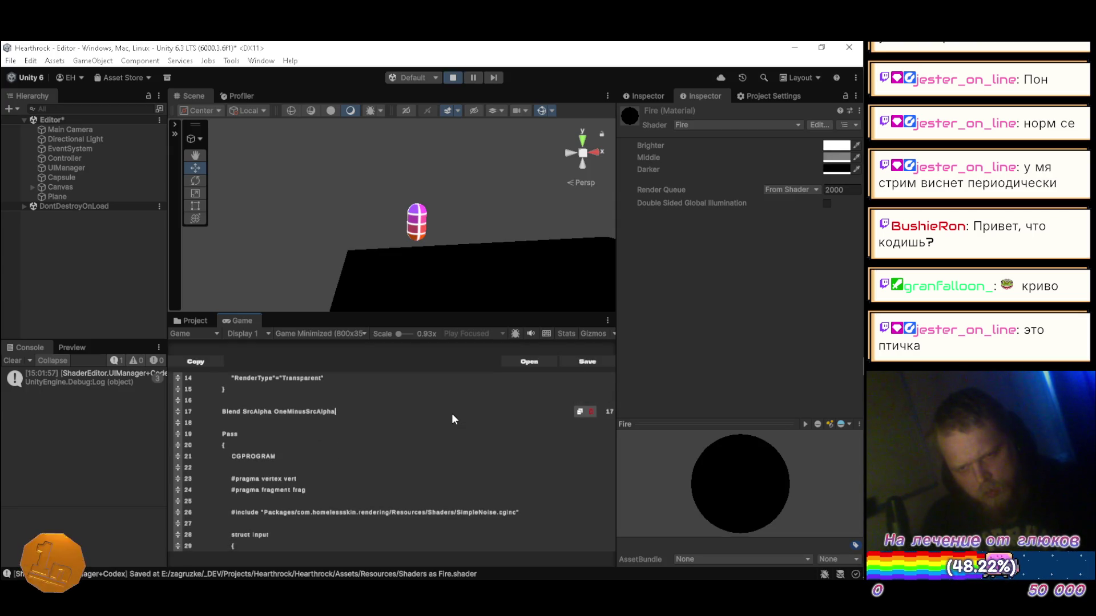
- Add an #include "UnityCG.cginc" line above the existing include, per the article
key("Down")
key("Down")
key("Down")
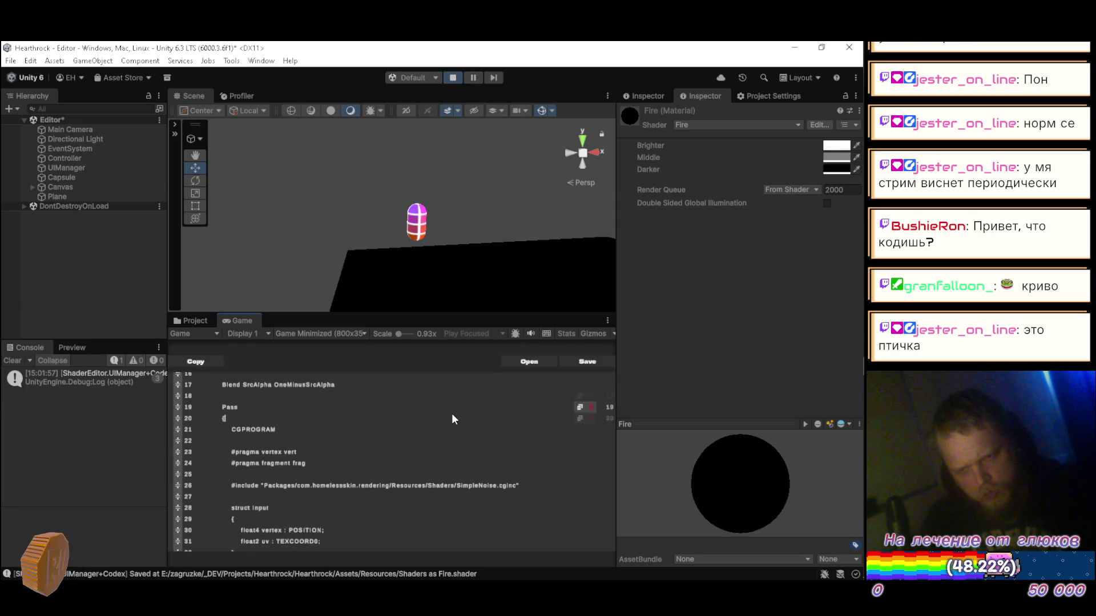
scroll(454, 419, "down", 2)
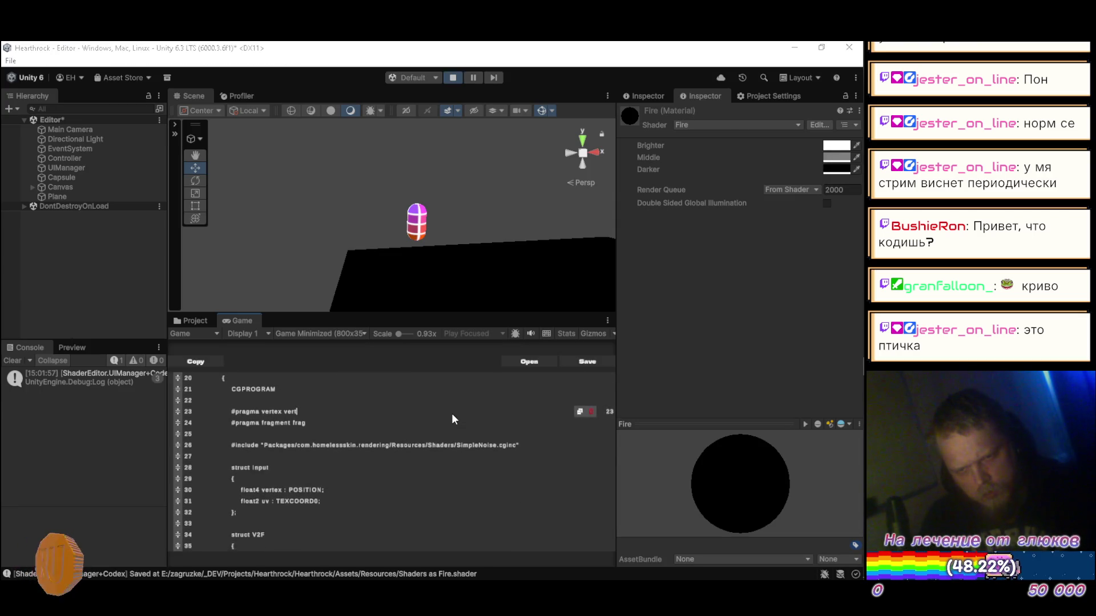
key("alt+Tab")
scroll(452, 415, "down", 3)
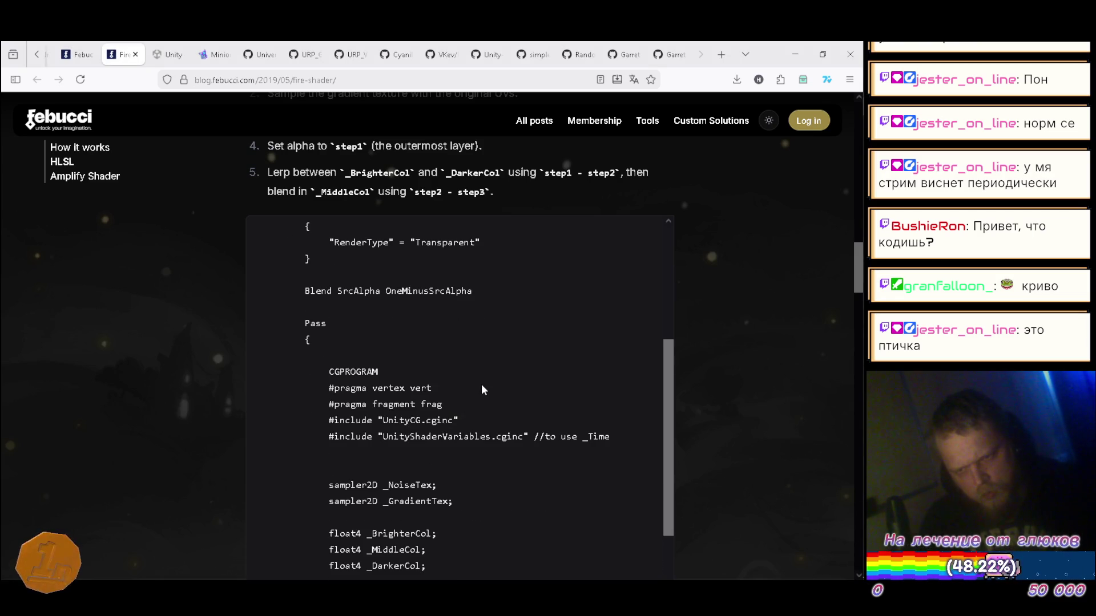
scroll(484, 389, "down", 2)
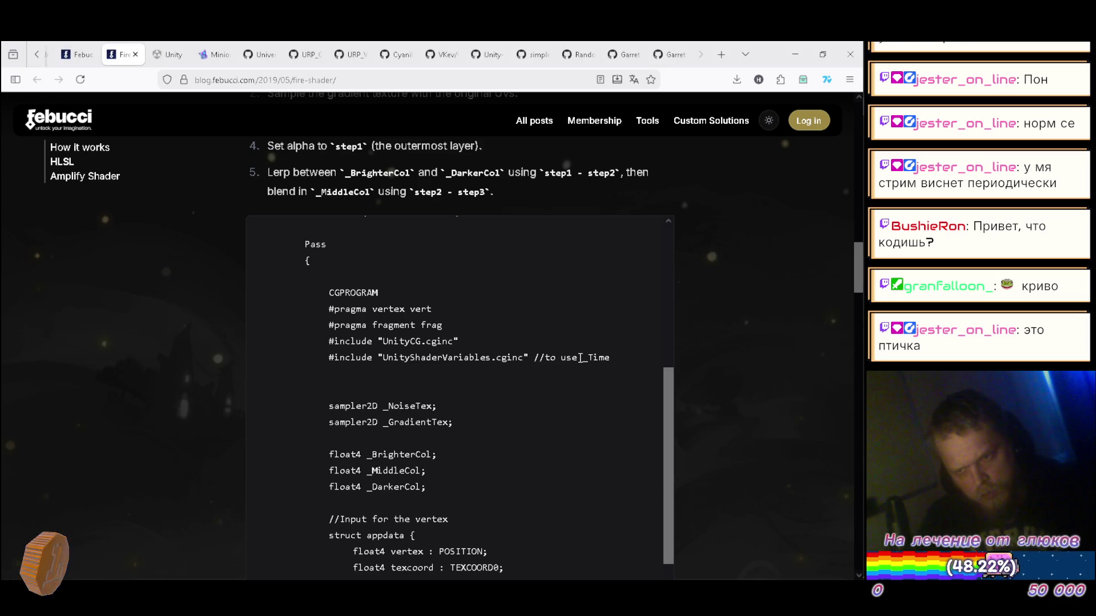
key("alt+Tab")
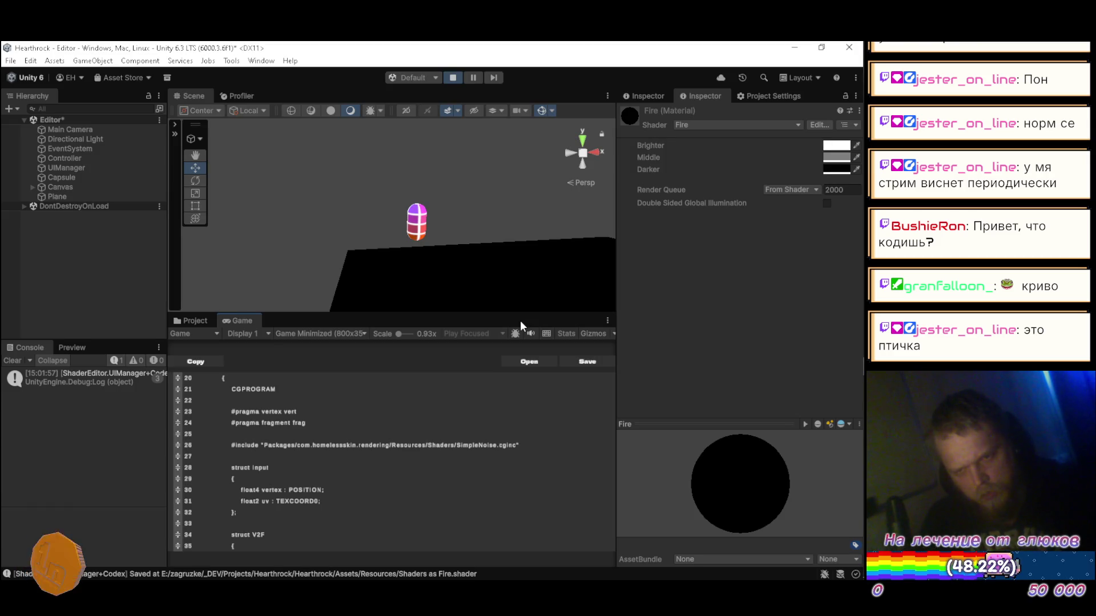
key("Return")
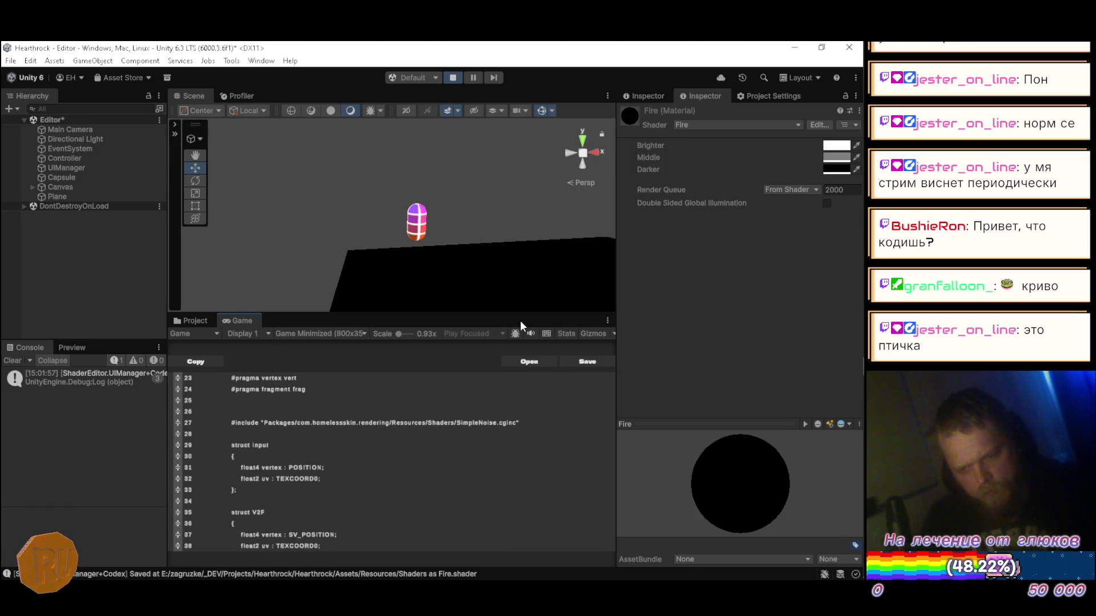
type("#in")
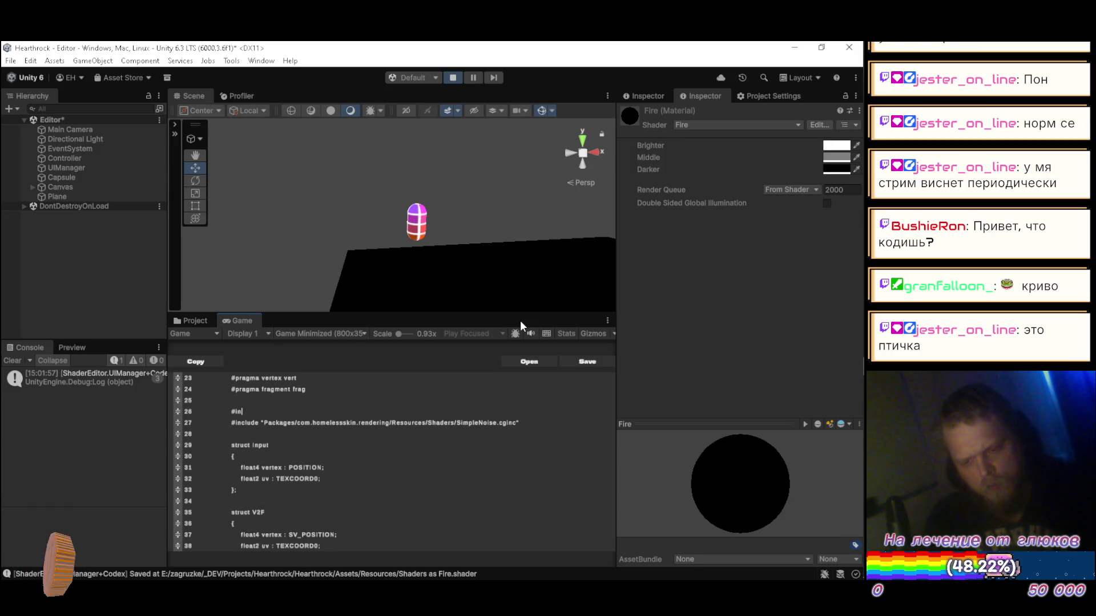
type("clude ")
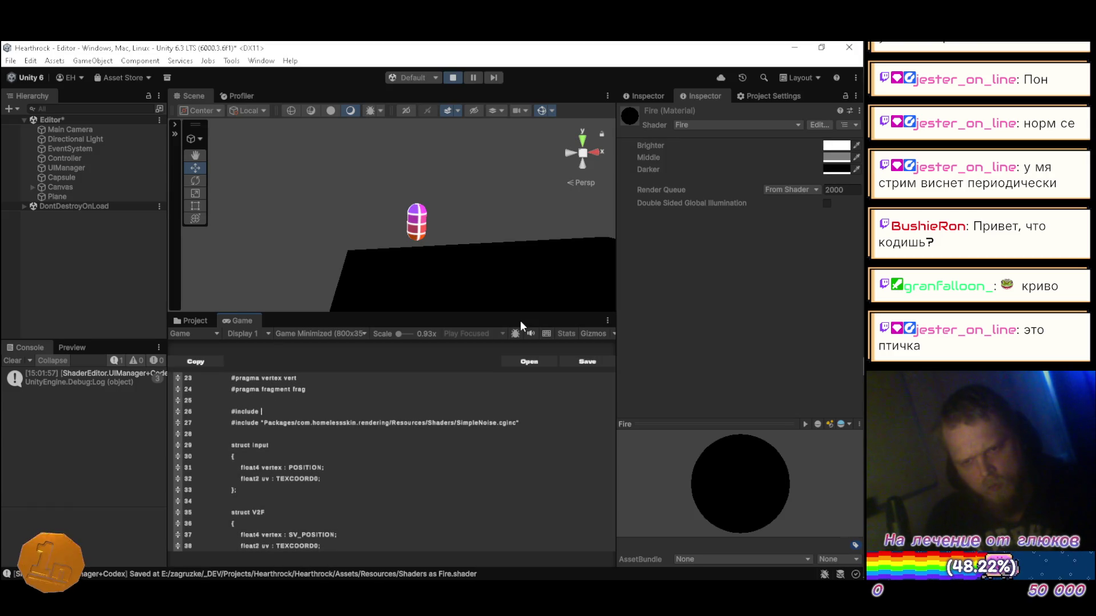
type("\"Unity")
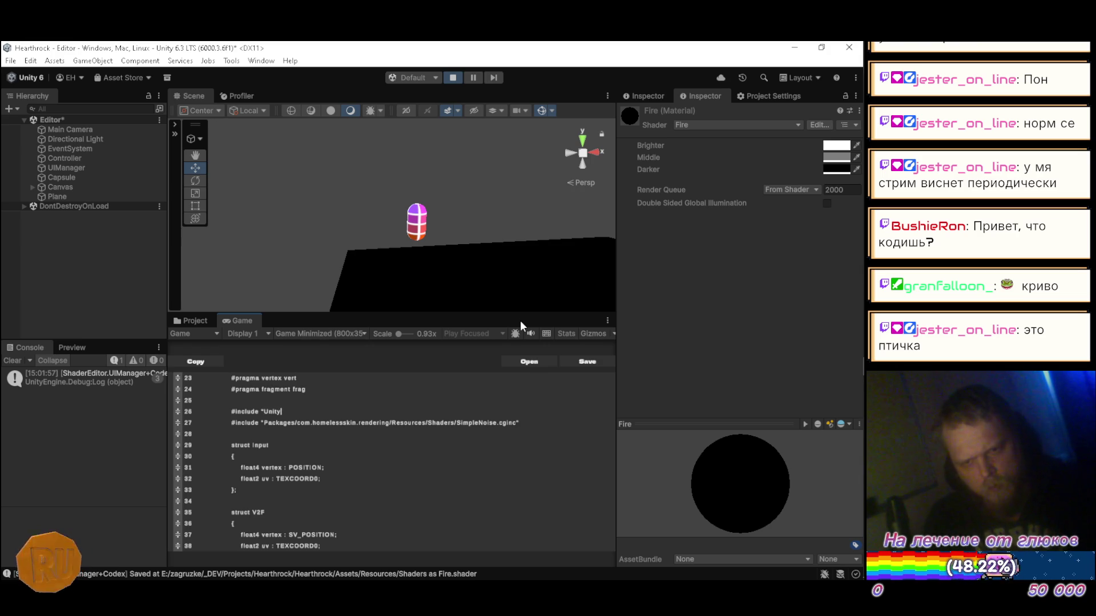
key("alt+Tab")
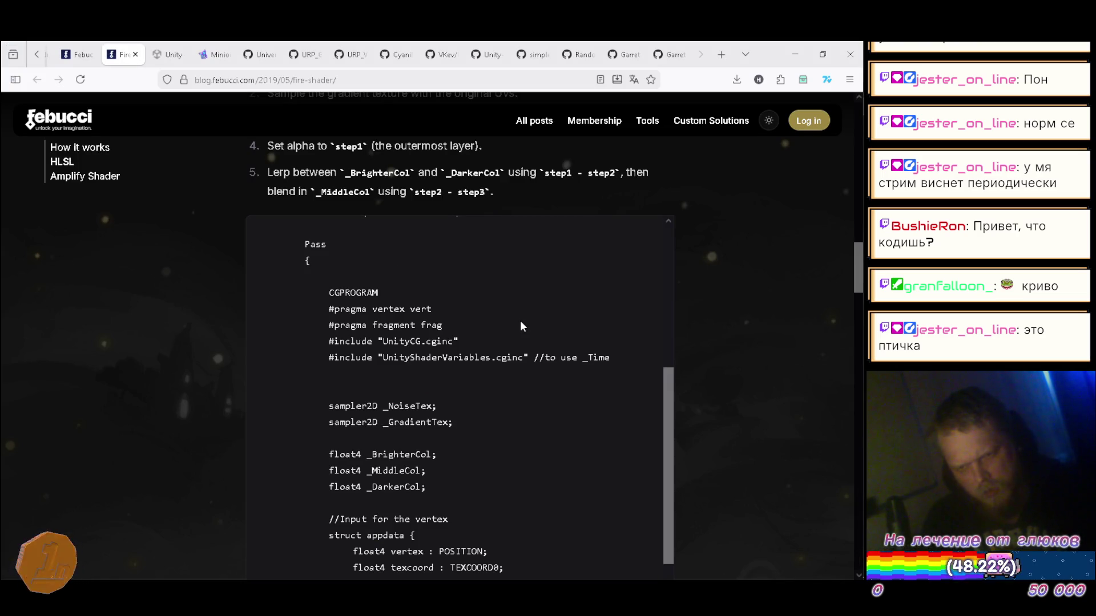
key("alt+Tab")
type("G.cginc\"")
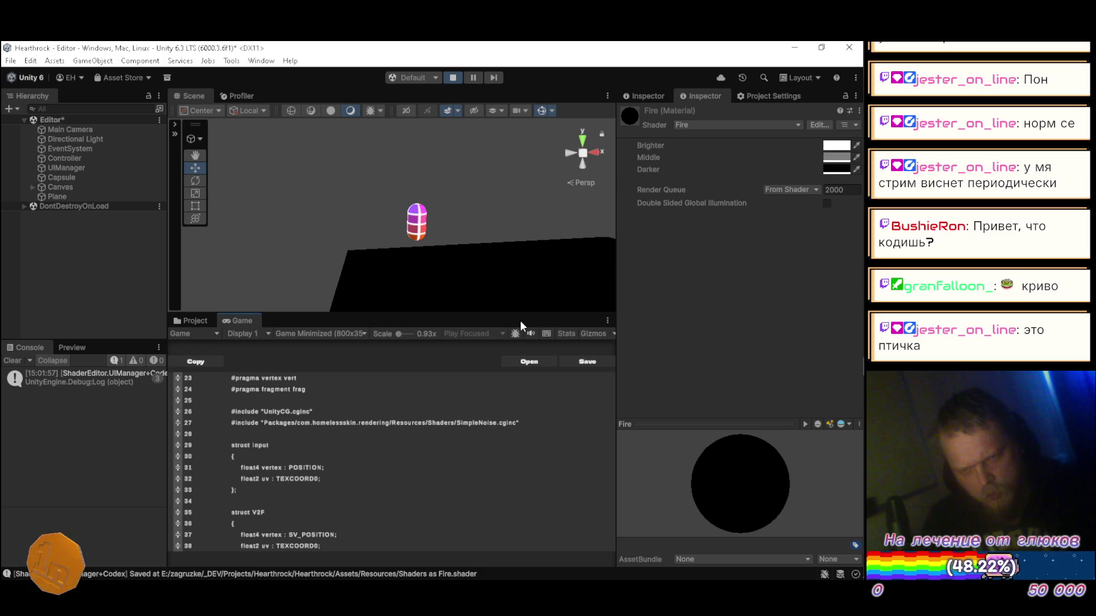
- Add #include "UnityShaderVariables.cginc" below it and save the shader
key("Return")
type("#include \"UnityCG")
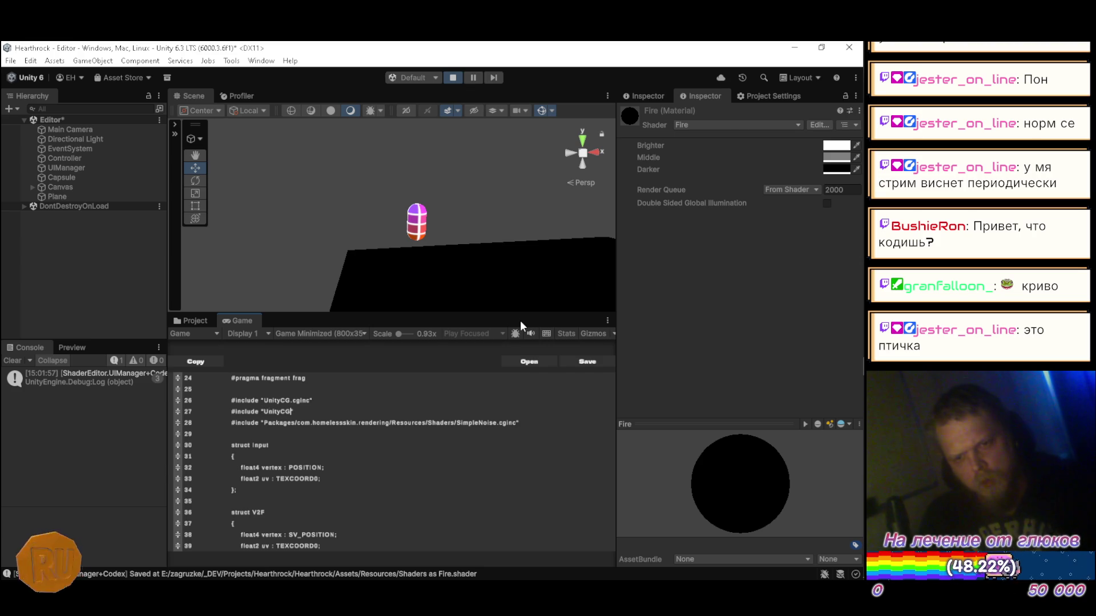
key("alt+Tab")
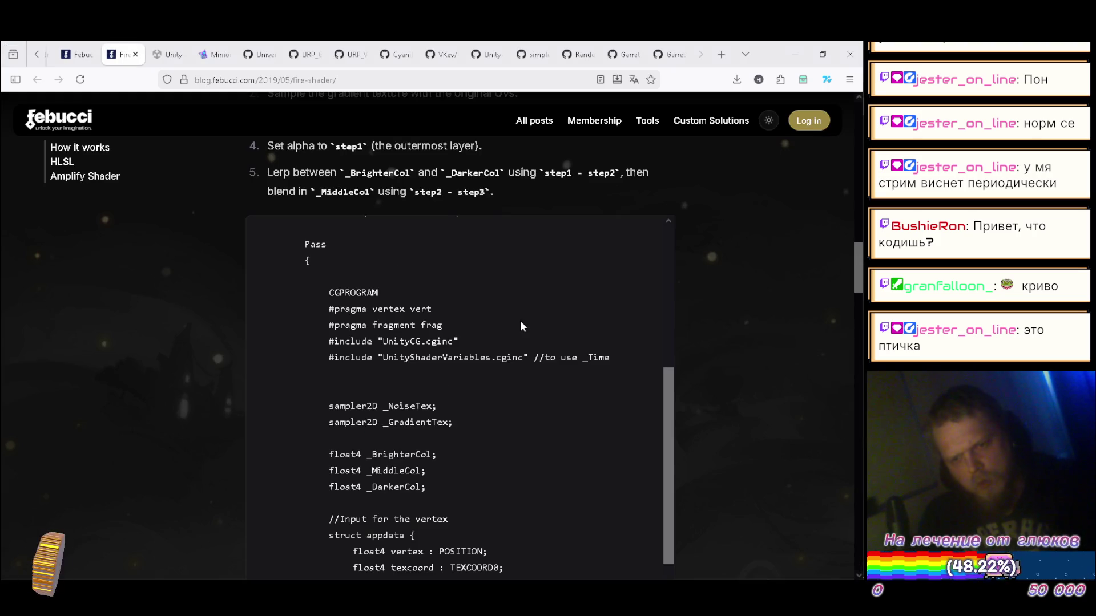
key("alt+Tab")
type("tyShader")
key("alt+Tab")
key("alt+Tab")
type("Variables")
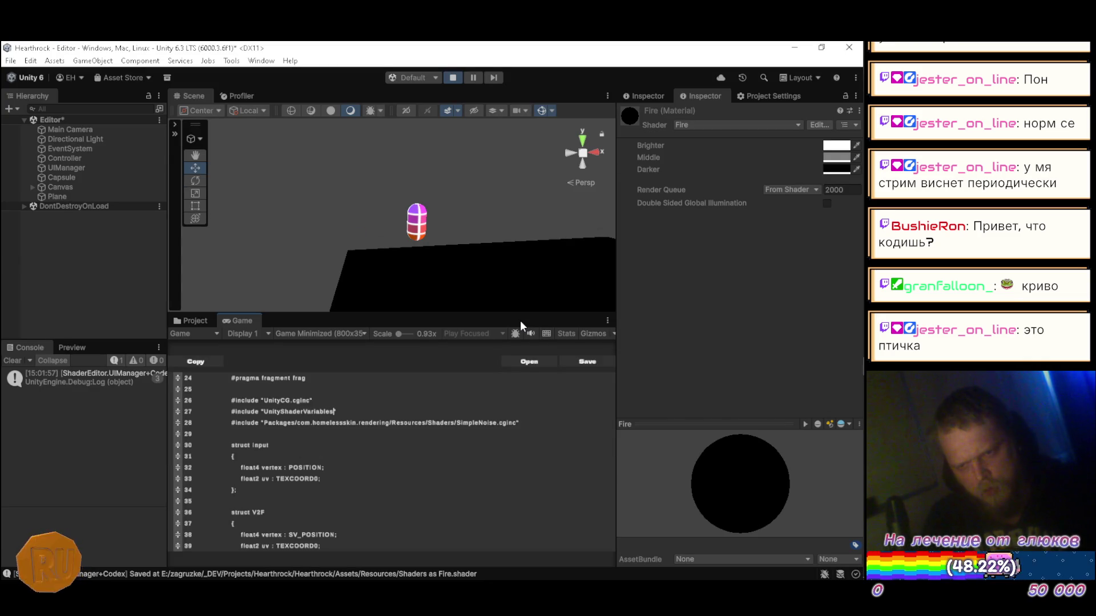
type(".cginc")
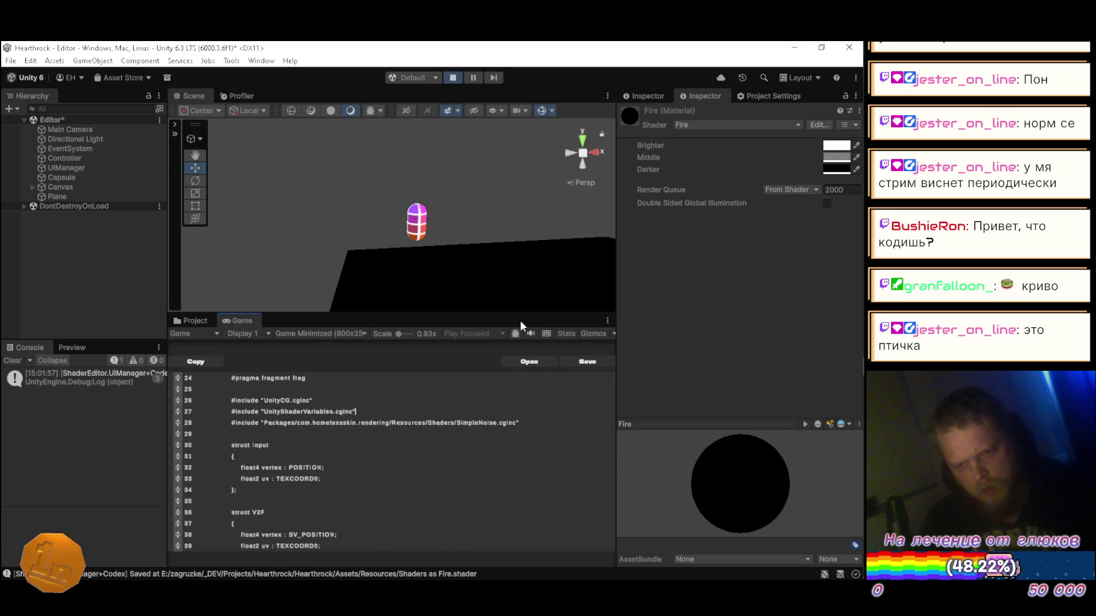
key("alt+Tab")
key("alt+Tab")
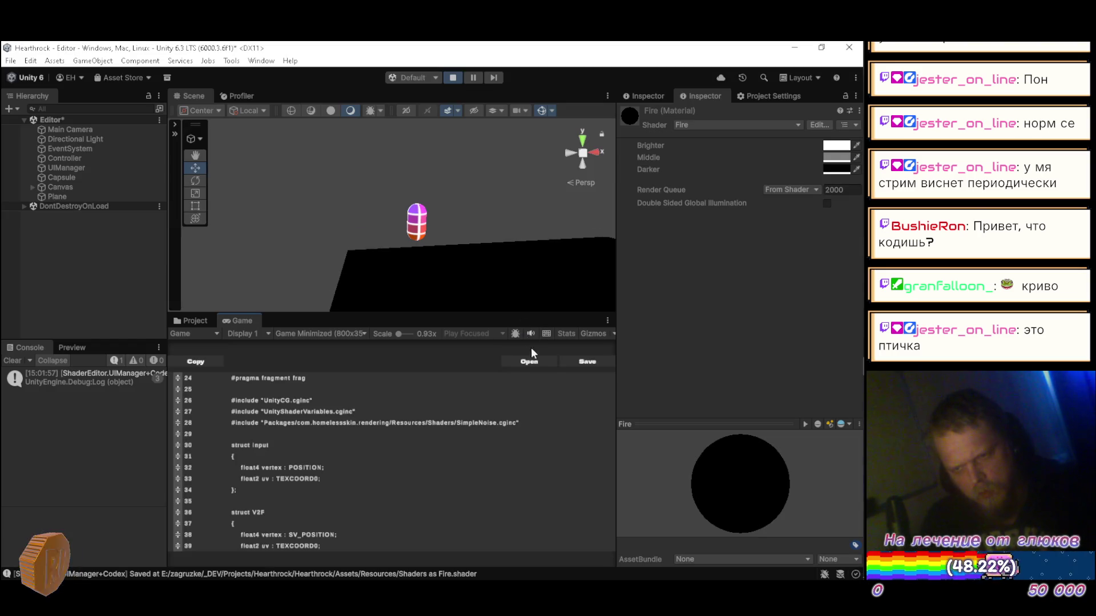
left_click(582, 362)
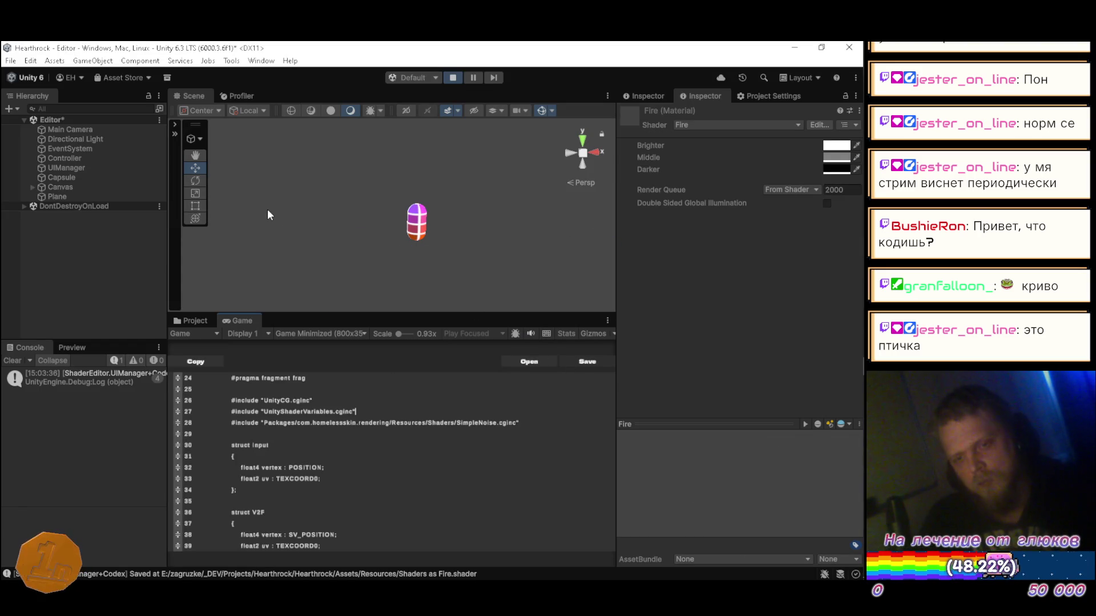
- Change the RenderType tag from "Transparent" to "Opaque" and save the shader
scroll(412, 449, "up", 7)
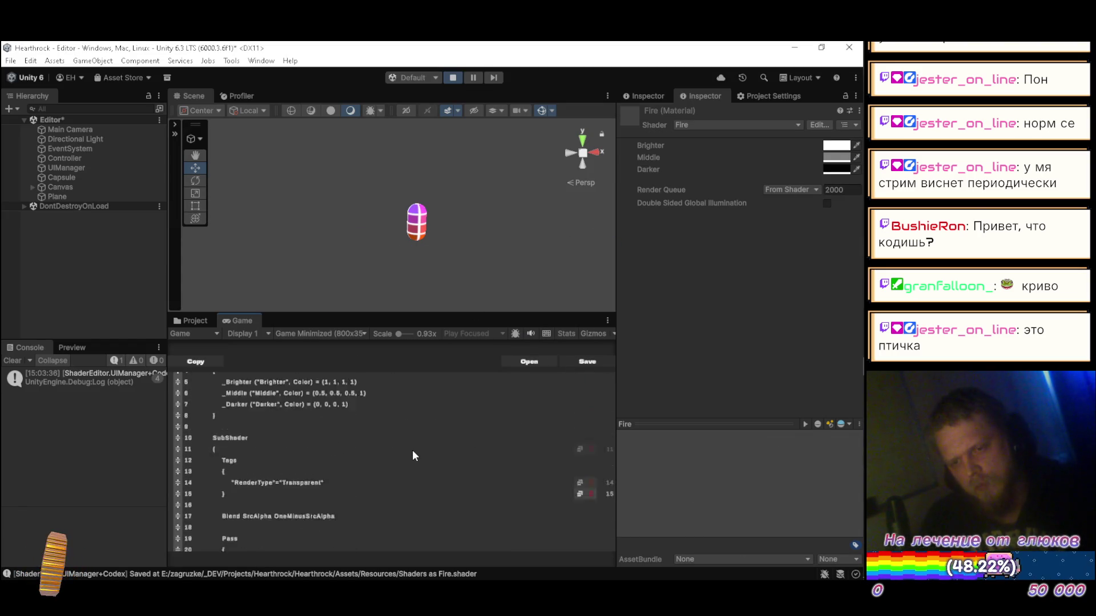
scroll(411, 449, "down", 3)
scroll(354, 445, "up", 2)
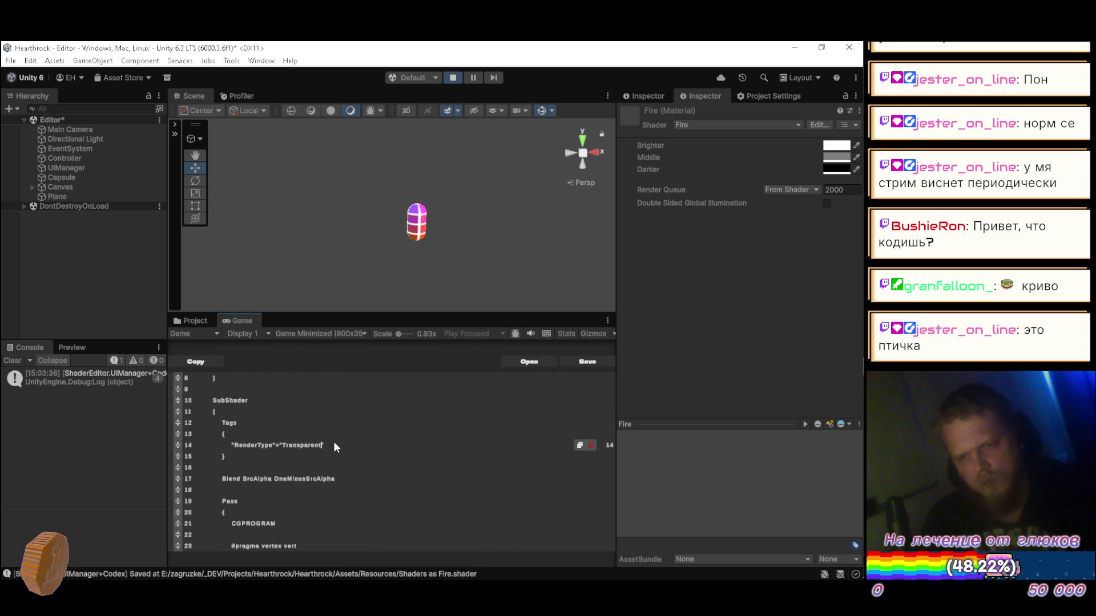
key("BackSpace")
key("BackSpace")
key("BackSpace")
key("BackSpace")
key("BackSpace")
key("BackSpace")
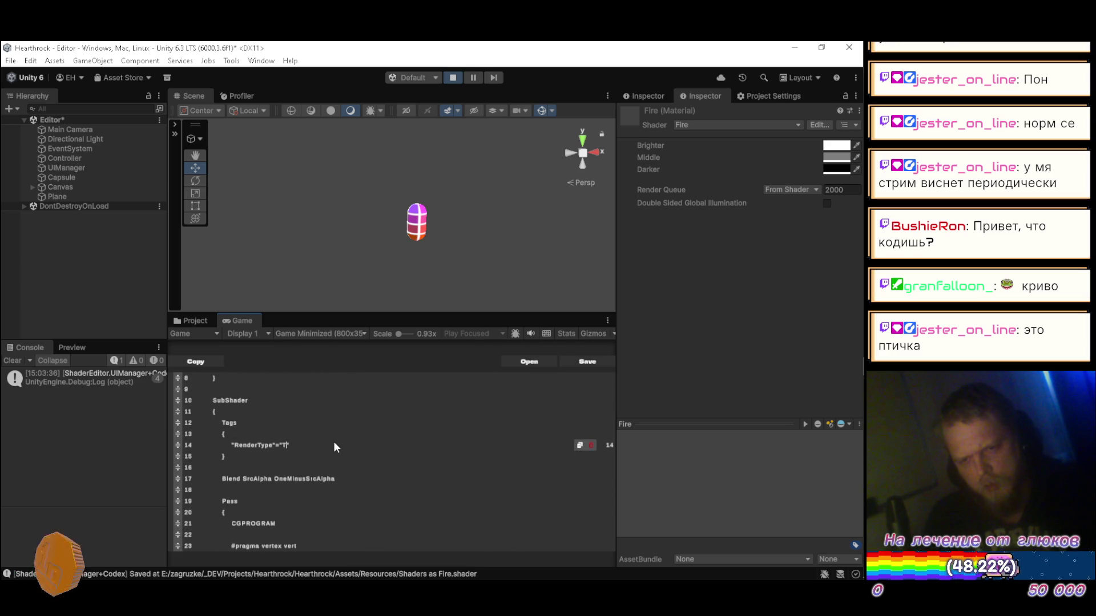
type("Opa\"")
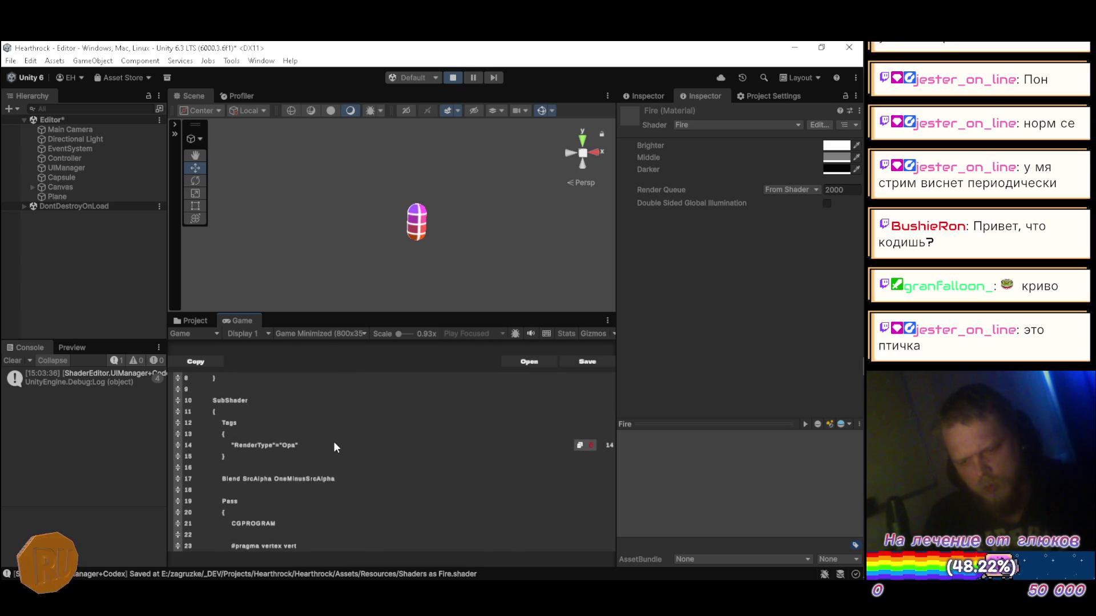
type("que")
left_click(573, 362)
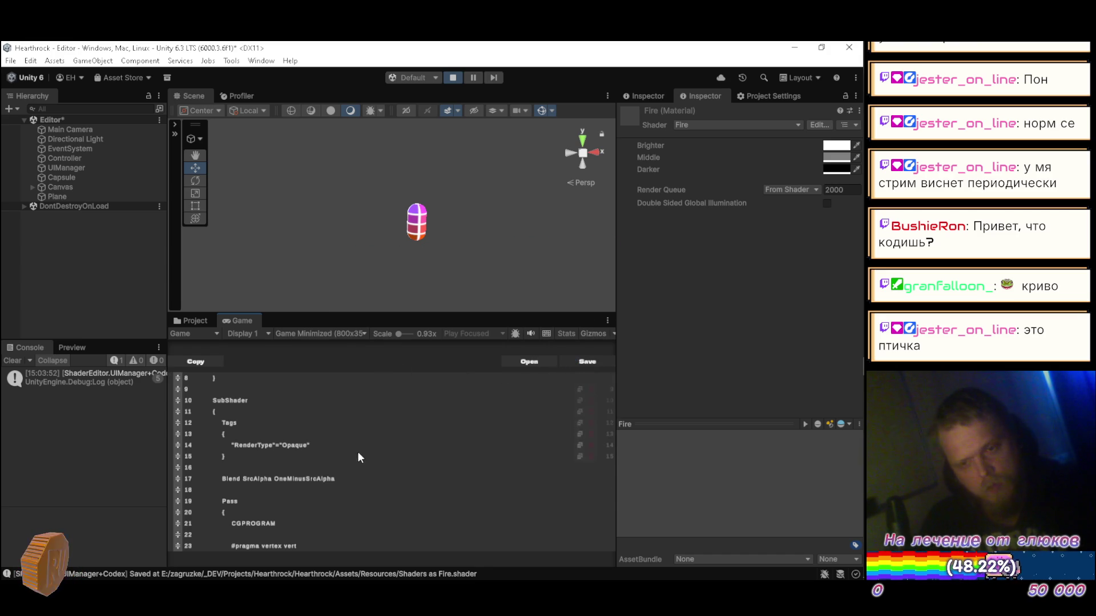
scroll(372, 445, "up", 3)
- Open a new line in the frag function and begin a half4 declaration
scroll(372, 449, "down", 10)
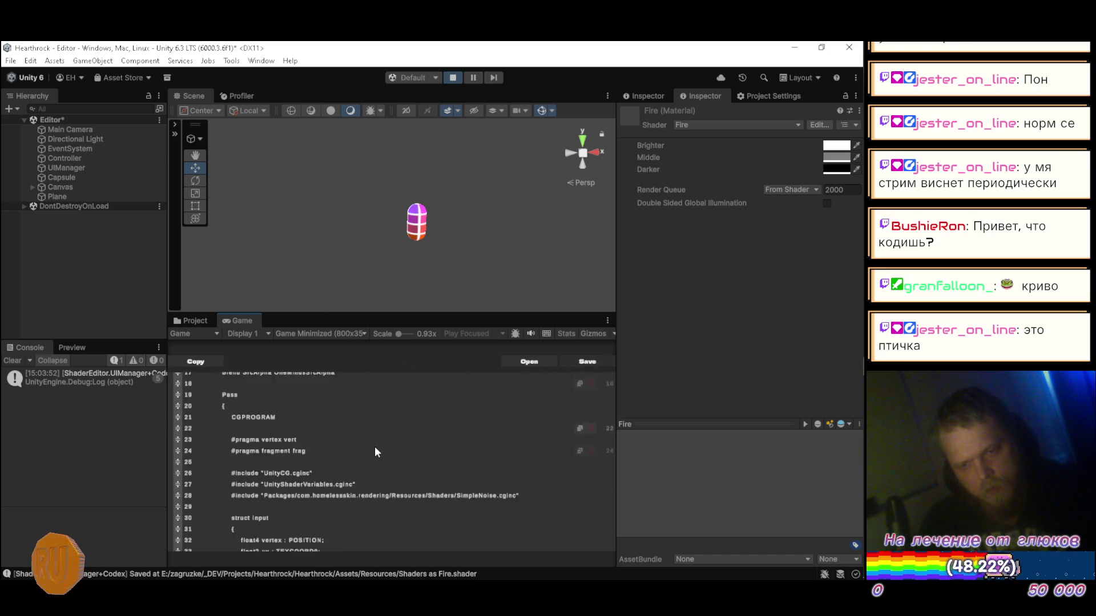
scroll(374, 450, "down", 5)
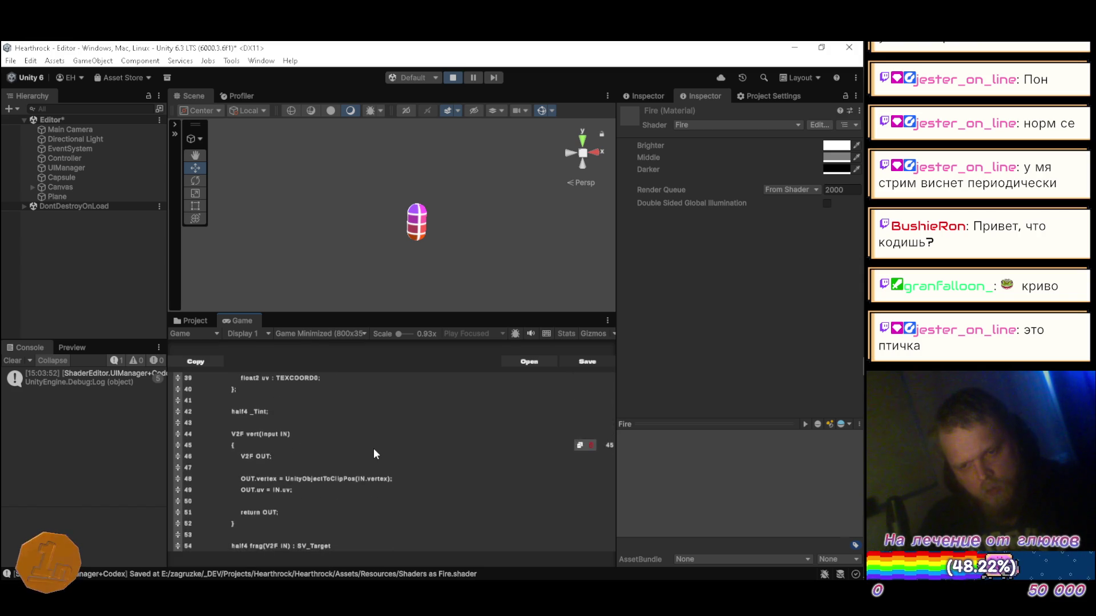
scroll(374, 450, "up", 8)
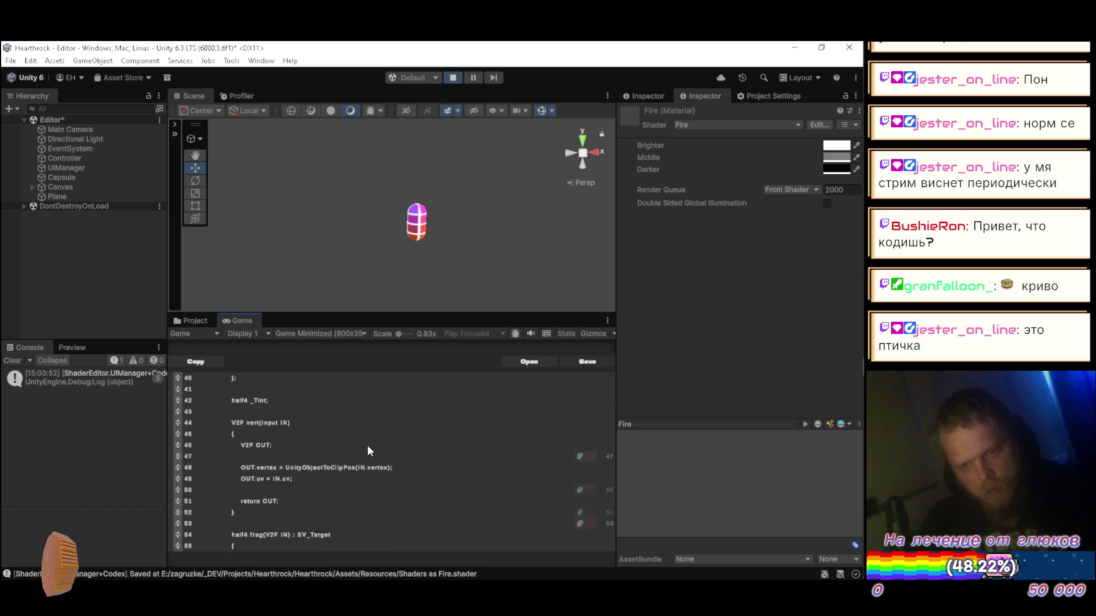
scroll(377, 442, "down", 5)
scroll(371, 449, "down", 4)
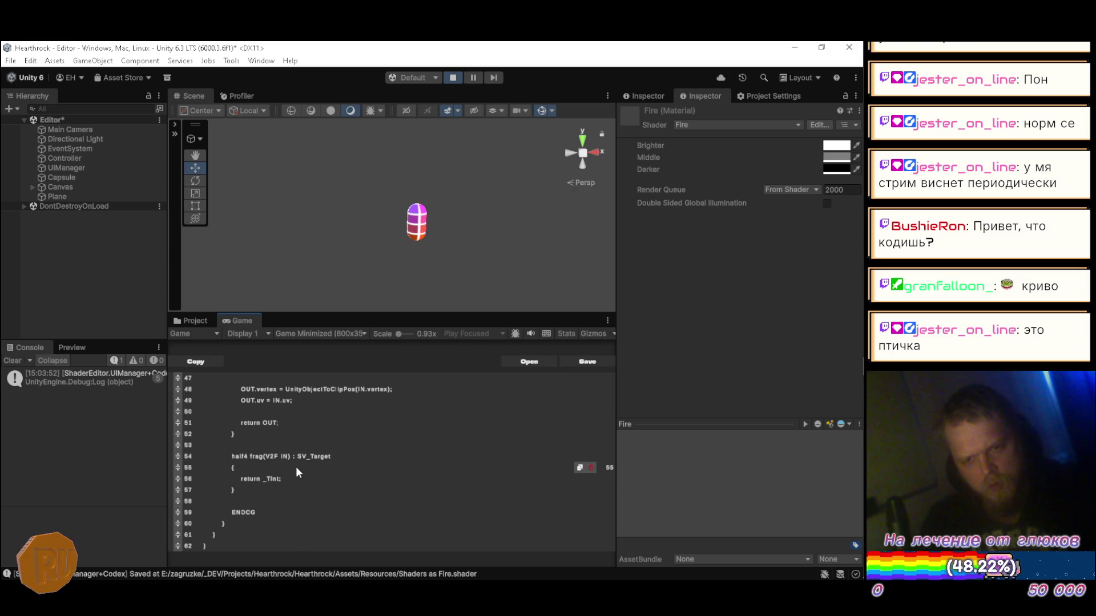
key("Return")
key("Return")
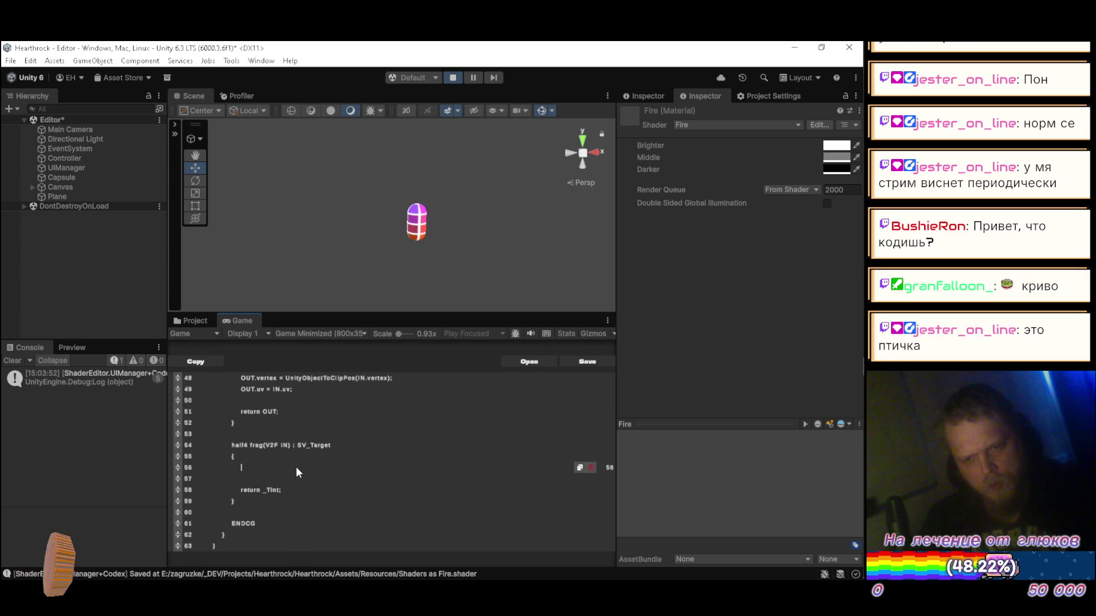
type("half4")
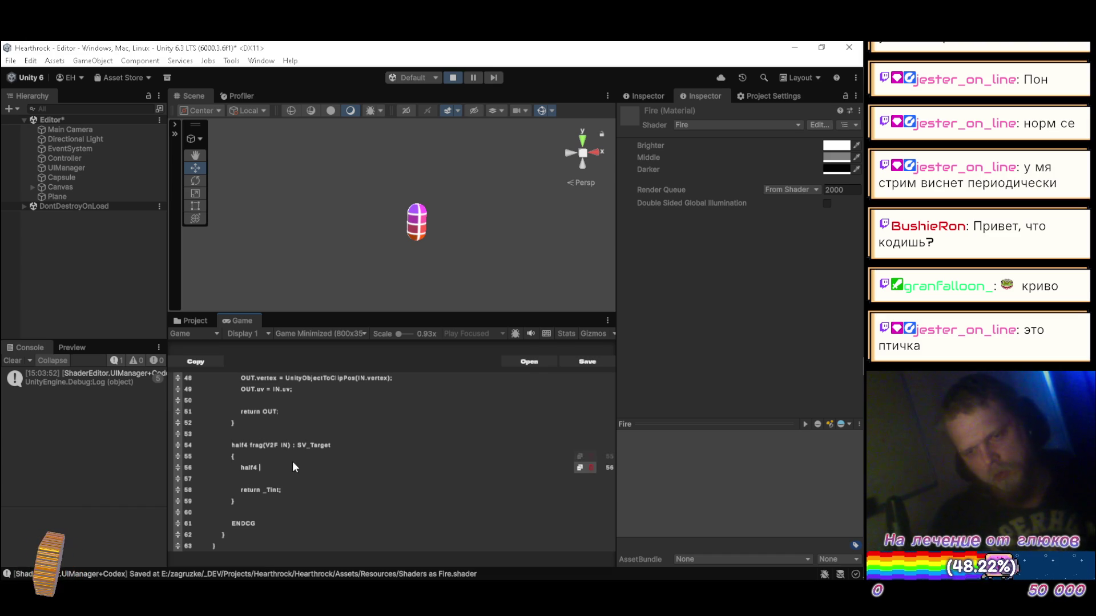
- Change the RenderType tag back from Opaque to Transparent
scroll(293, 461, "up", 5)
scroll(302, 451, "up", 7)
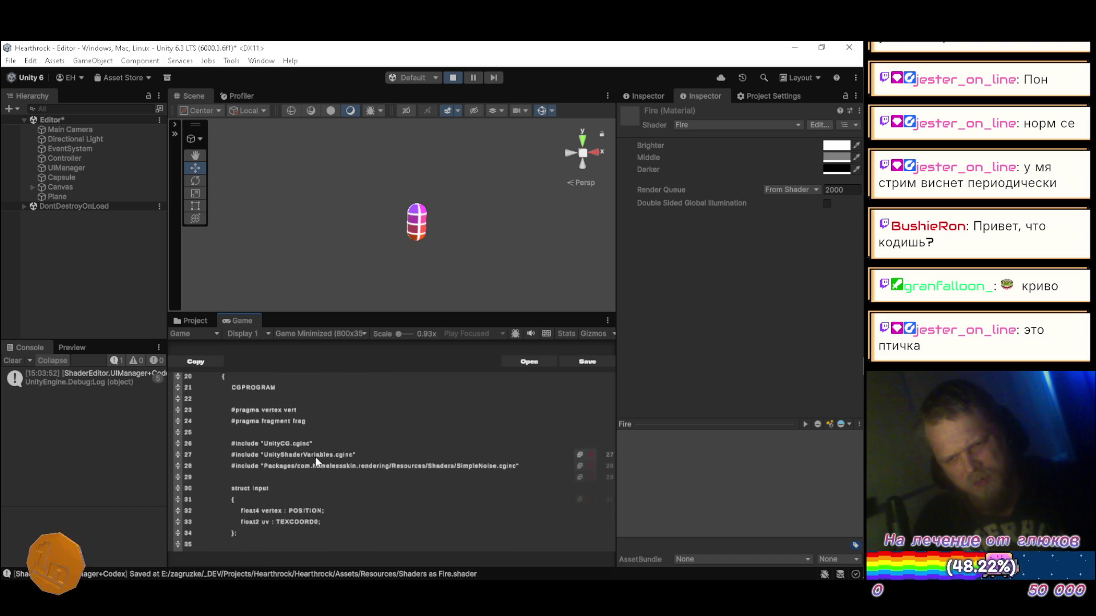
scroll(314, 460, "up", 2)
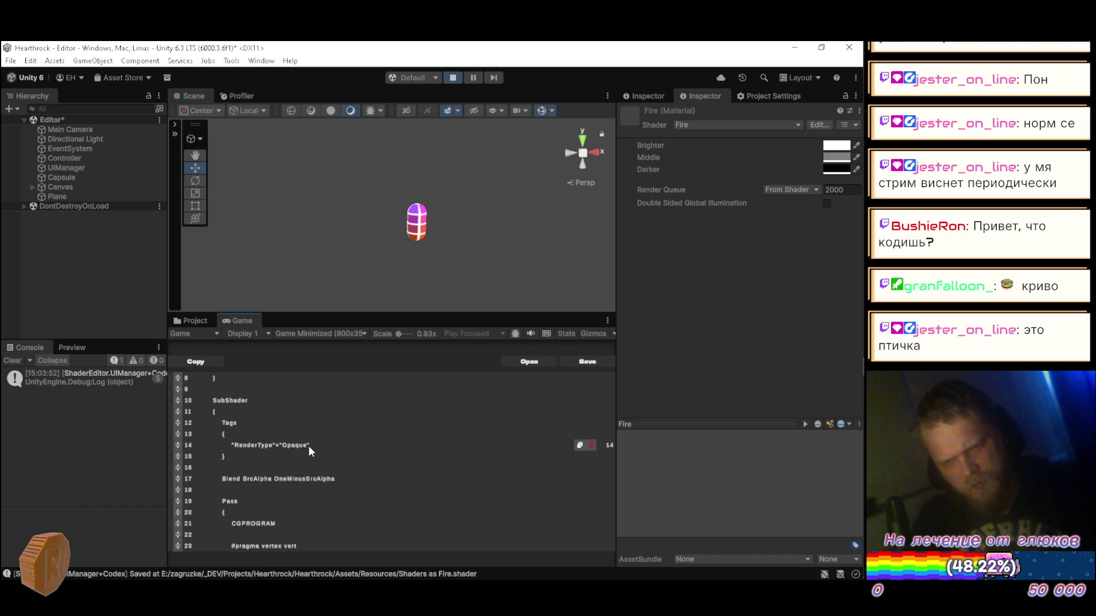
key("BackSpace")
key("BackSpace")
key("BackSpace")
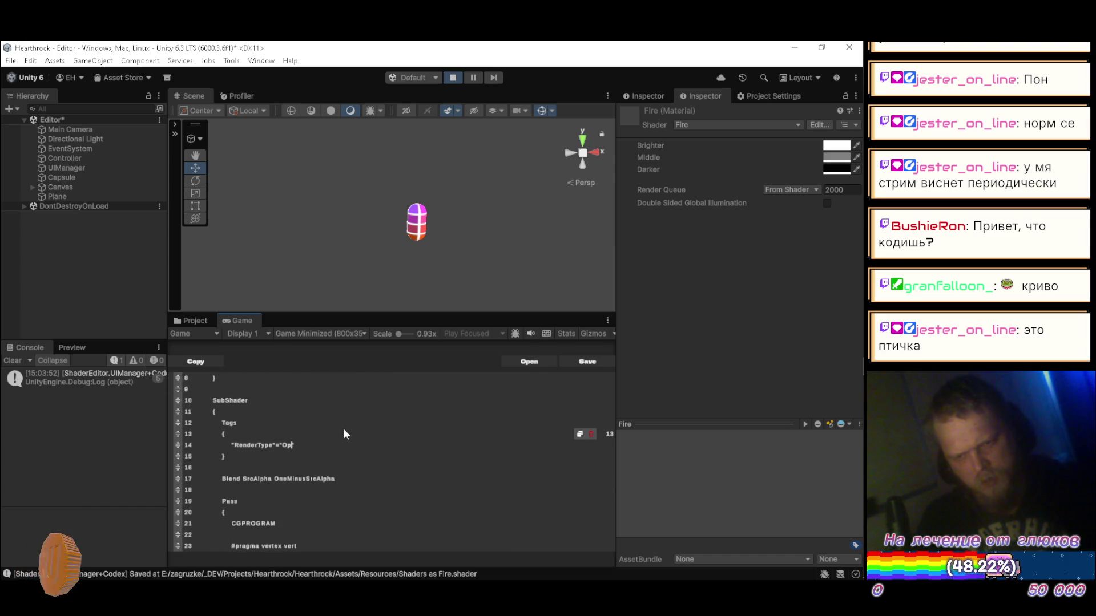
type("Transparent")
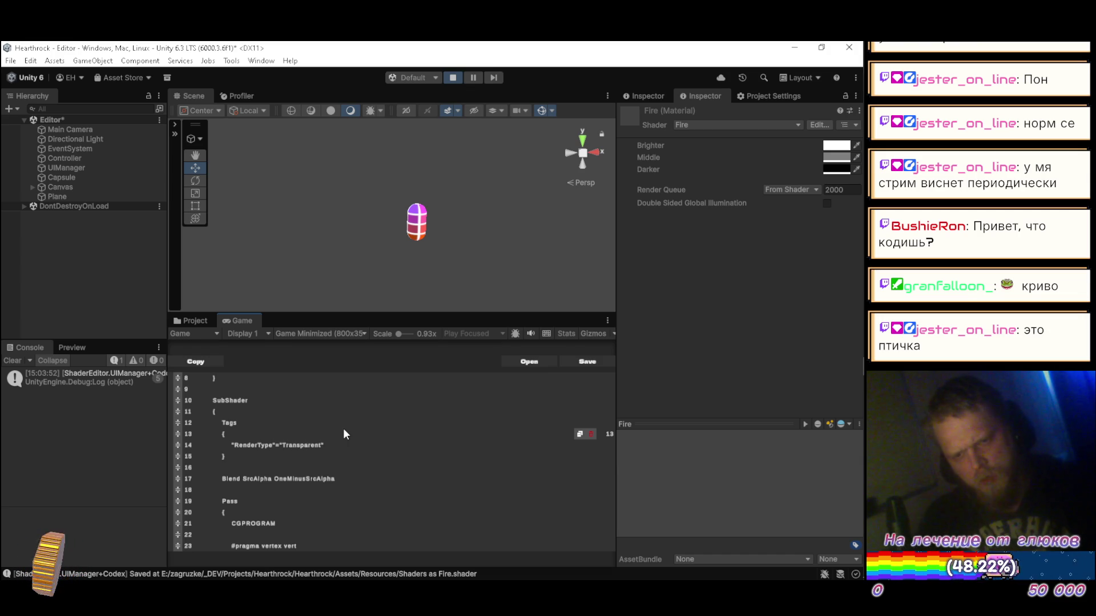
- Set color = half4(0.2, 0.4, 0.6, 0.8), return color instead of _Tint, and save
scroll(345, 434, "down", 9)
scroll(342, 425, "down", 4)
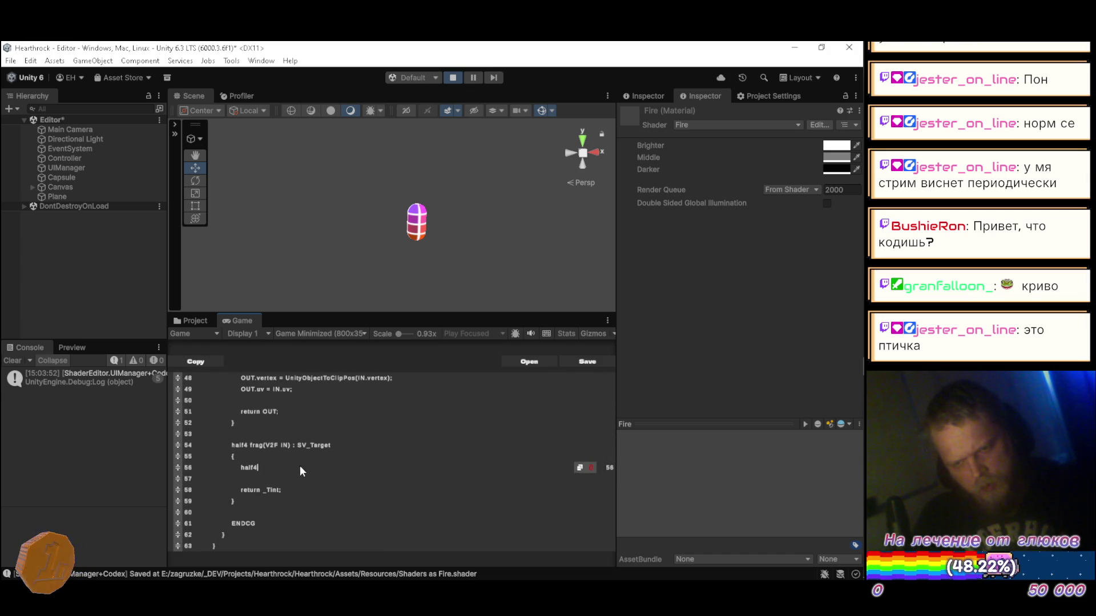
type("color = ")
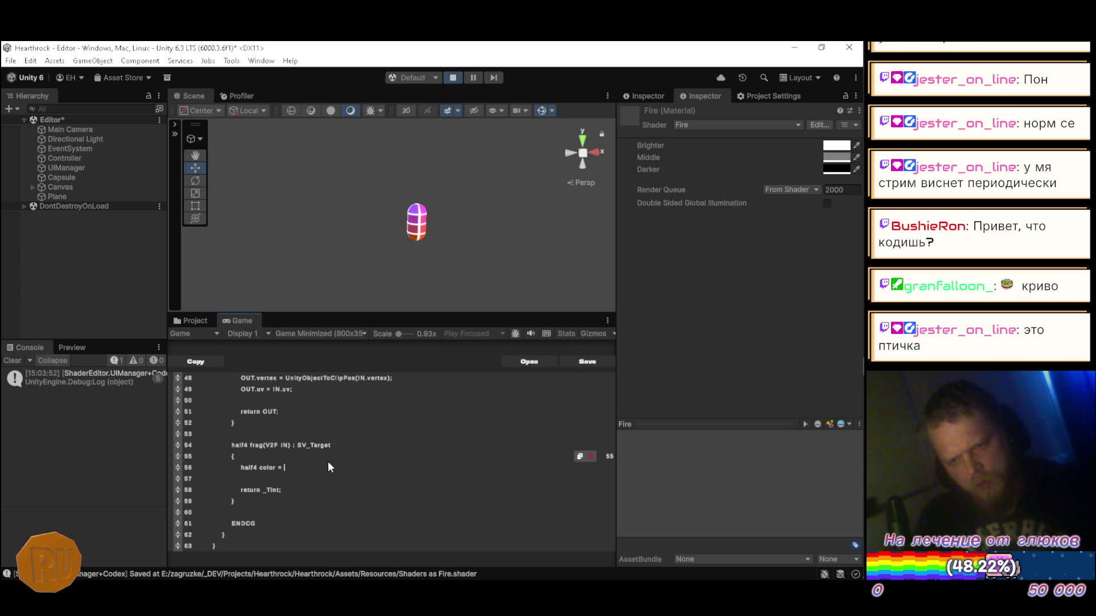
type("half4")
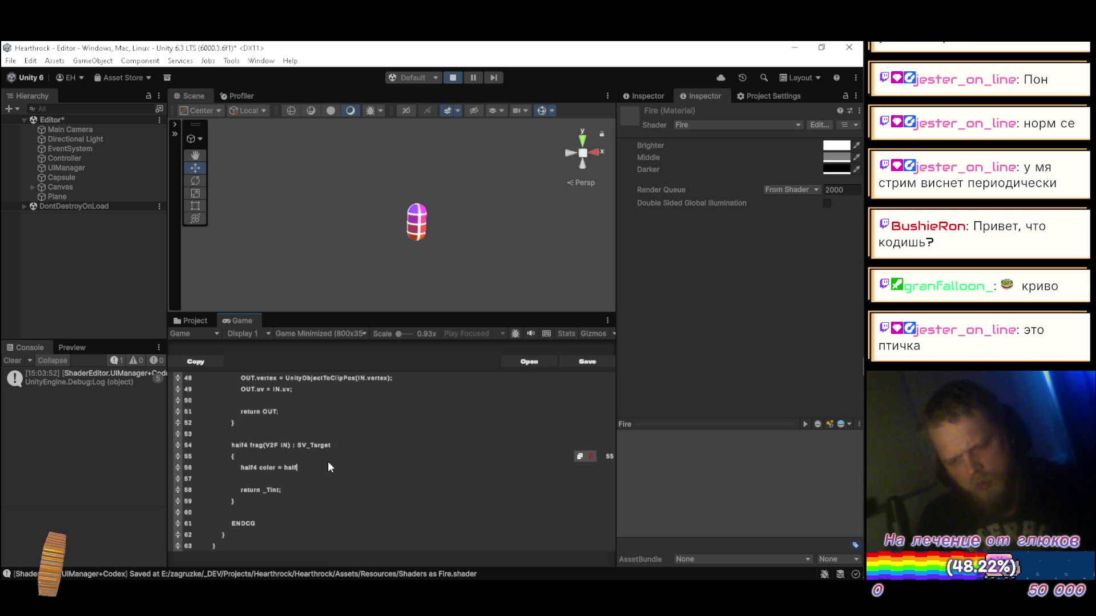
type("(0.2, 0.4, 0.6")
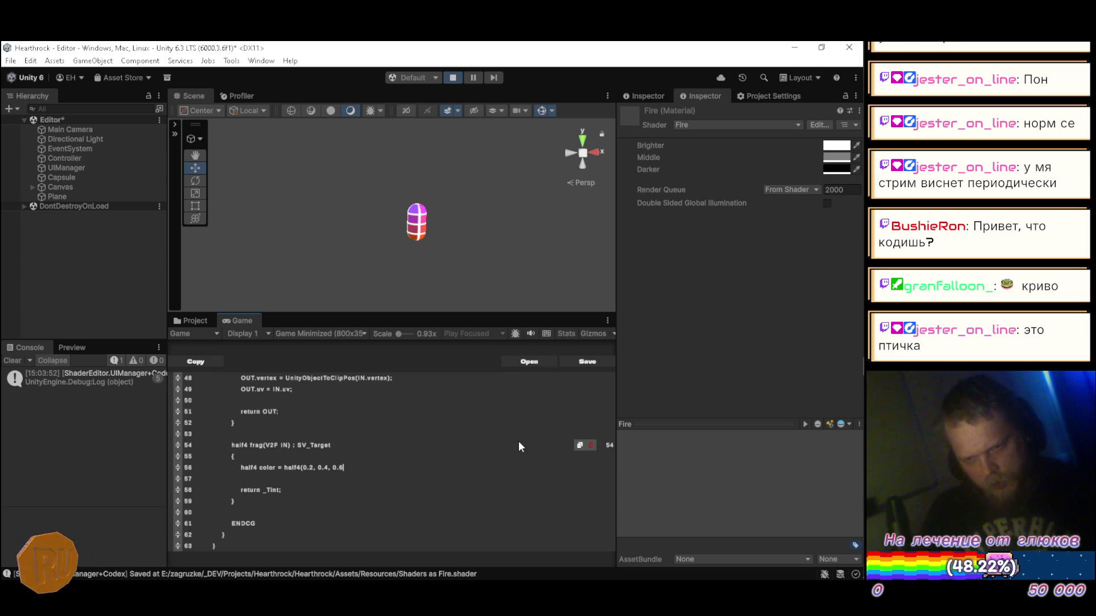
type(", 0.8)")
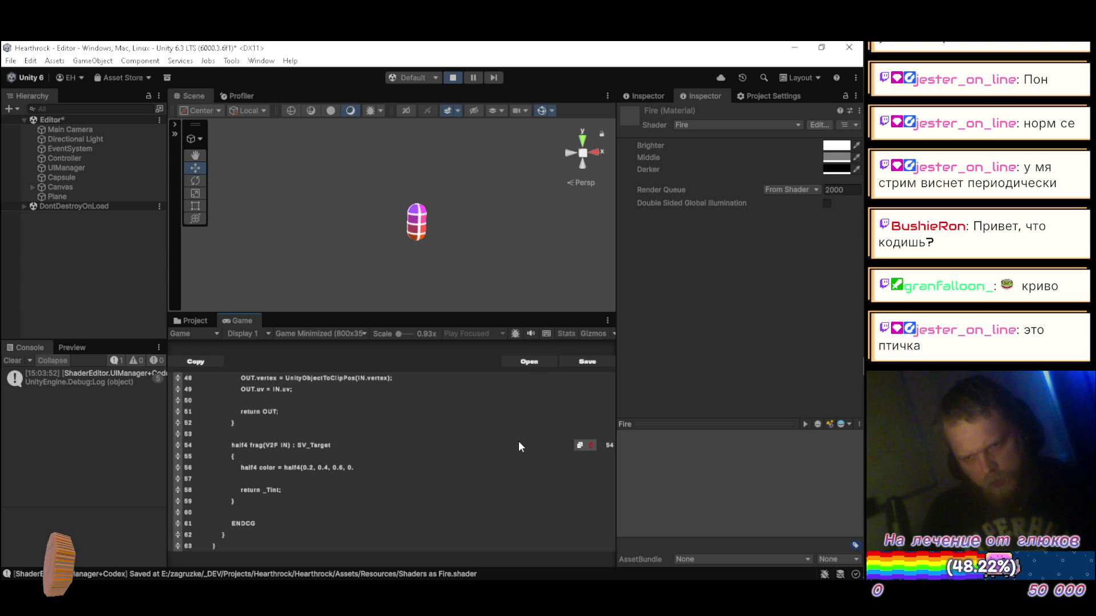
type(";")
key("Return")
key("Down")
key("End")
key("BackSpace")
key("BackSpace")
key("BackSpace")
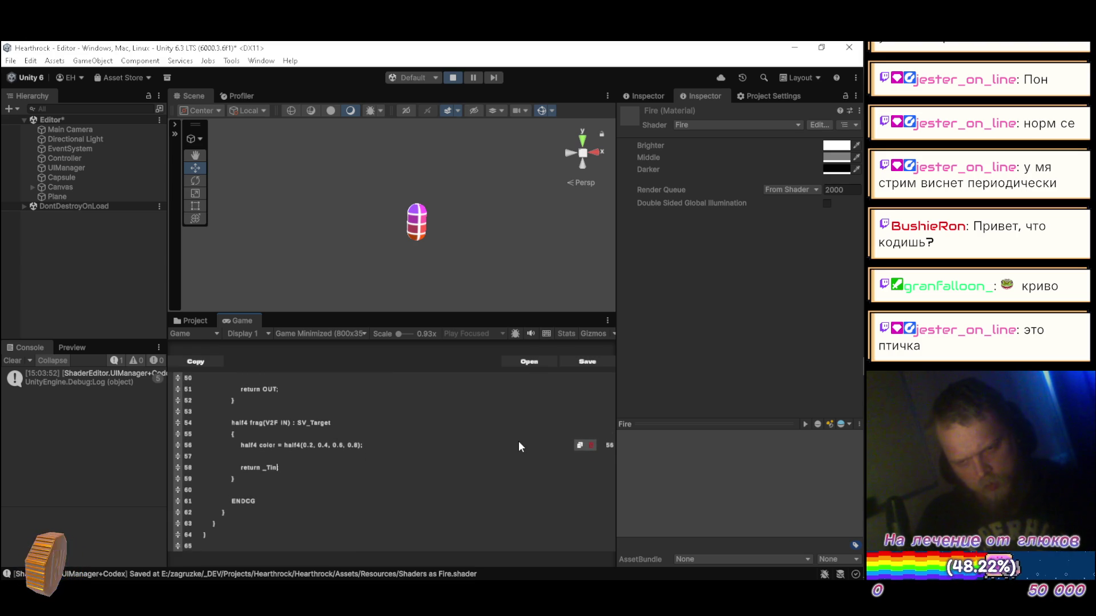
type("o")
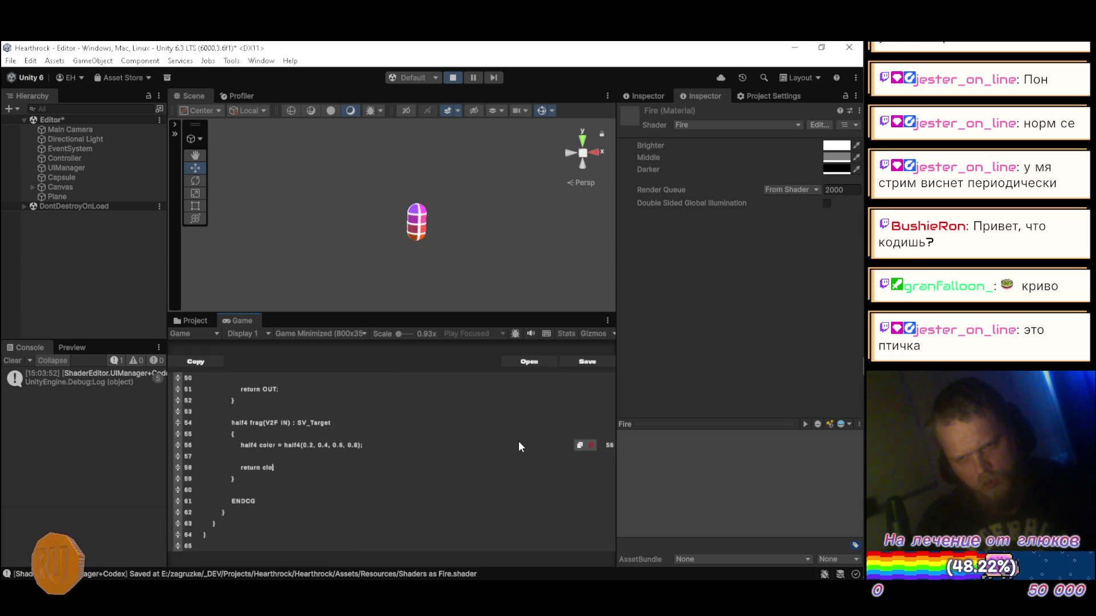
type("lor;")
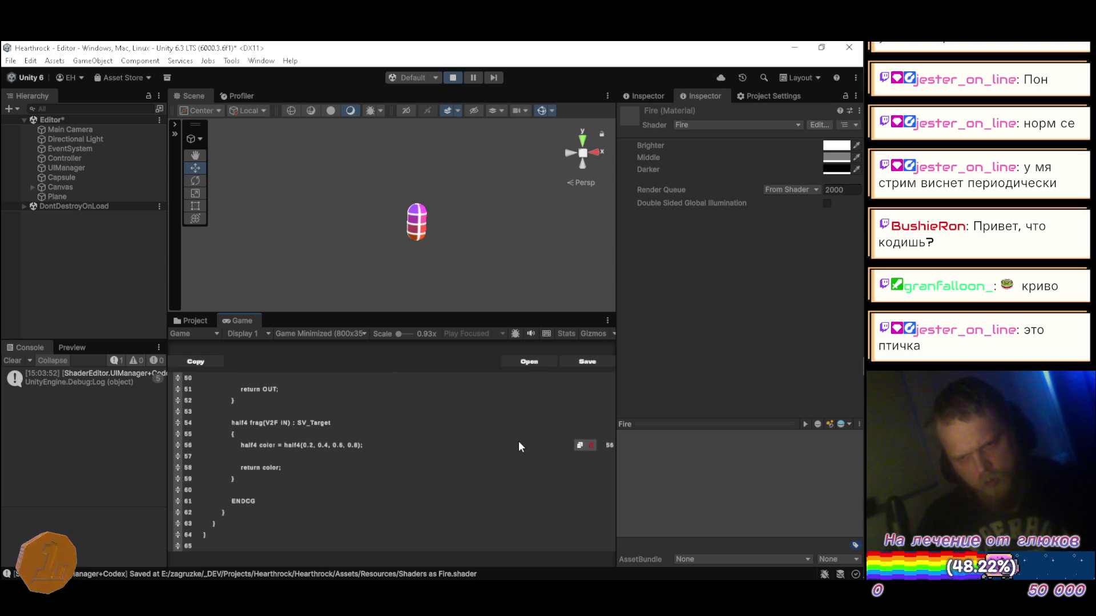
left_click(573, 362)
- Move the capsule sideways along X in the Scene view
mouse_move(388, 217)
left_mouse_down()
mouse_move(326, 225)
mouse_move(411, 234)
mouse_move(437, 178)
mouse_move(511, 242)
mouse_move(419, 235)
mouse_move(376, 174)
mouse_move(342, 188)
mouse_move(435, 223)
mouse_move(382, 215)
mouse_move(276, 135)
mouse_move(411, 137)
mouse_move(336, 305)
mouse_move(400, 268)
mouse_move(245, 222)
mouse_move(228, 205)
left_mouse_up()
left_click(91, 177)
mouse_move(333, 161)
left_mouse_down()
mouse_move(372, 203)
mouse_move(379, 185)
left_mouse_up()
left_click(84, 254)
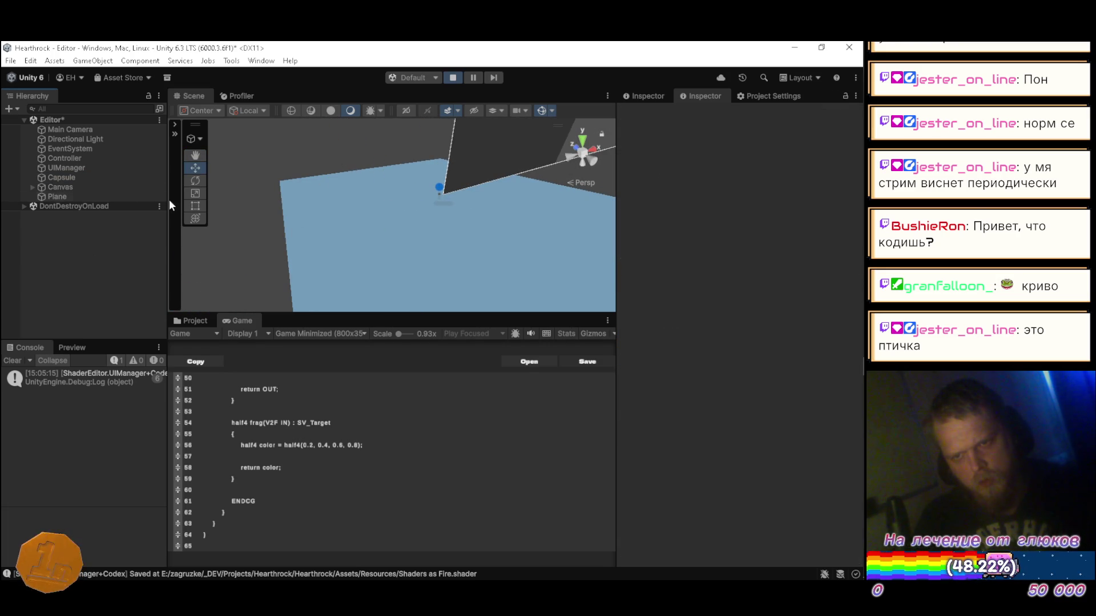
- Select the Fire material in the Materials folder and set its Render Queue to Transparent (3000)
left_click(70, 195)
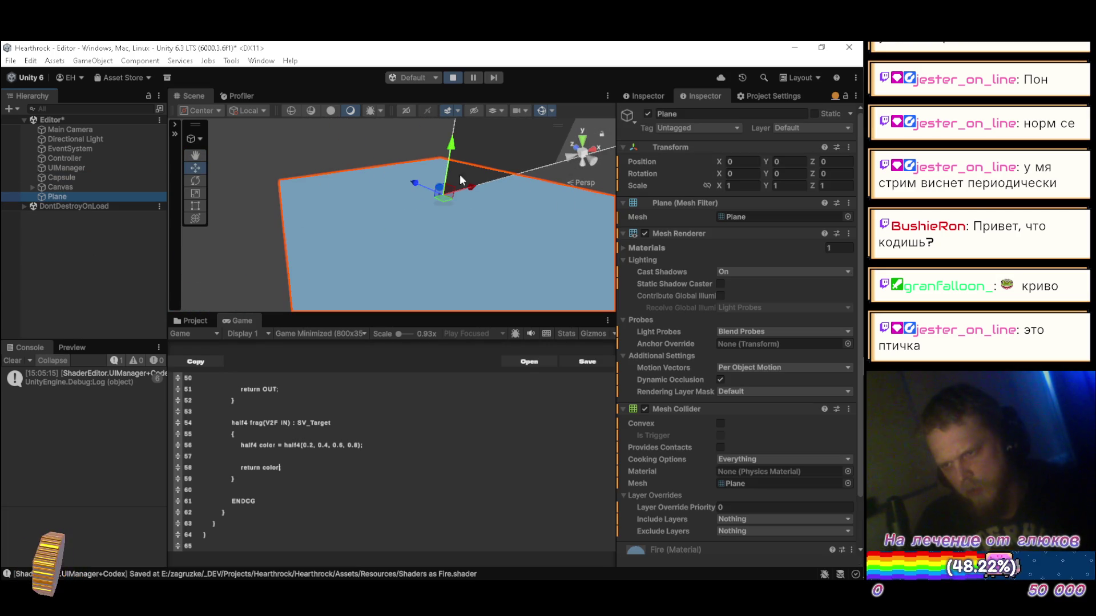
left_click(201, 317)
left_click(343, 389)
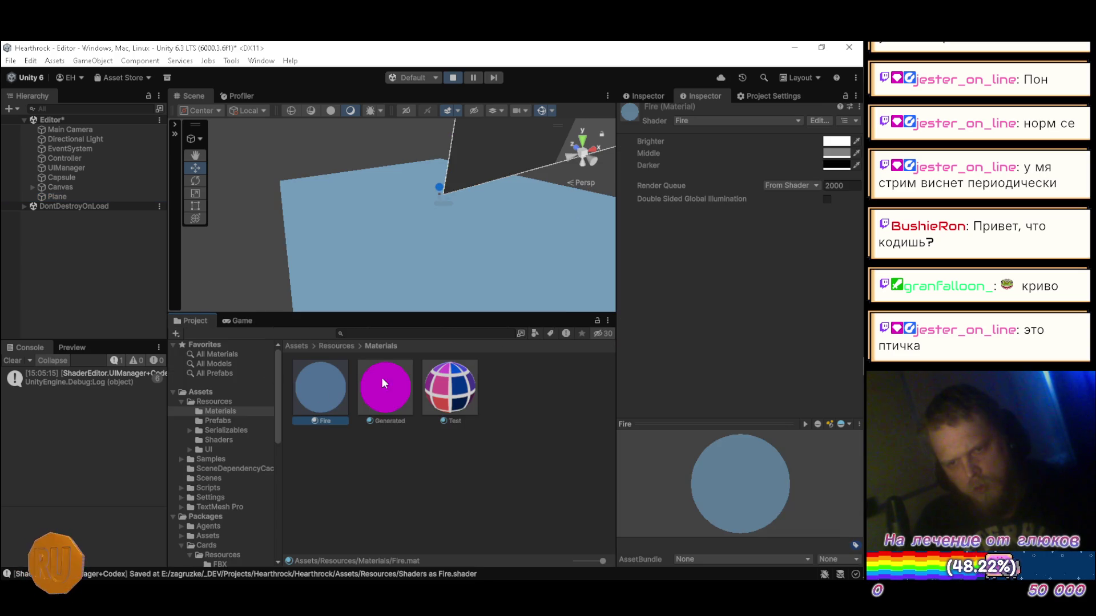
left_click_drag(282, 195, 415, 187)
left_click(767, 184)
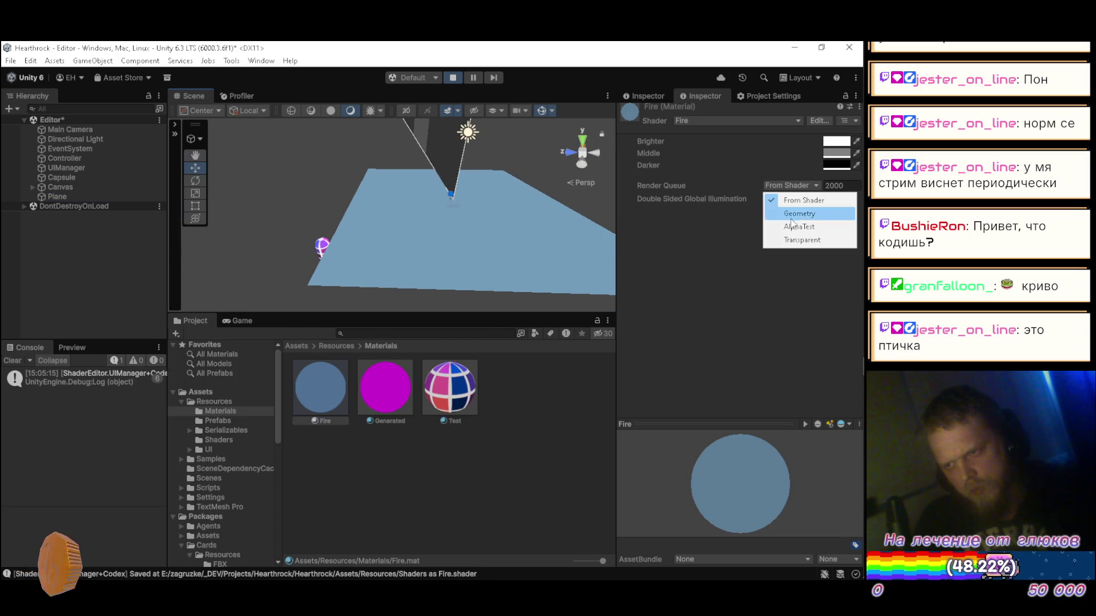
left_click(775, 237)
- Bring back the in-game shader editor and orbit the view around the plane
left_click_drag(497, 189, 365, 185)
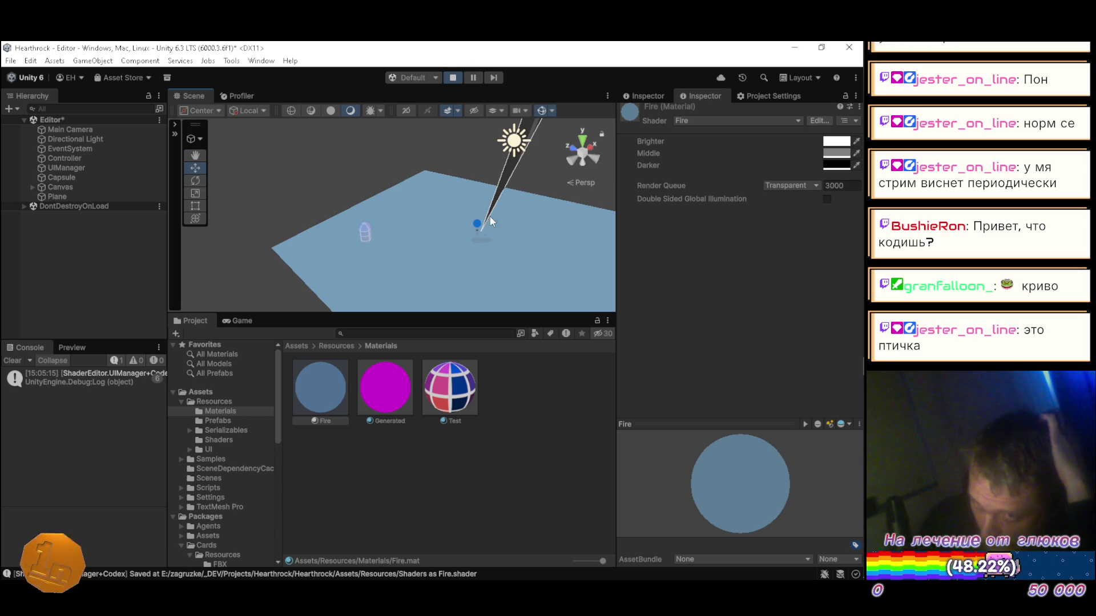
left_click(232, 320)
mouse_move(505, 393)
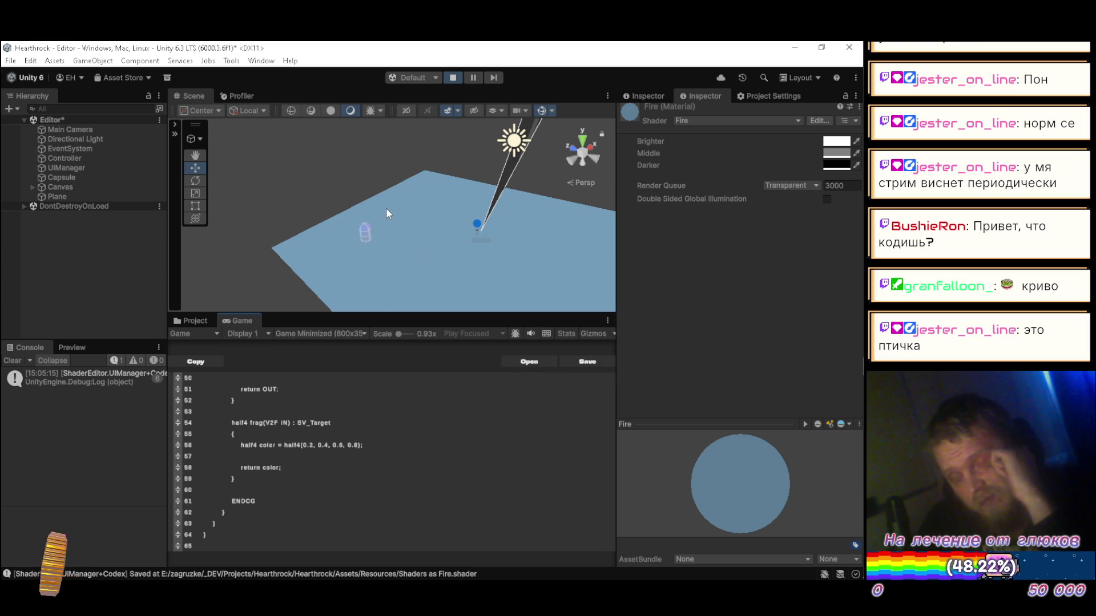
mouse_move(376, 200)
left_mouse_down()
mouse_move(391, 201)
mouse_move(367, 170)
mouse_move(393, 190)
mouse_move(377, 175)
left_mouse_up()
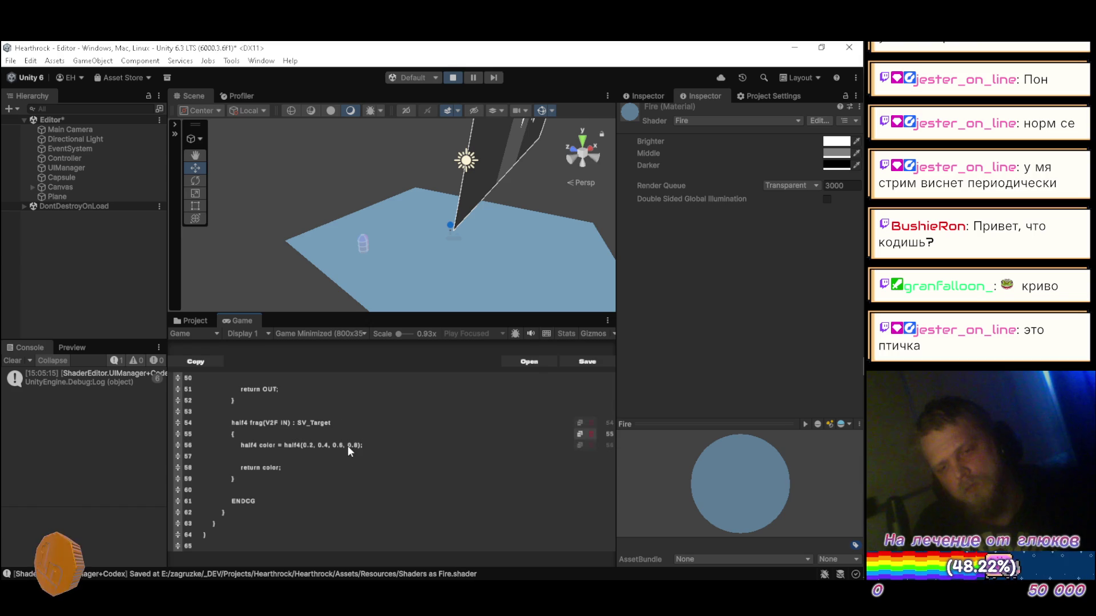
key("alt+Tab")
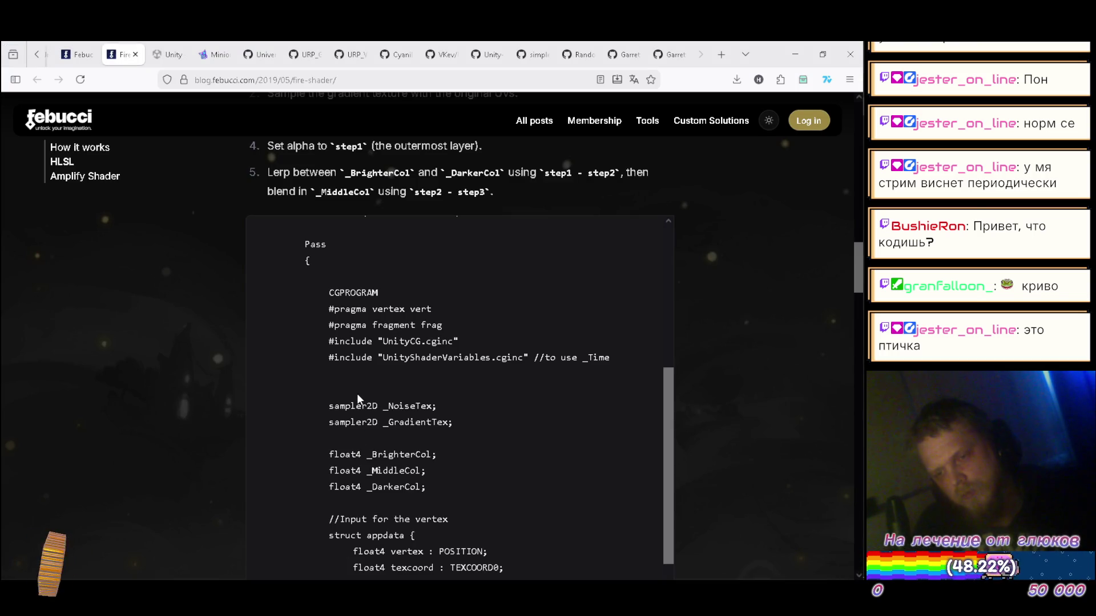
scroll(357, 394, "down", 2)
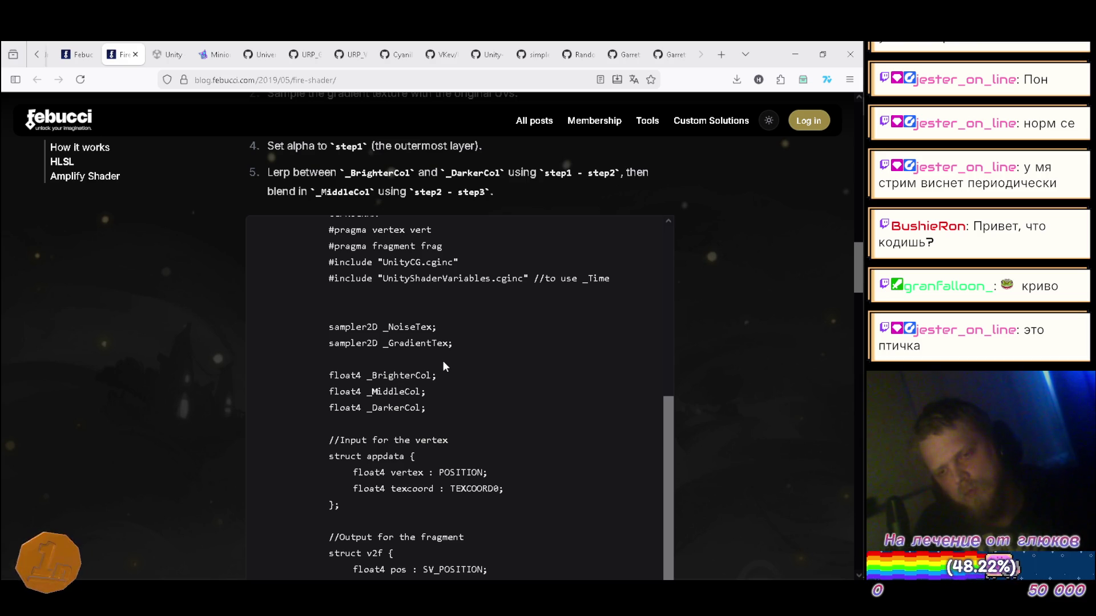
key("alt+Tab")
key("alt+Tab")
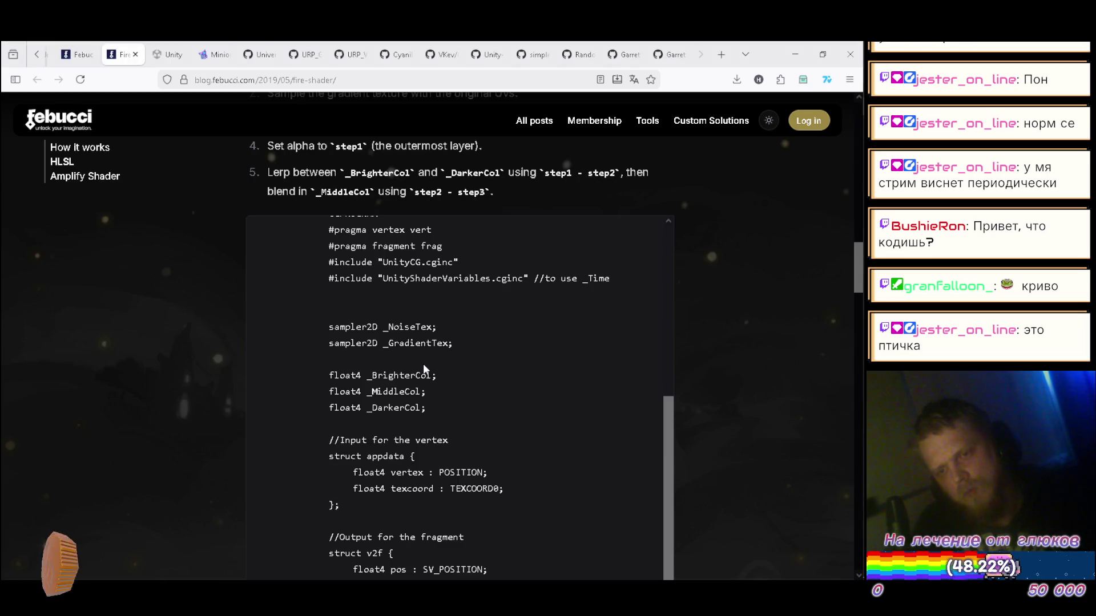
key("alt+Tab")
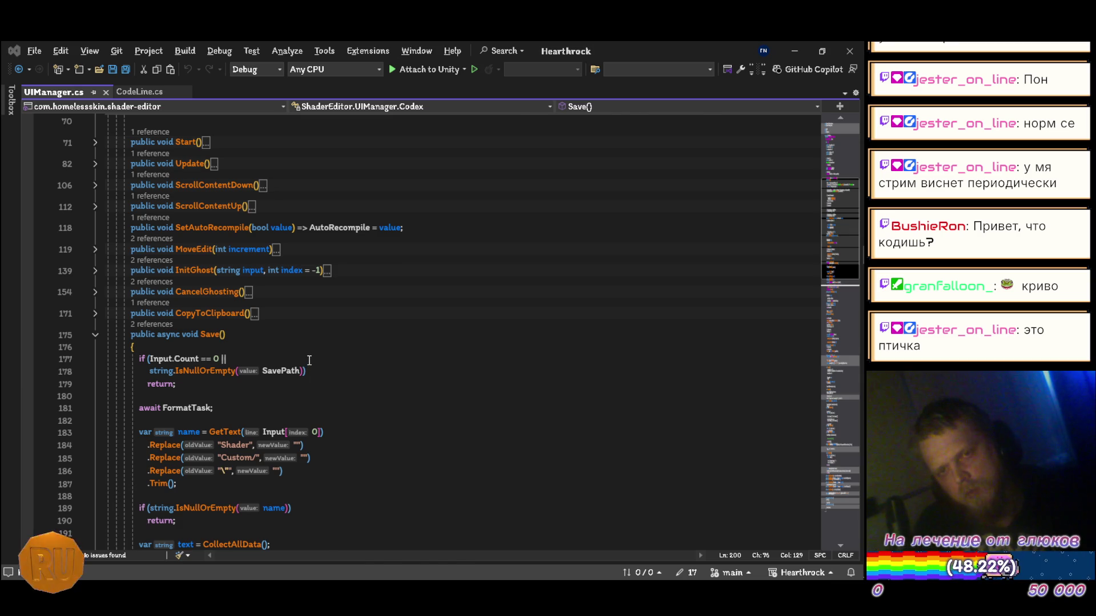
key("alt+Tab")
key("alt+Tab")
scroll(337, 440, "up", 10)
scroll(335, 435, "up", 4)
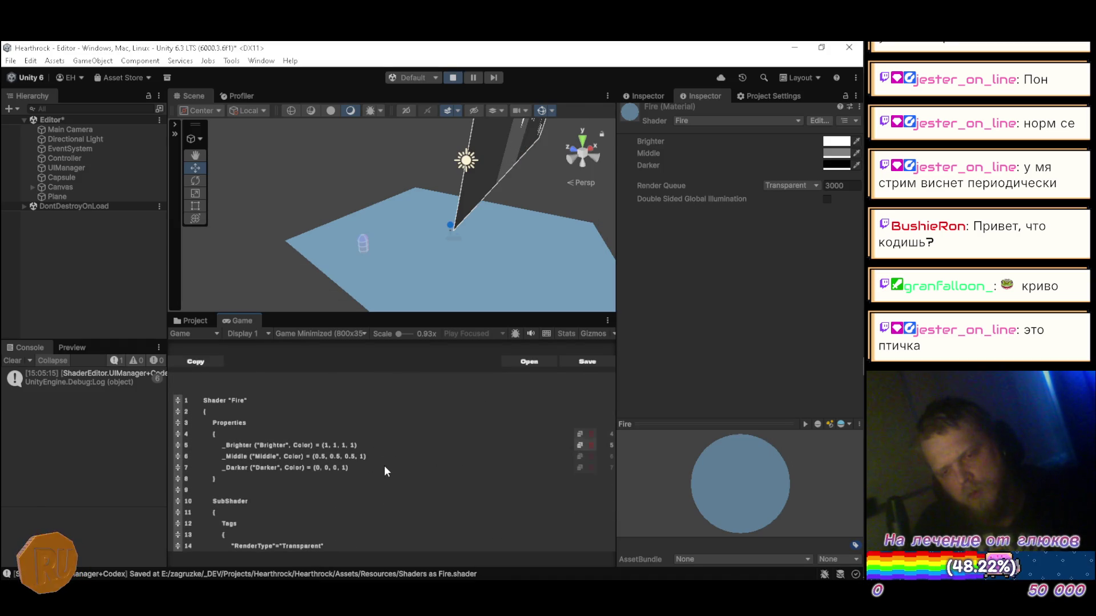
- Add a blank line after the _Darker property in the Fire shader
key("Return")
key("Return")
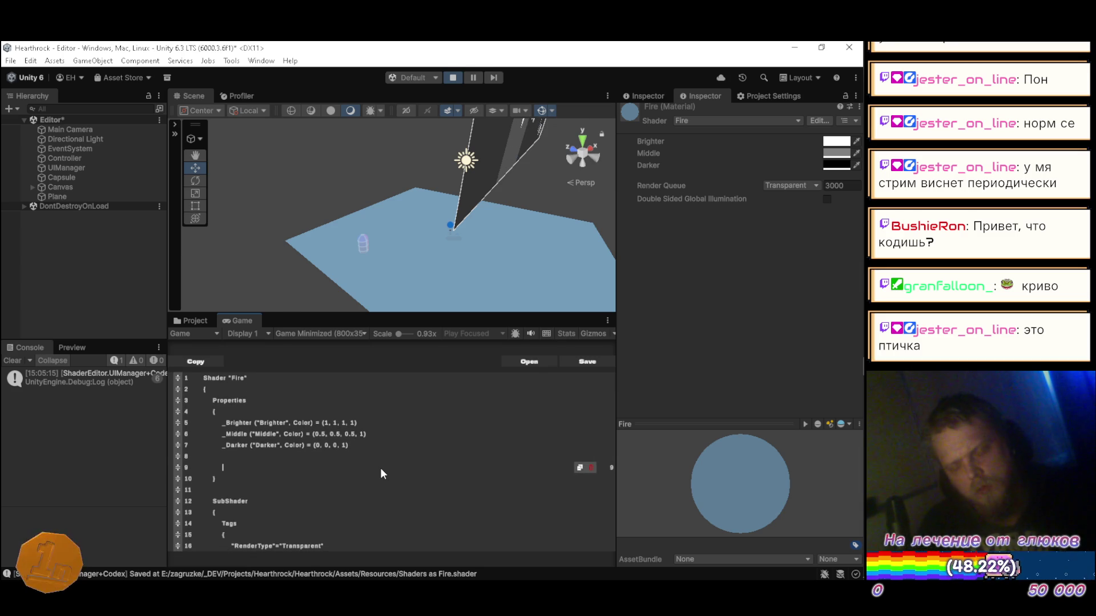
key("alt+Tab")
key("Tab")
key("alt+Tab")
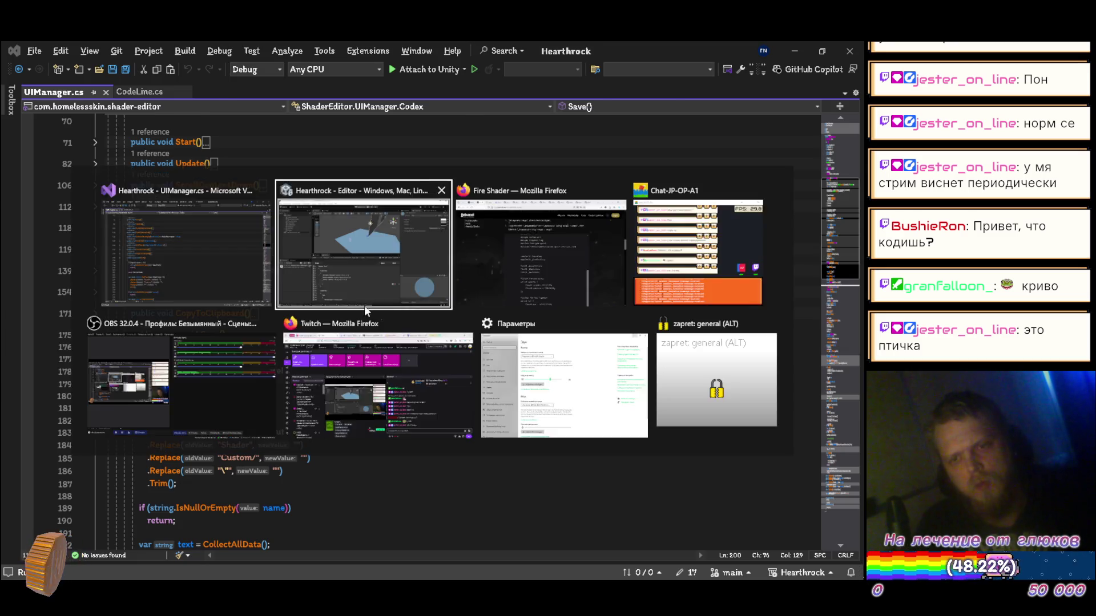
- Browse to the Rendering package's Shaders folder and select the Water shader
left_click(194, 320)
scroll(217, 485, "down", 3)
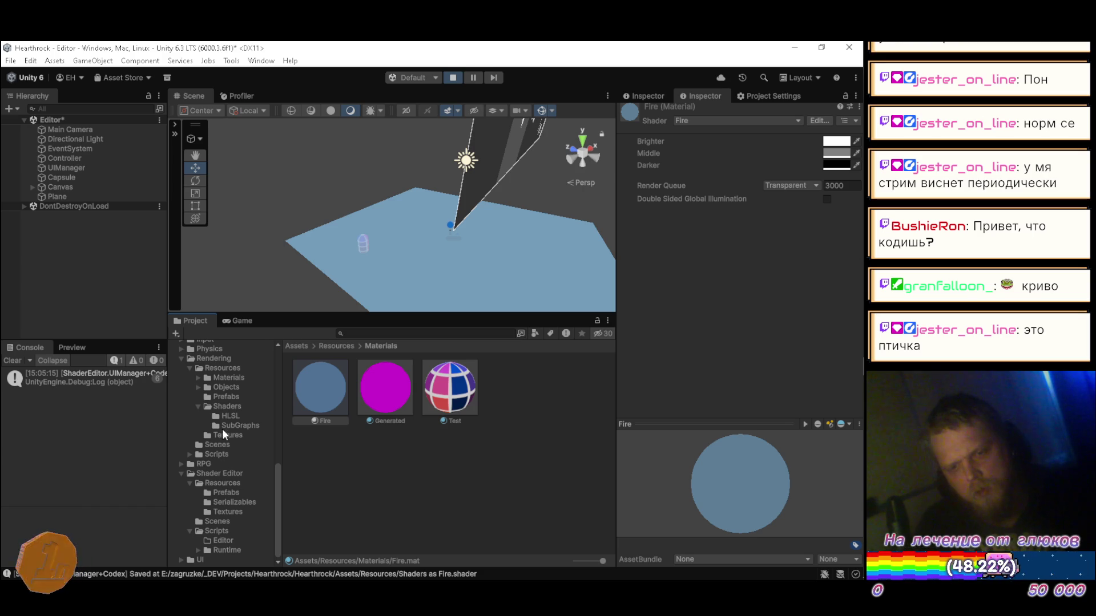
left_click(226, 407)
scroll(462, 516, "down", 1)
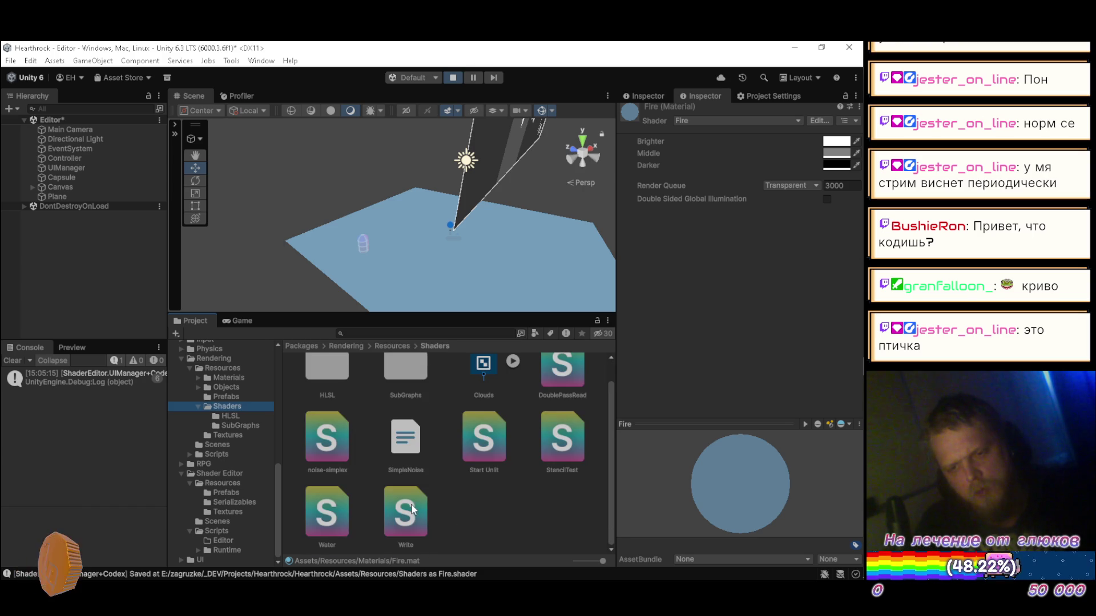
left_click(410, 505)
left_click(335, 509)
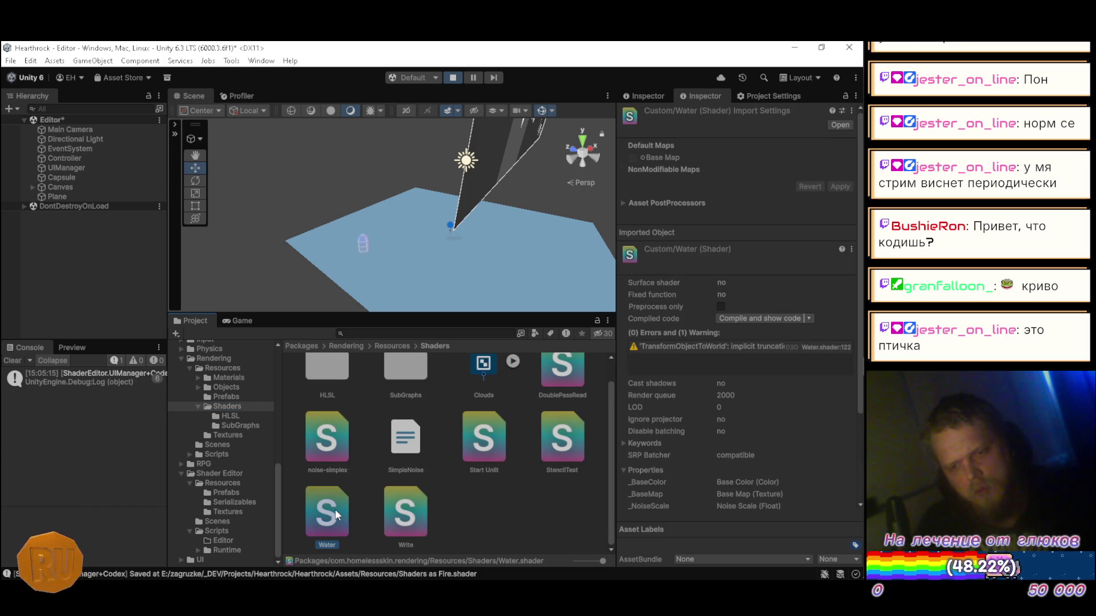
double_click(335, 509)
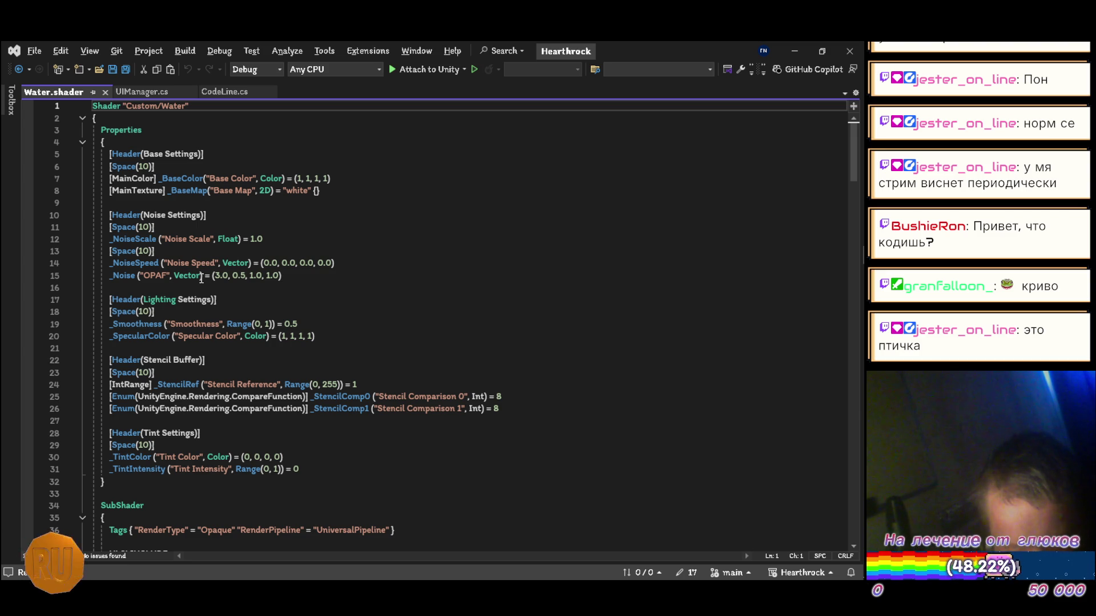
scroll(201, 278, "down", 18)
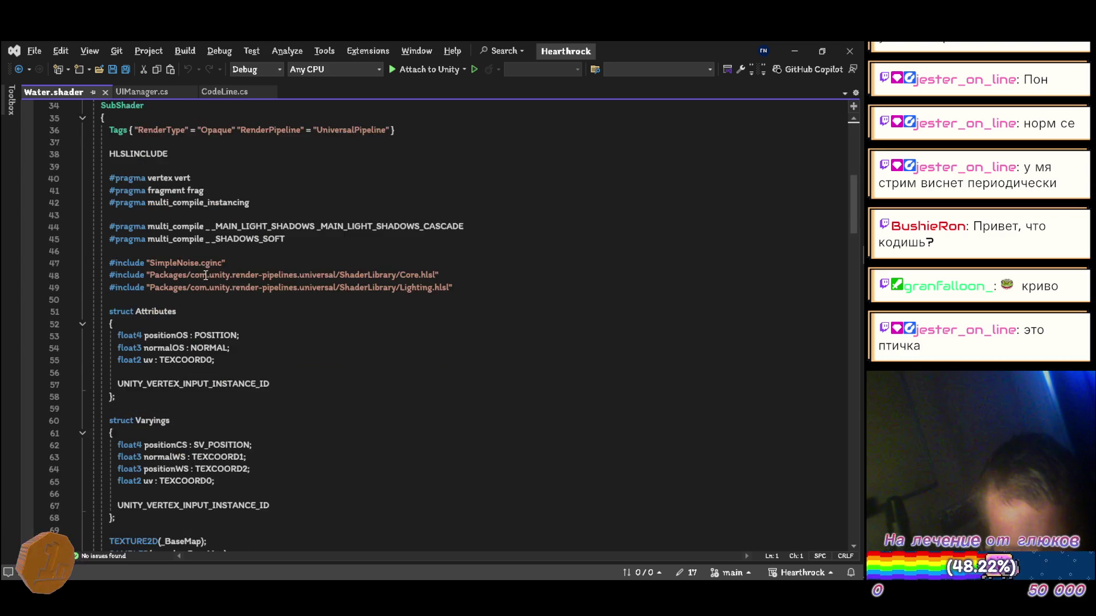
scroll(215, 267, "down", 5)
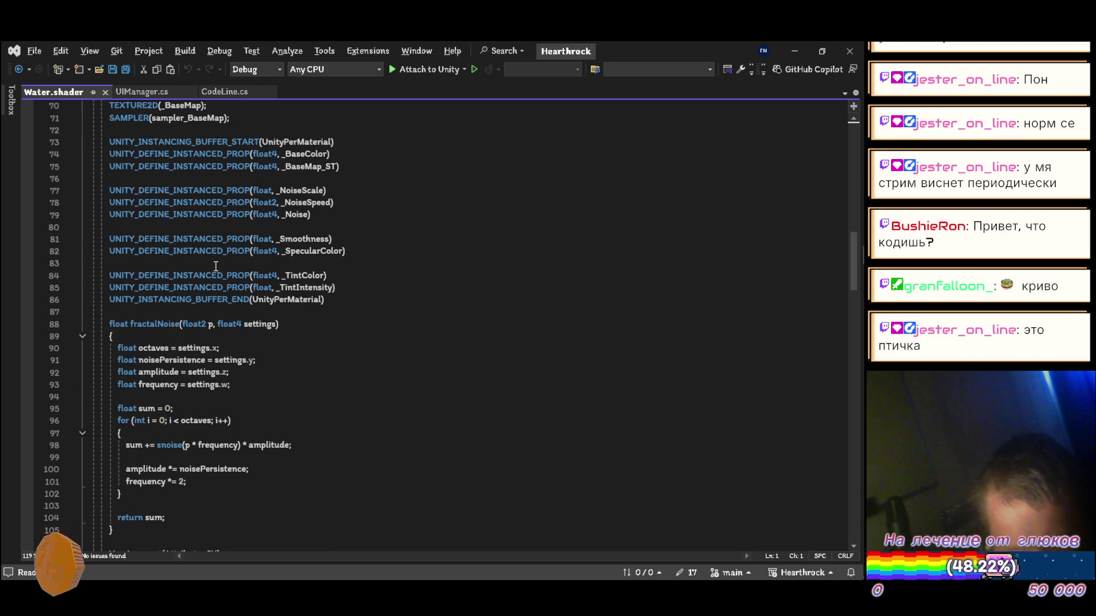
scroll(215, 267, "down", 5)
scroll(216, 266, "up", 12)
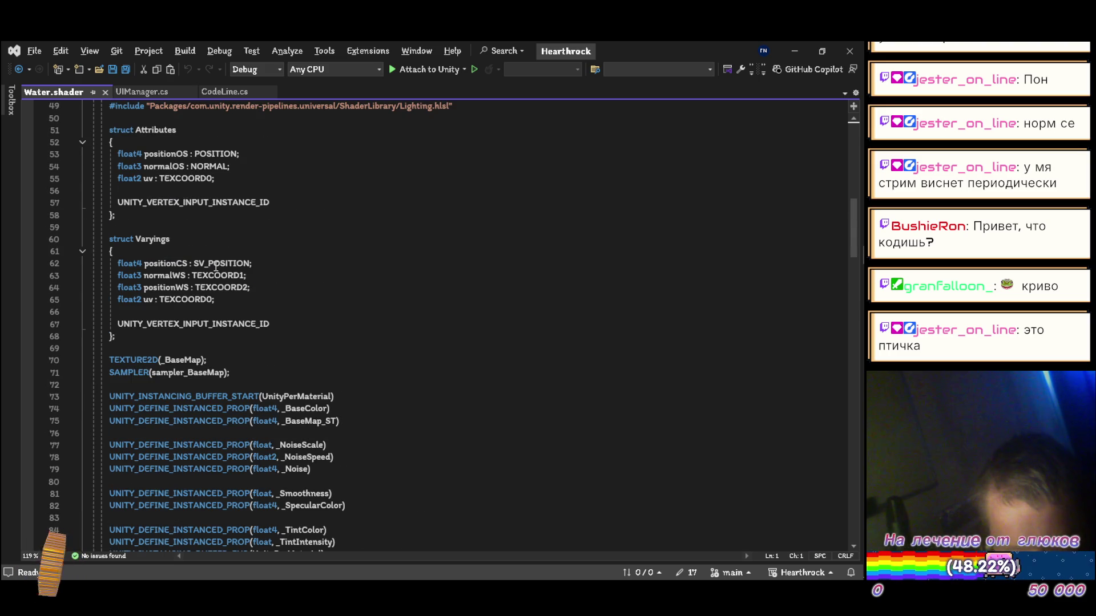
scroll(216, 266, "up", 16)
left_click(105, 92)
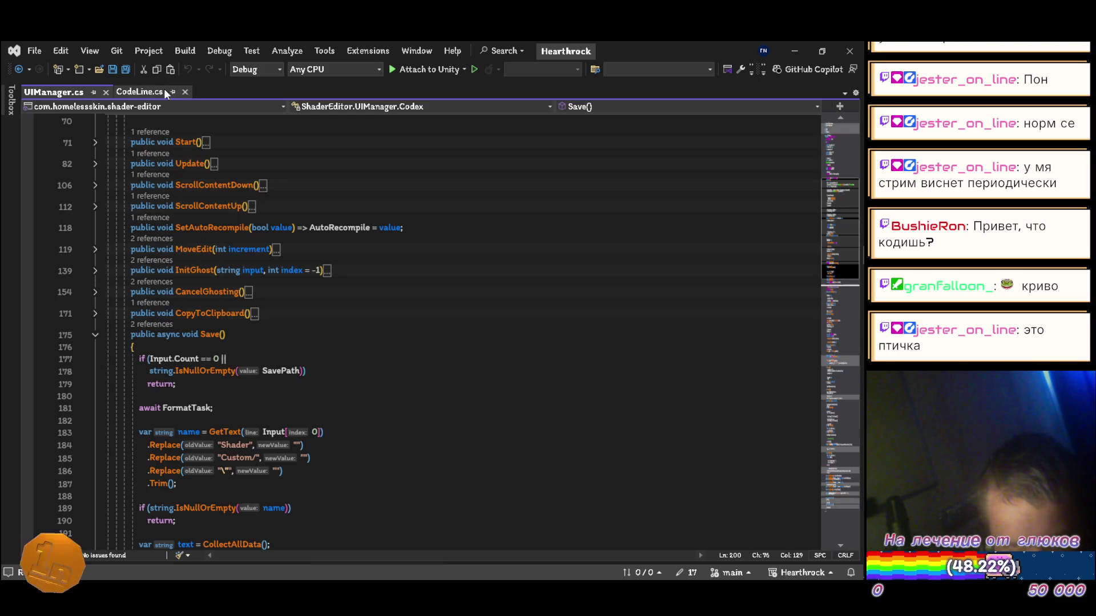
left_click(794, 50)
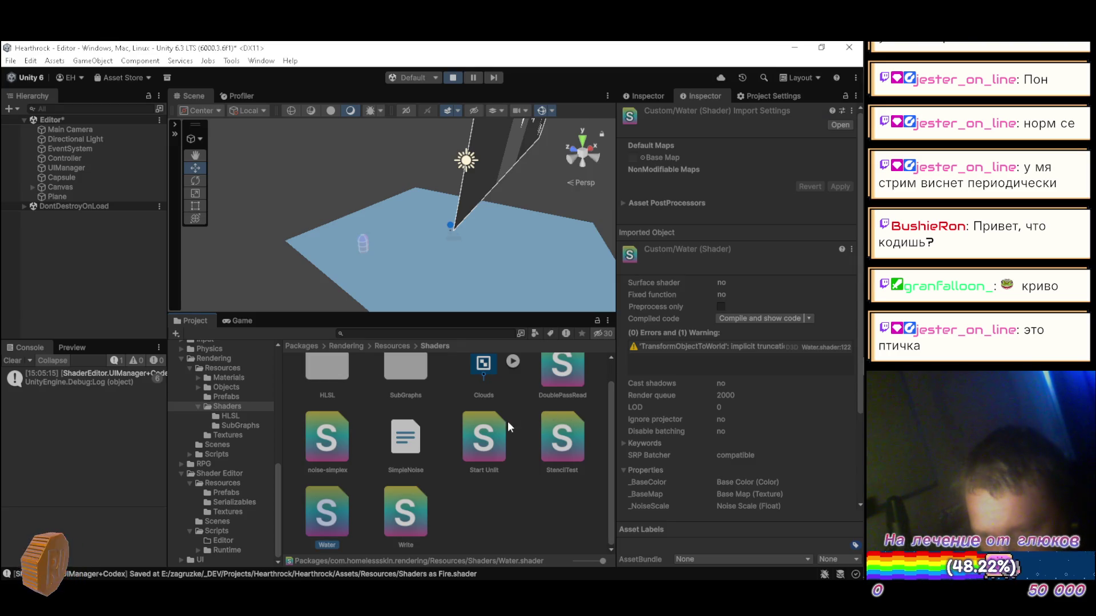
- Read noise-simplex.shader's snoise fragment code in Visual Studio, then minimize it to return to Unity
double_click(334, 451)
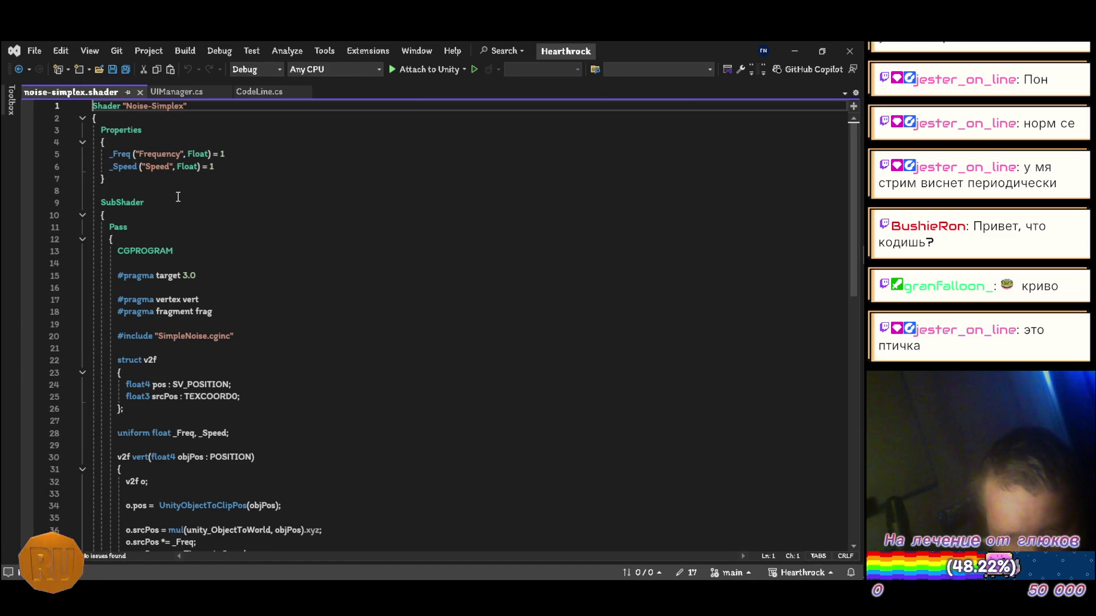
scroll(178, 197, "down", 3)
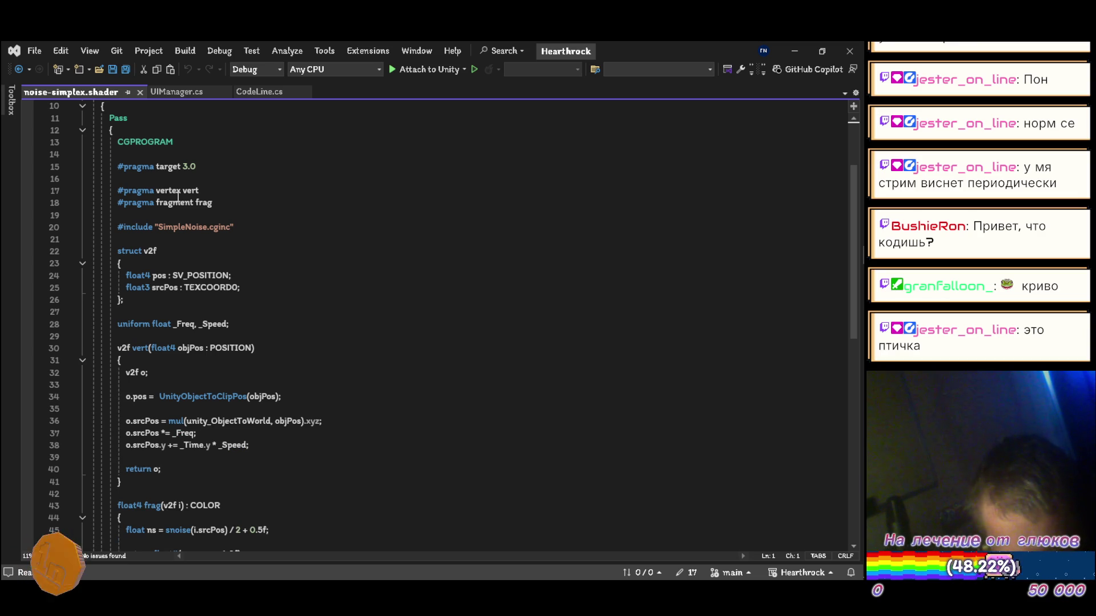
scroll(178, 197, "down", 3)
scroll(178, 196, "up", 4)
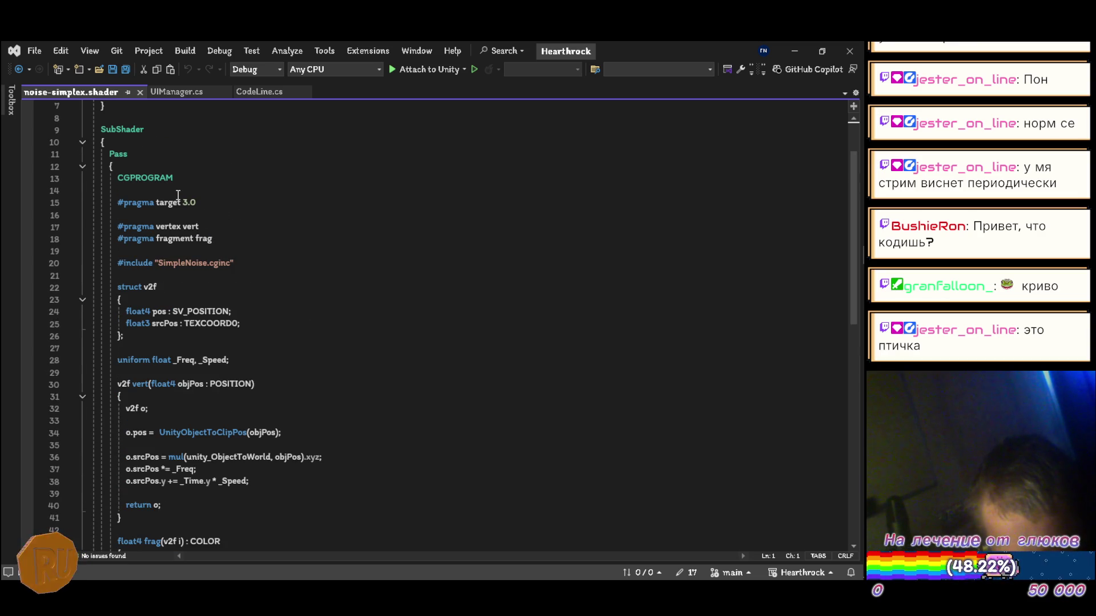
scroll(178, 195, "up", 2)
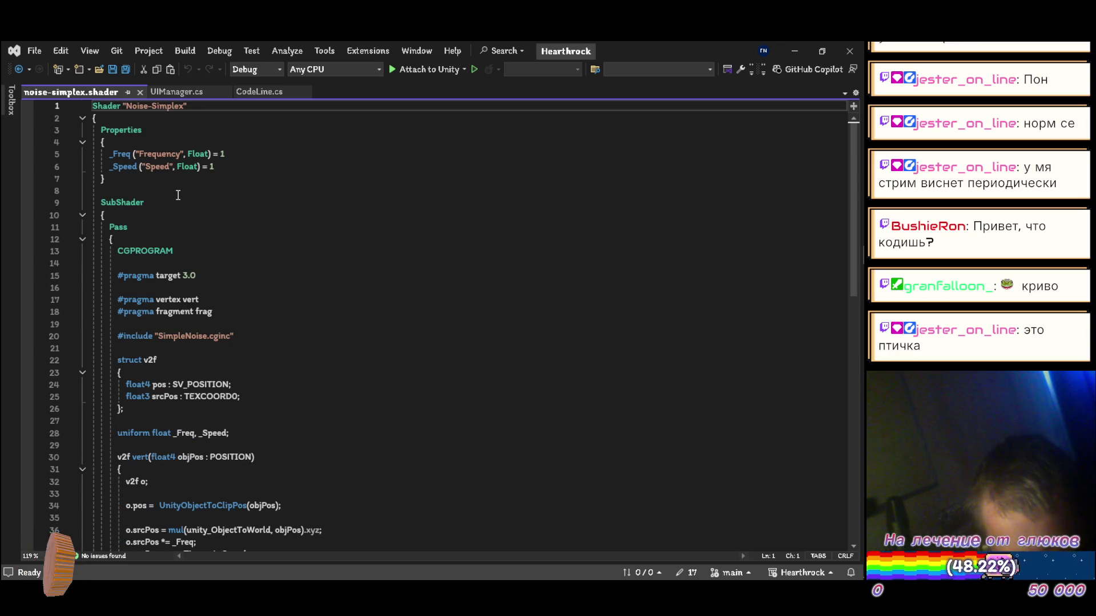
scroll(178, 196, "down", 3)
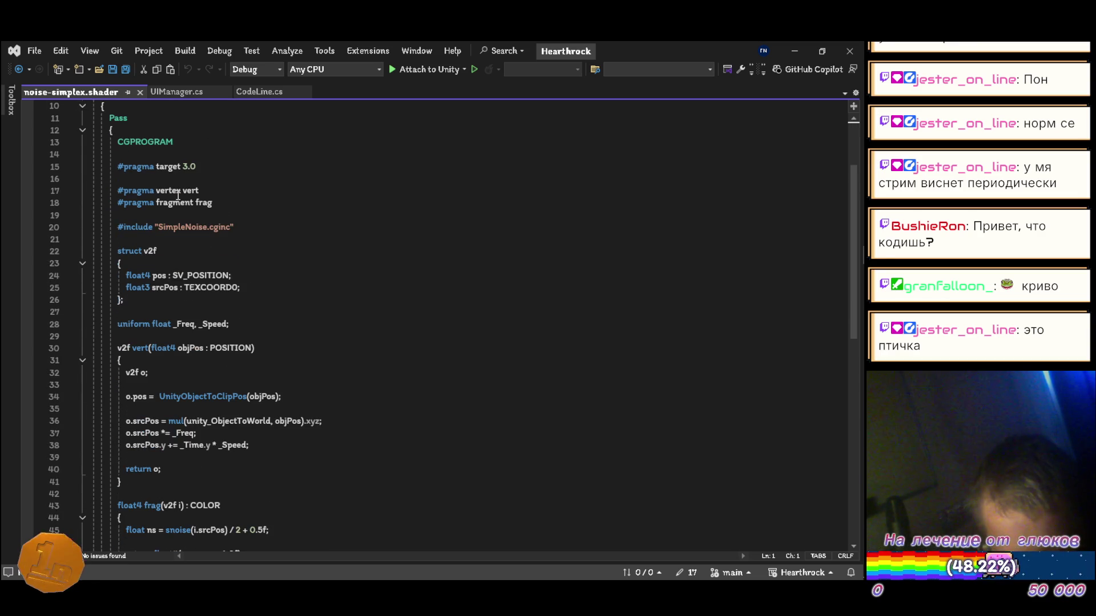
scroll(178, 195, "up", 4)
scroll(178, 195, "down", 2)
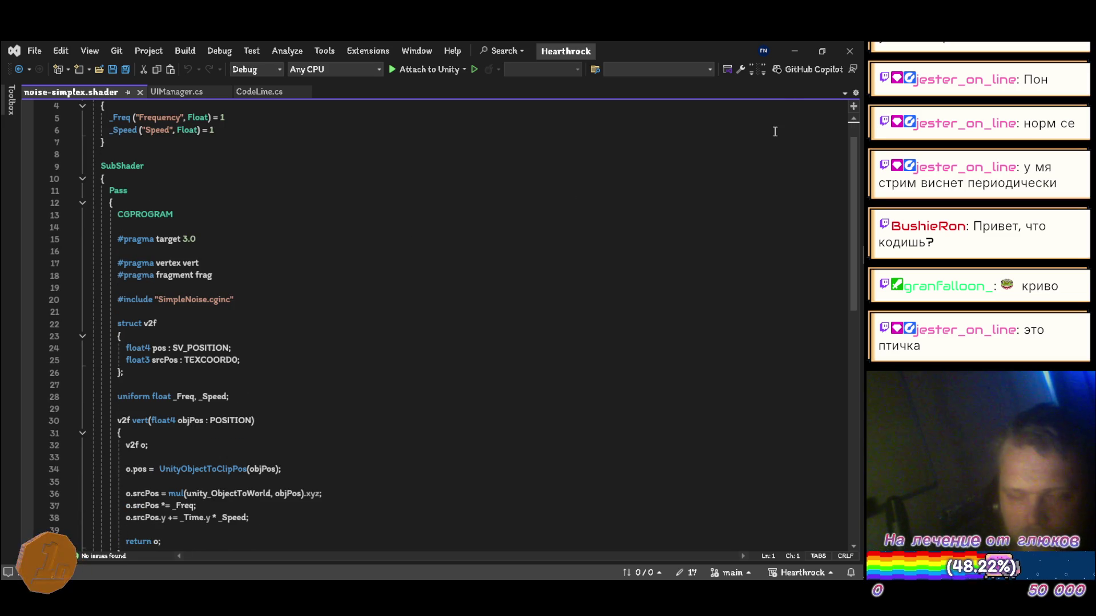
scroll(274, 257, "down", 5)
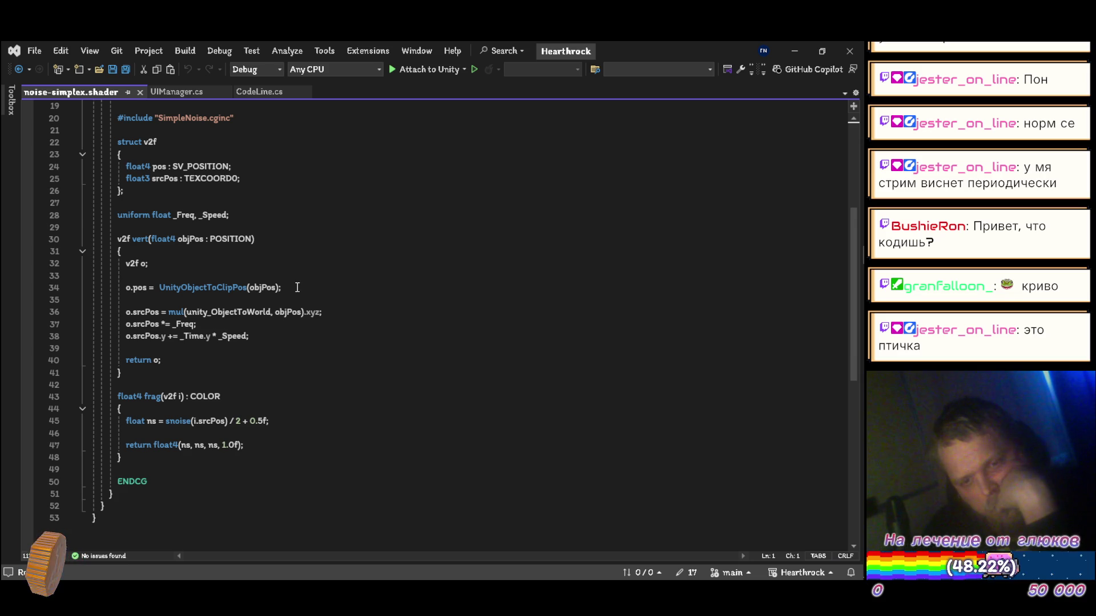
scroll(297, 282, "down", 1)
scroll(294, 293, "up", 3)
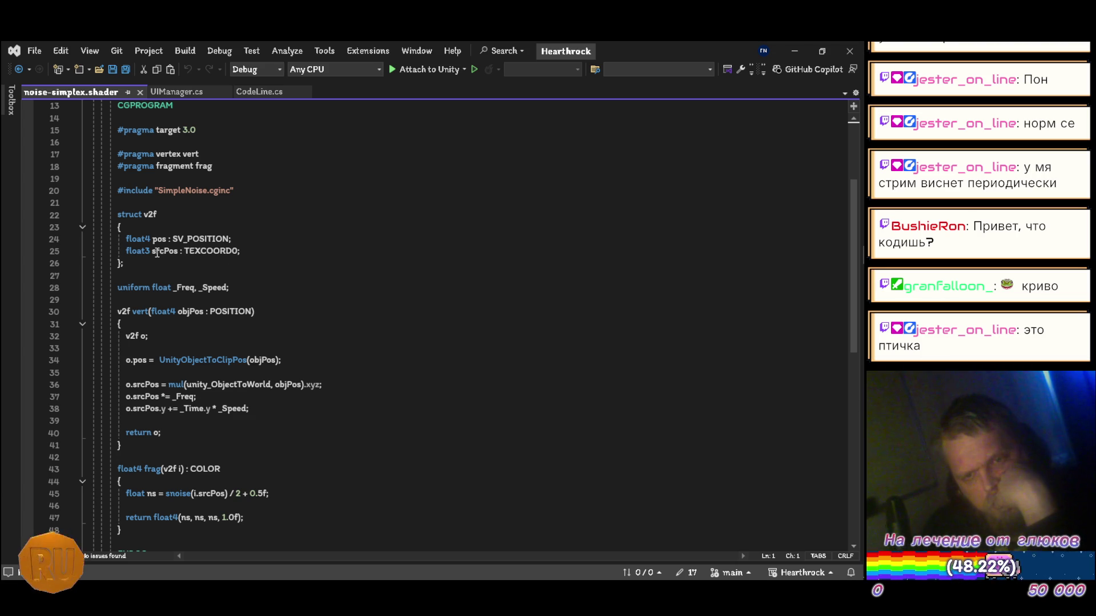
left_click(790, 55)
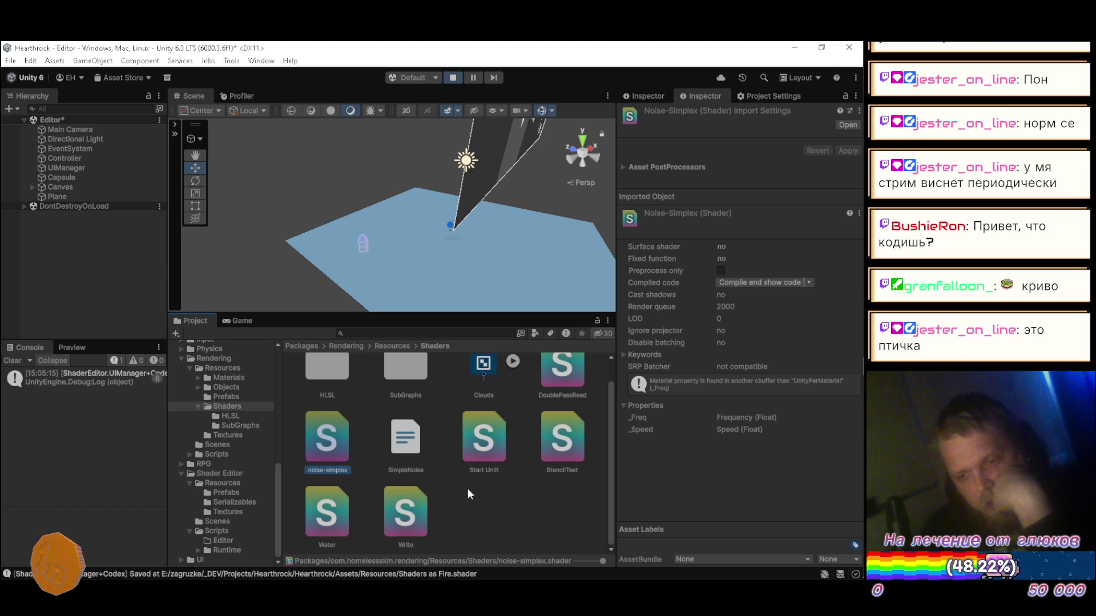
- Add a _NoiseSettings ("Noise Settings", Vector) property defaulting to (3, 0.6, 10, 0.03) and save the Fire shader
left_click(242, 321)
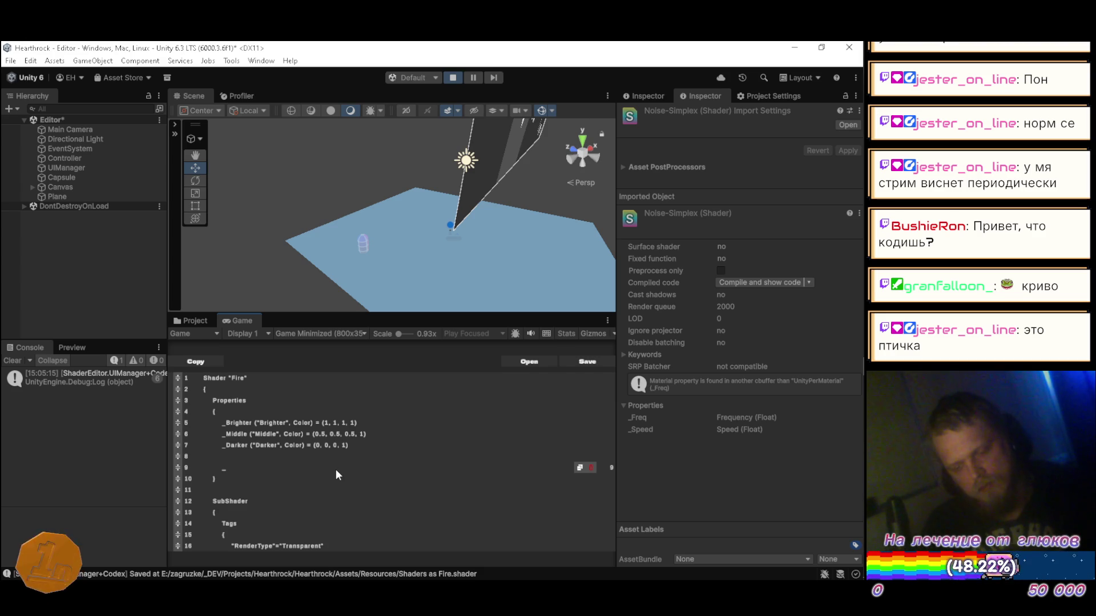
type("NoiseSet")
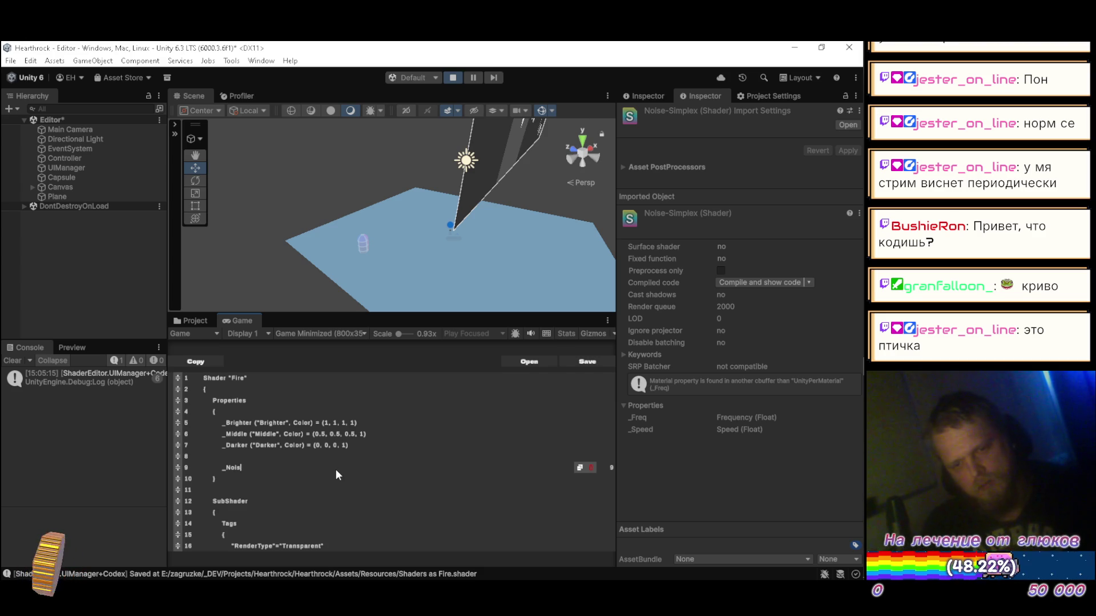
type("ti")
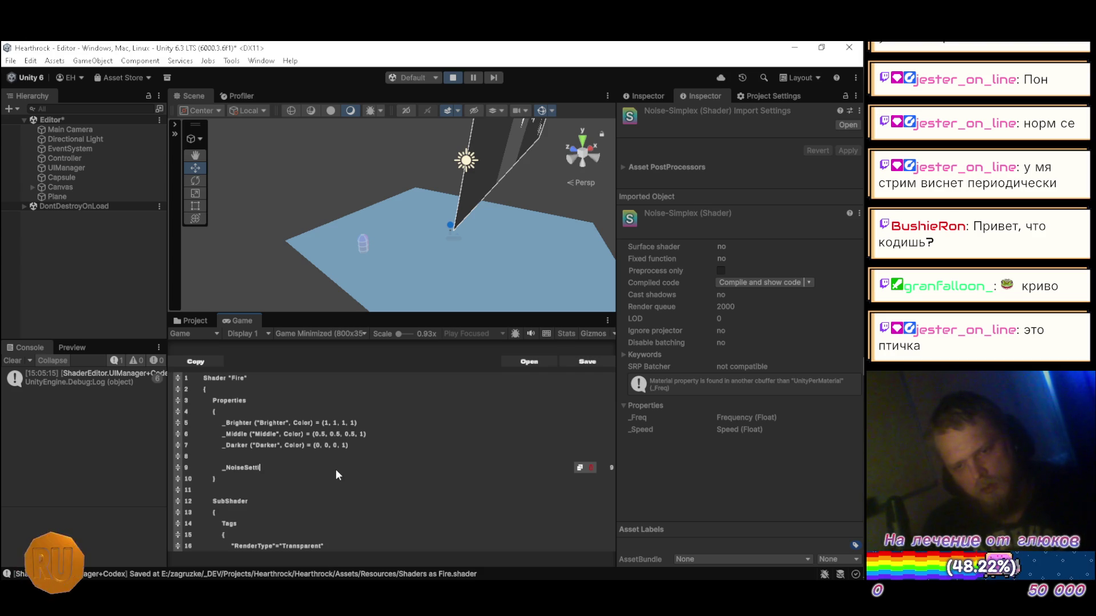
type("ngs (")
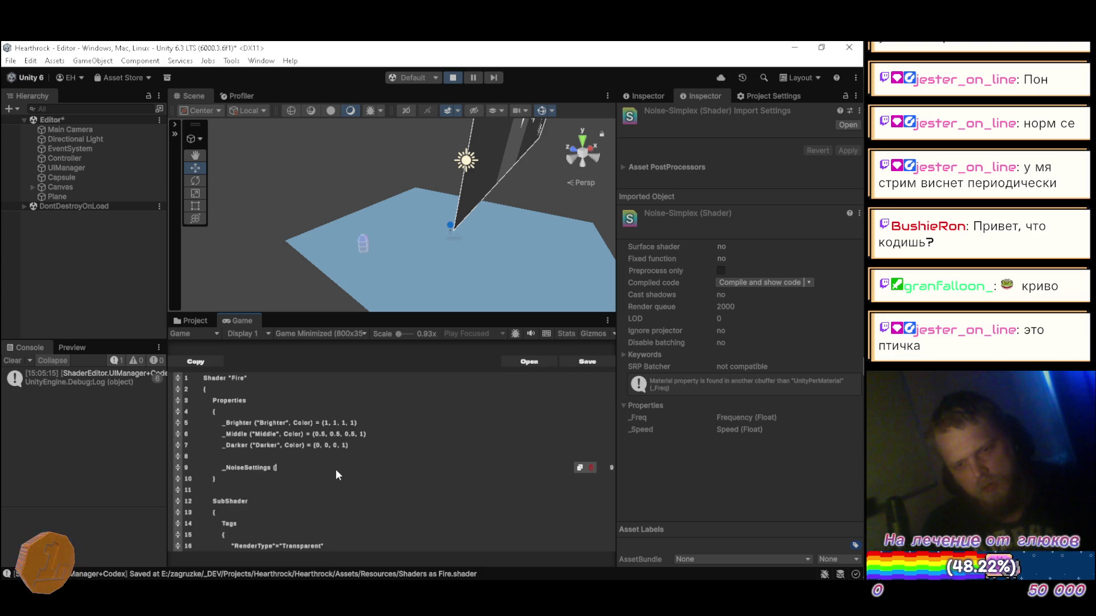
type("\"Noise Sett")
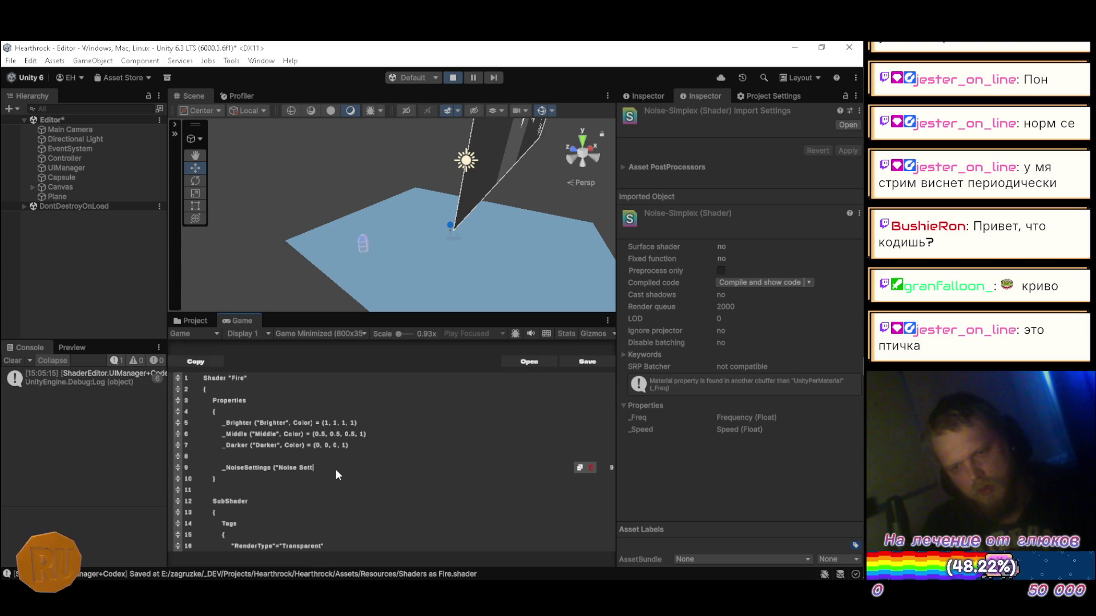
type("ings\", Vector) = (")
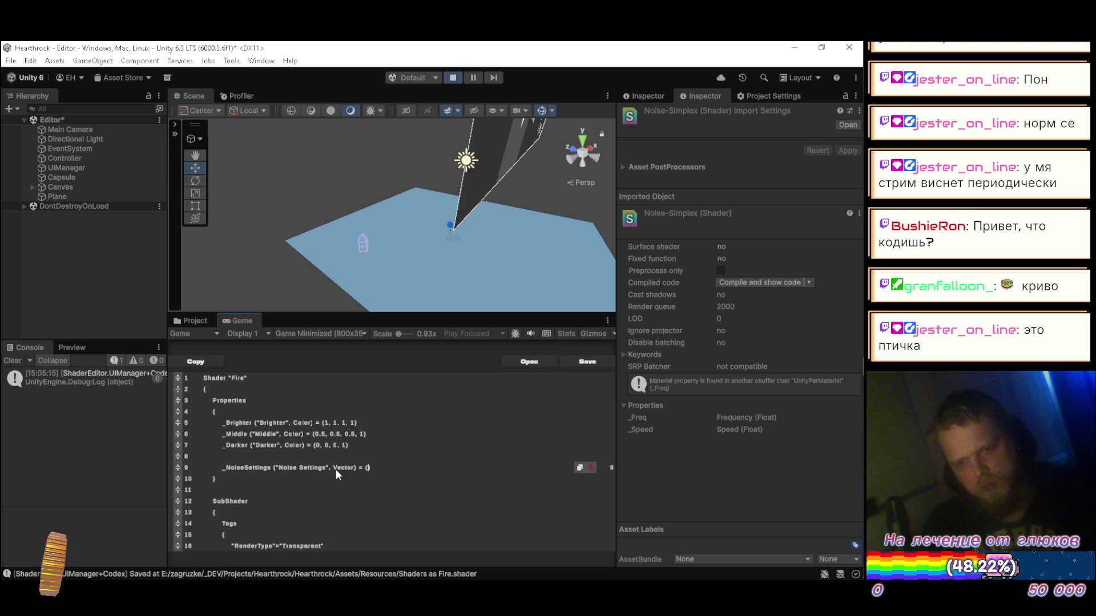
type("3, ")
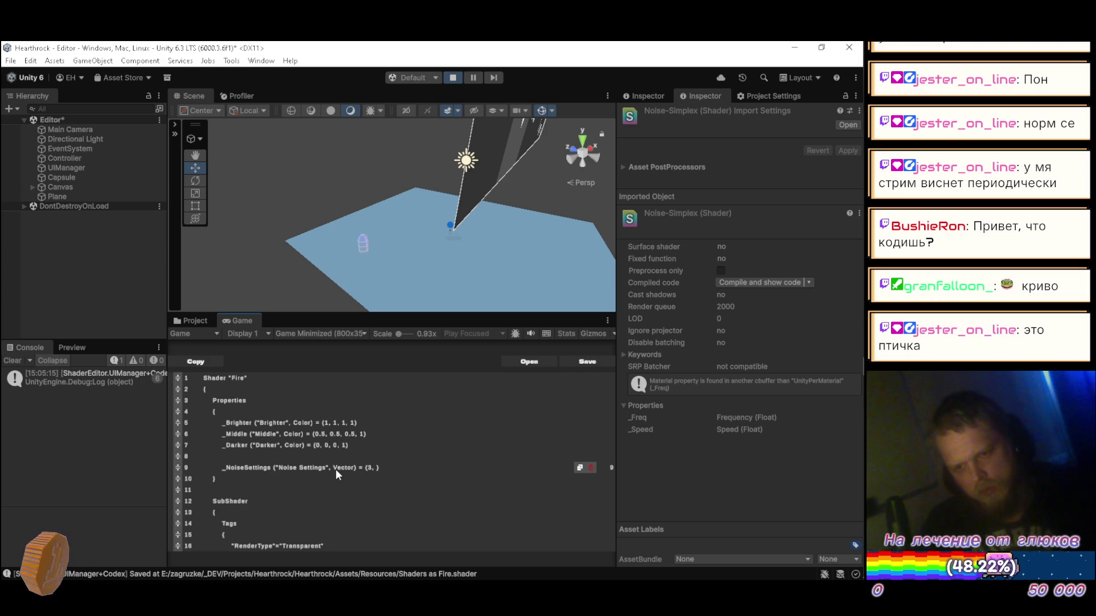
type("0.6, 10, 0.0")
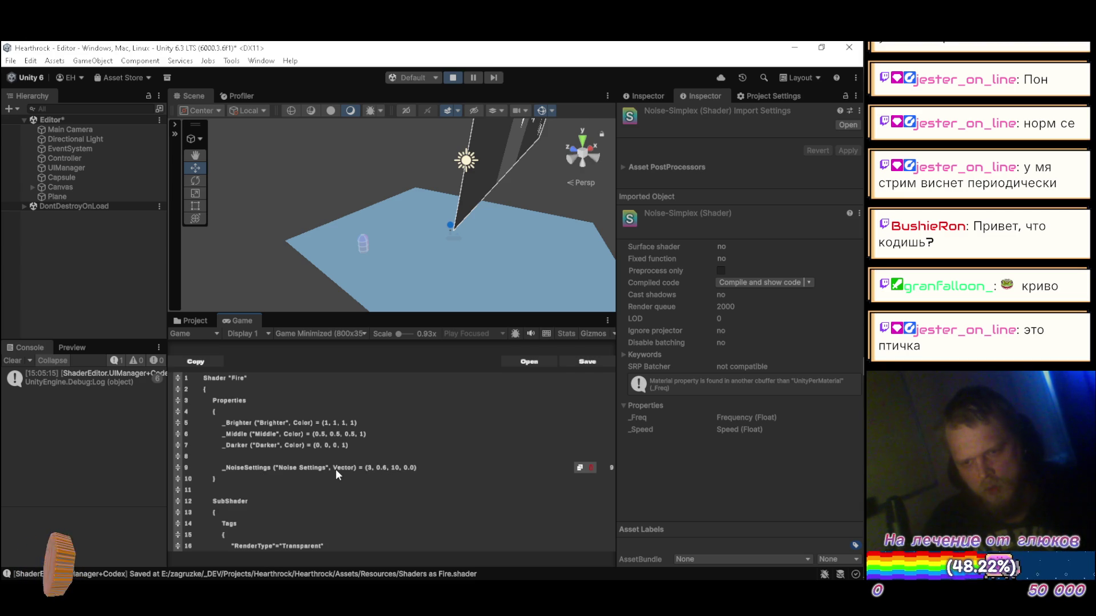
type("0")
key("BackSpace")
type("3")
key("Right")
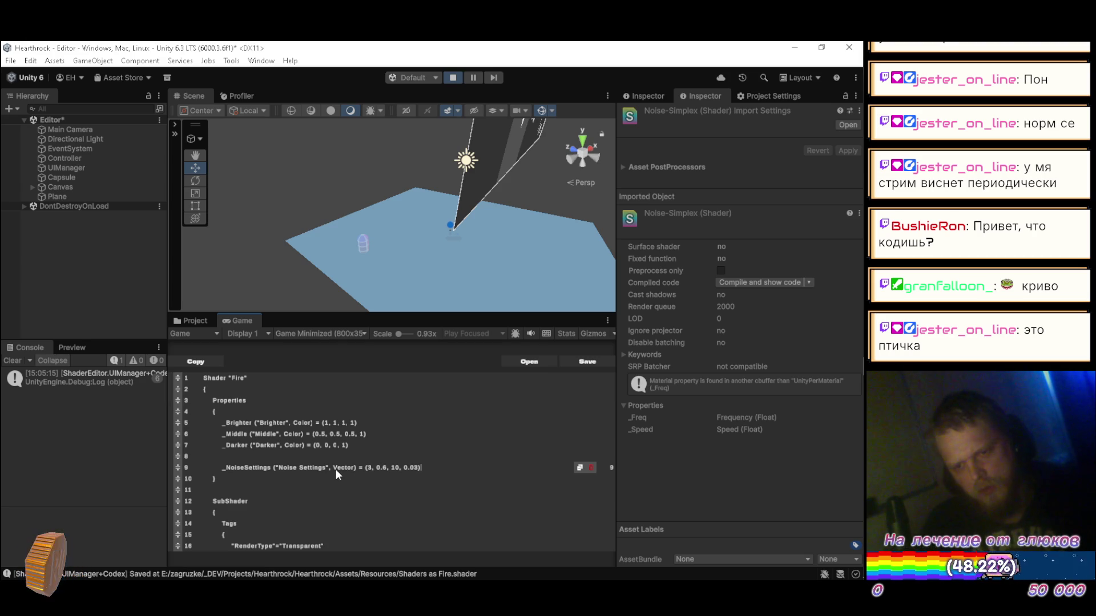
left_click(583, 362)
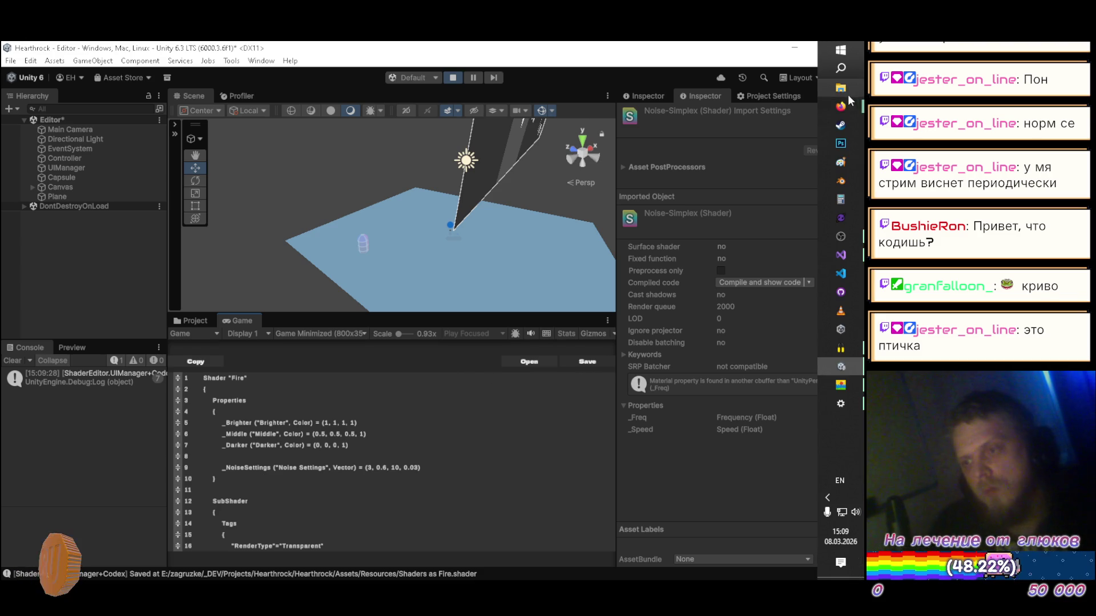
- Select the Fire material in Assets > Resources > Materials, then return to the Fire shader code
mouse_move(833, 104)
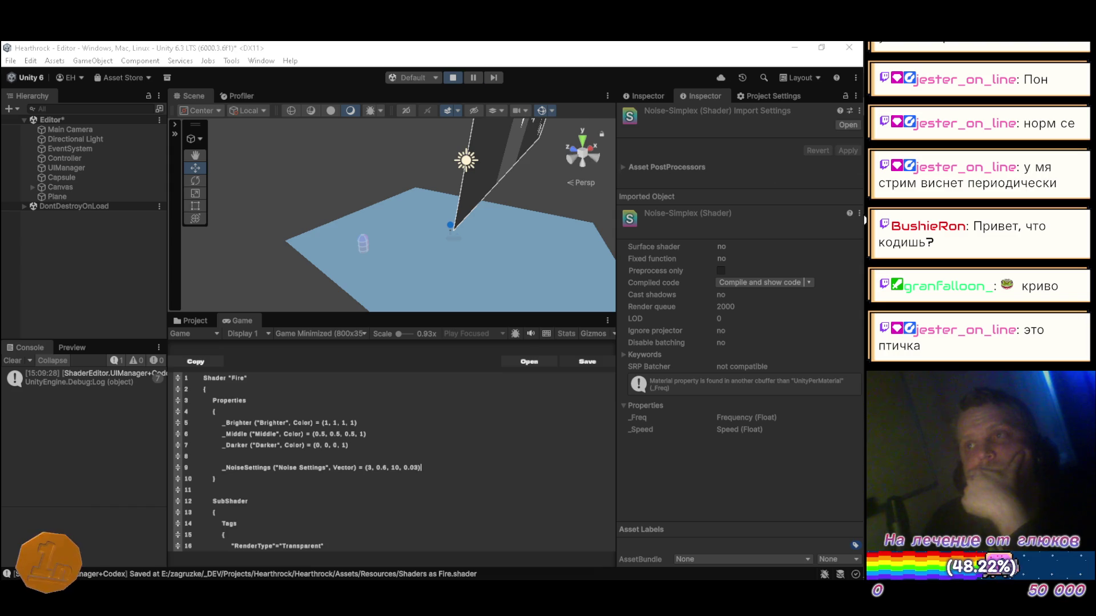
mouse_move(864, 193)
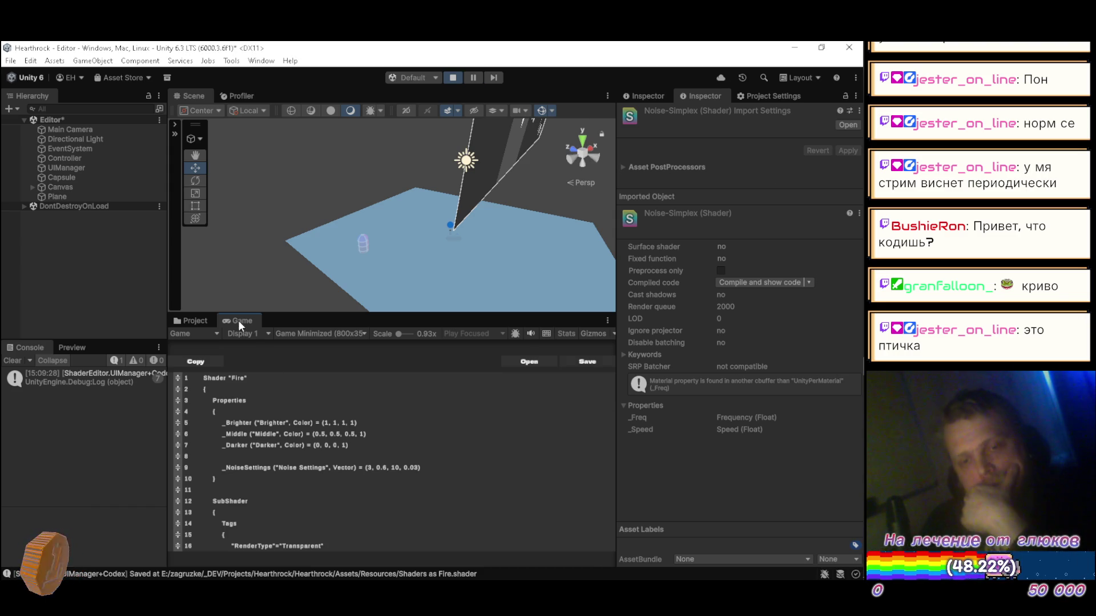
left_click(181, 320)
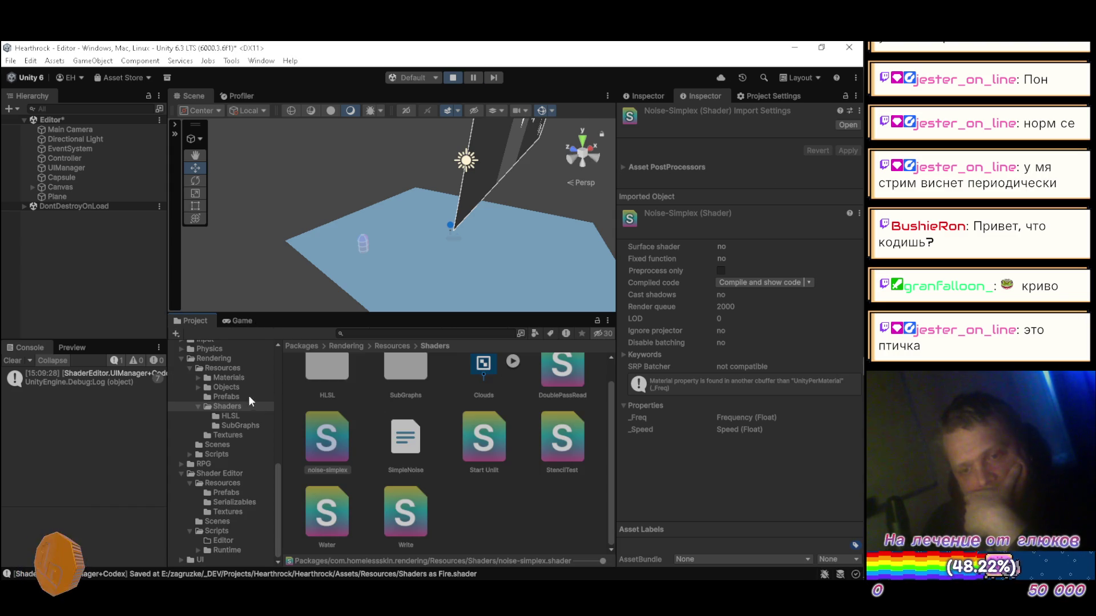
scroll(237, 393, "up", 10)
left_click(221, 411)
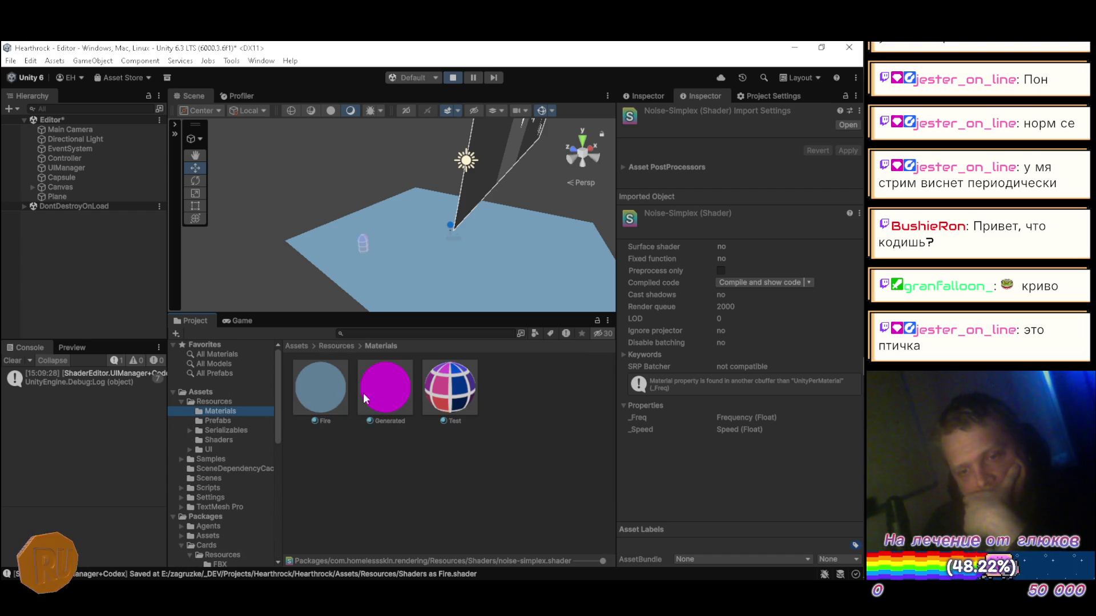
left_click(308, 380)
left_click(242, 320)
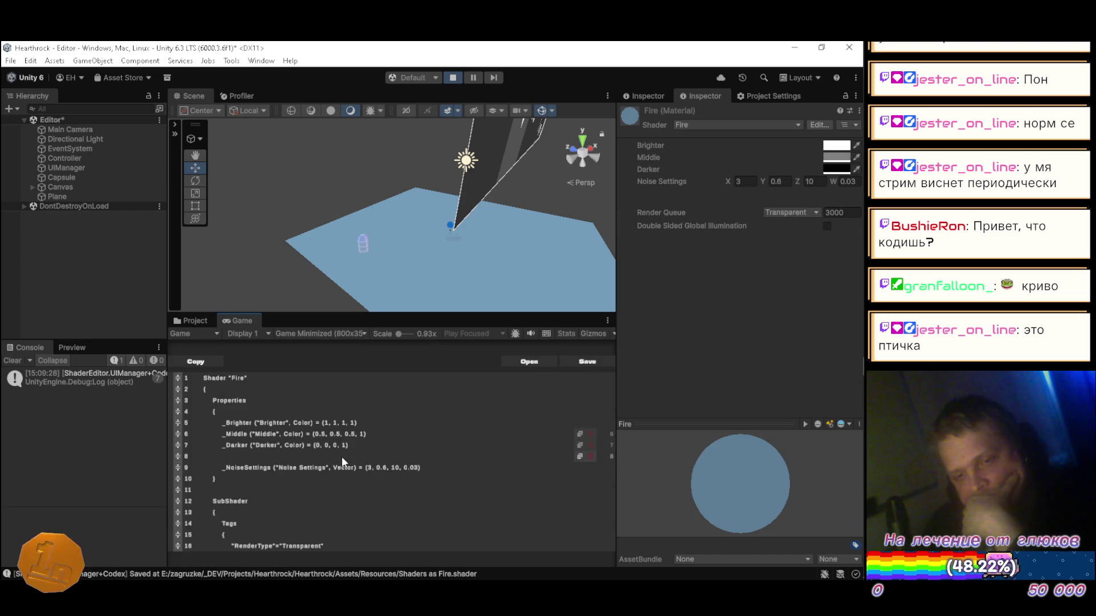
- Insert a [Space] attribute line above the Noise Settings property and save the shader
key("Return")
type("[")
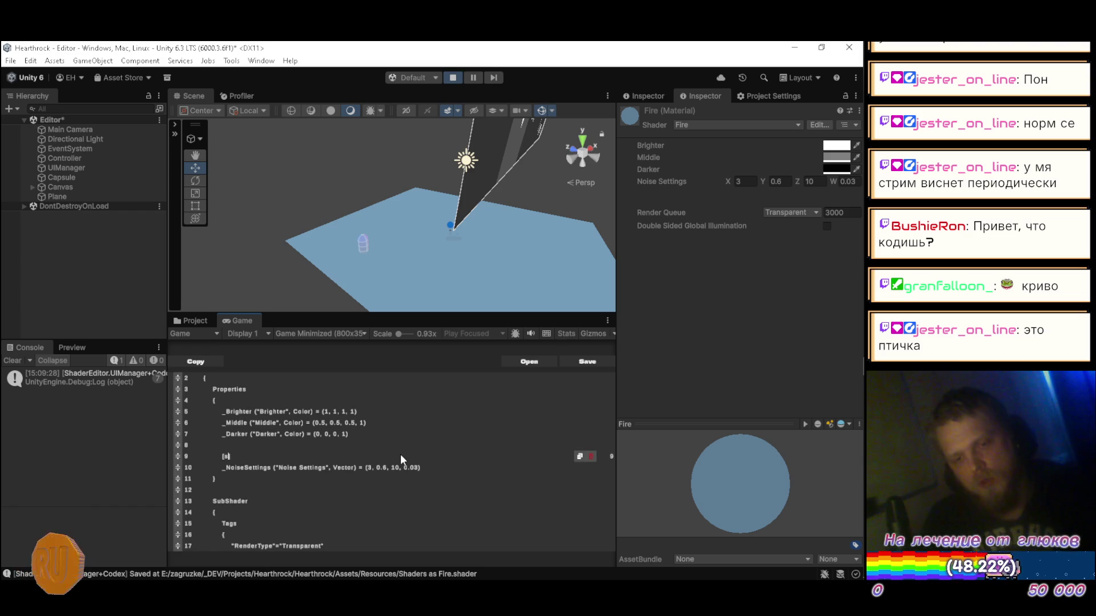
type("Space")
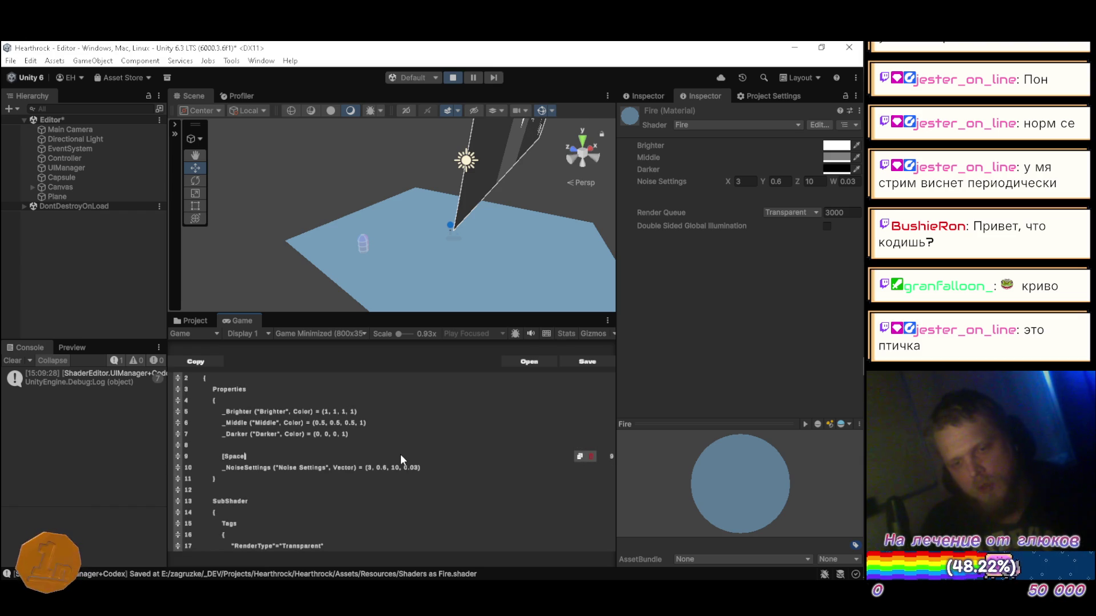
type("()]10")
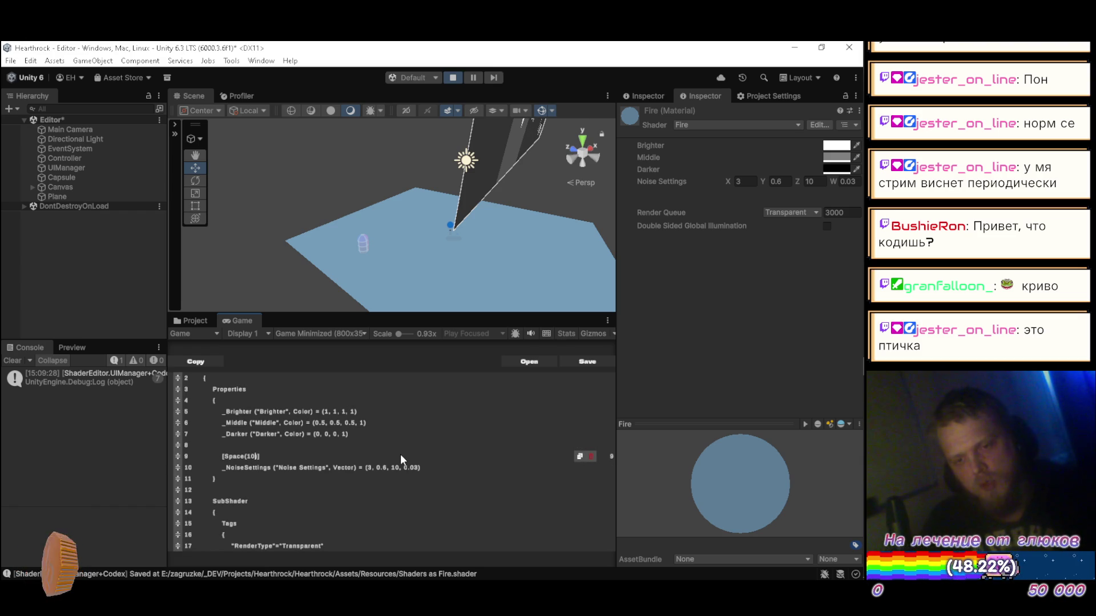
left_click(570, 359)
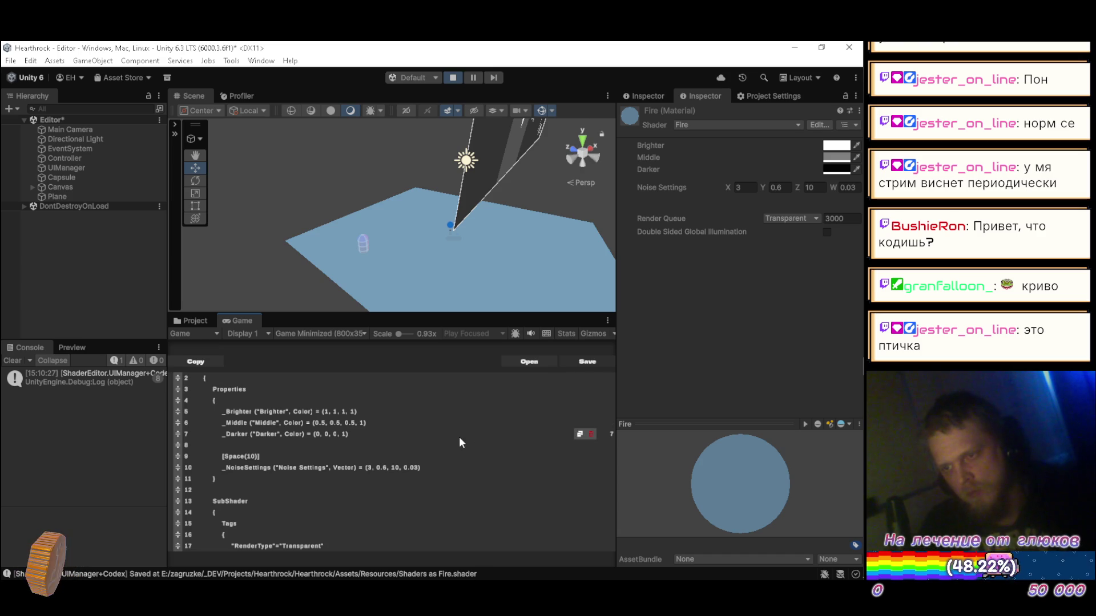
left_click(270, 456)
type("2")
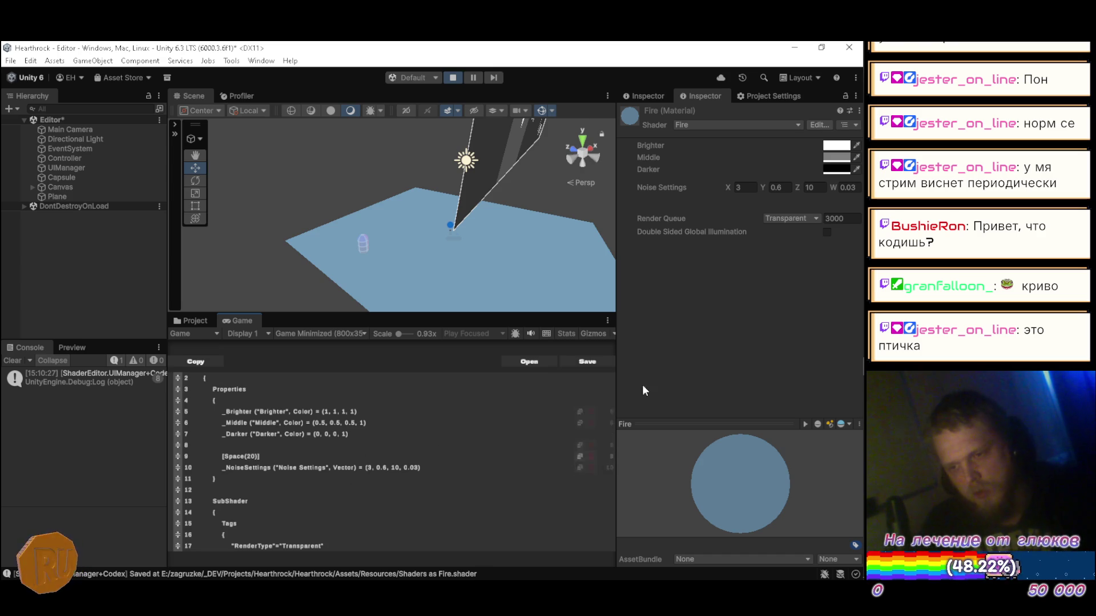
left_click(576, 362)
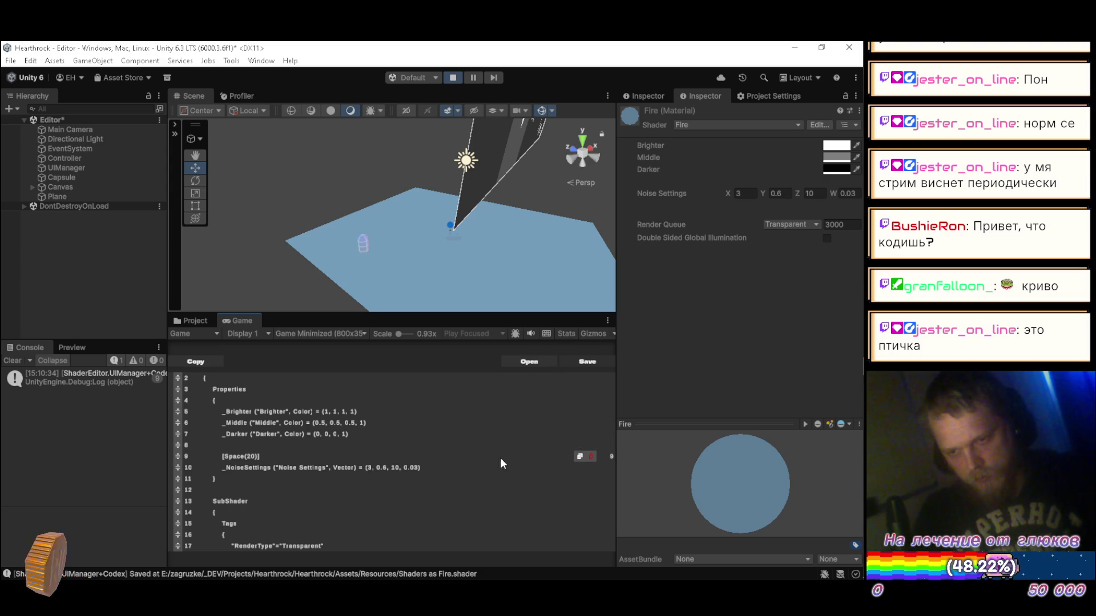
- Copy the Space line above _Brighter, set the spacing to 20, and save the shader
left_click(580, 457)
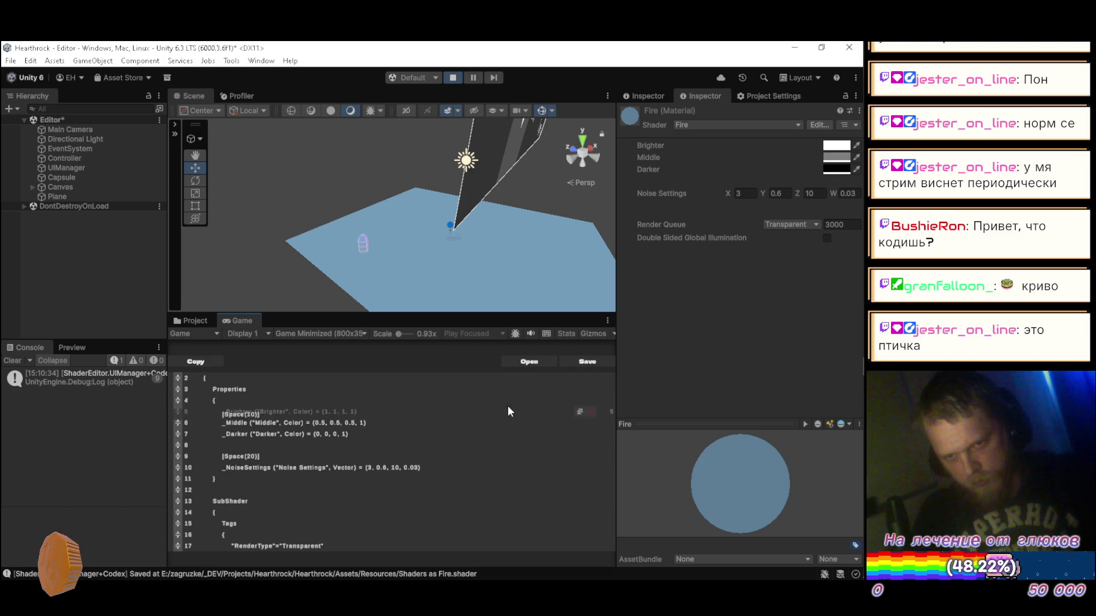
mouse_move(492, 401)
left_mouse_down()
mouse_move(422, 399)
mouse_move(404, 412)
left_mouse_up()
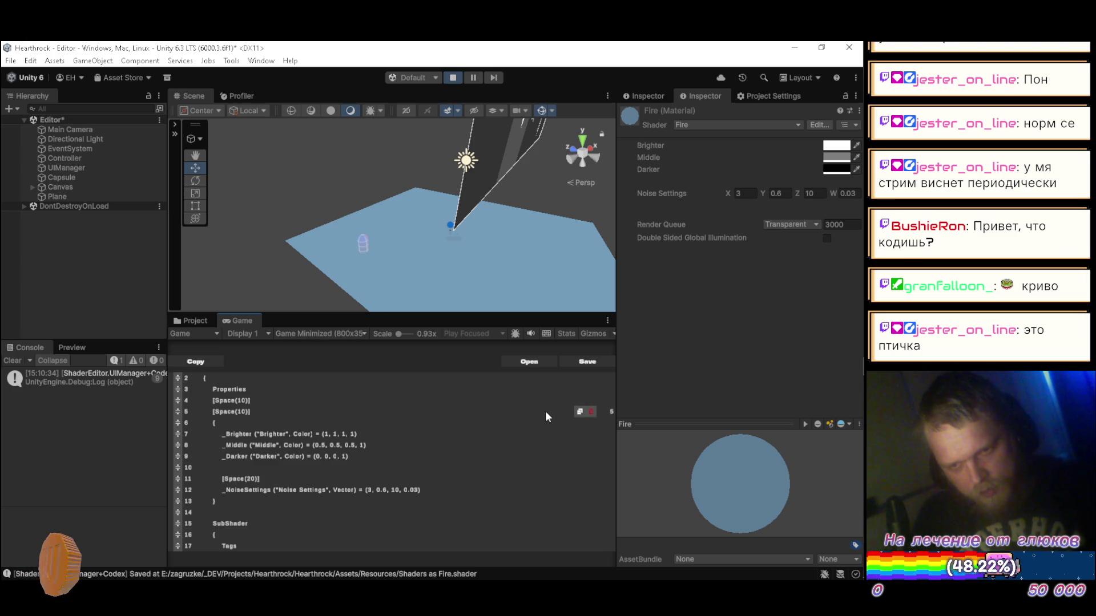
left_click(590, 411)
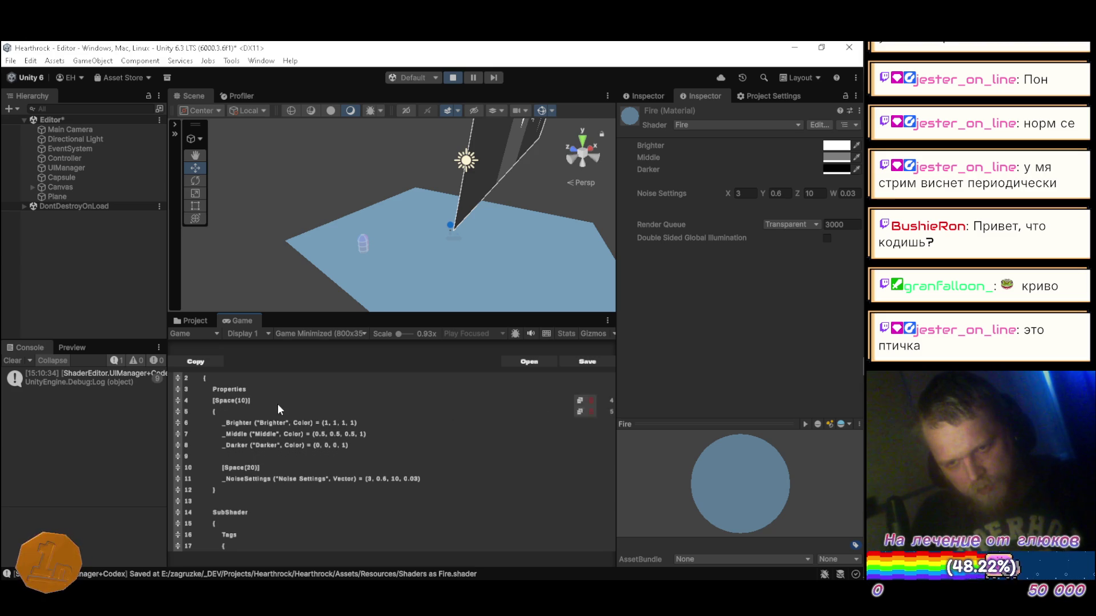
left_click_drag(175, 398, 177, 410)
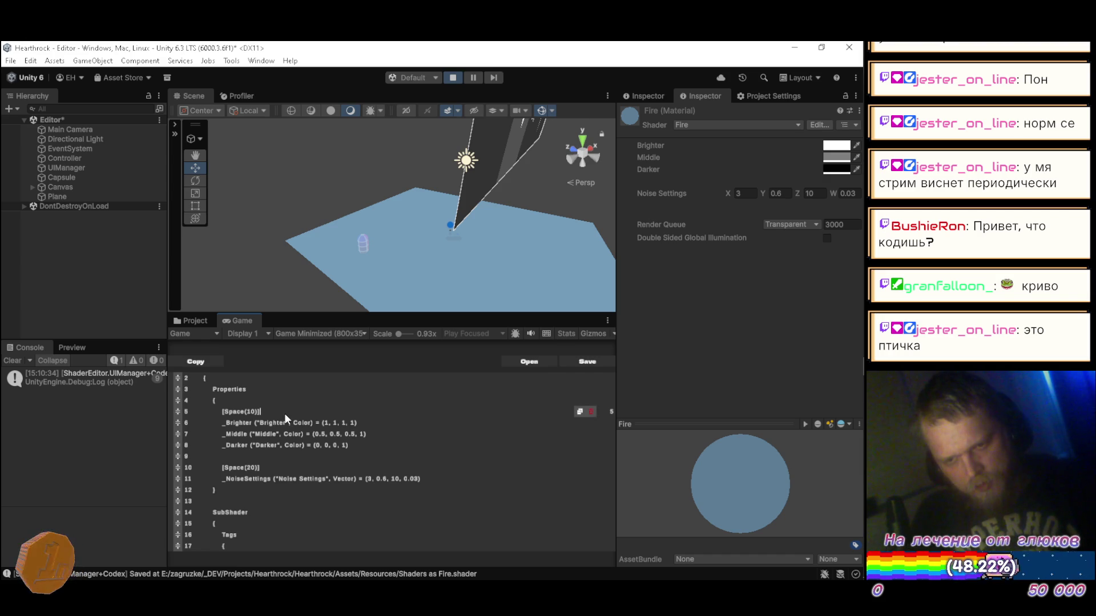
type("2")
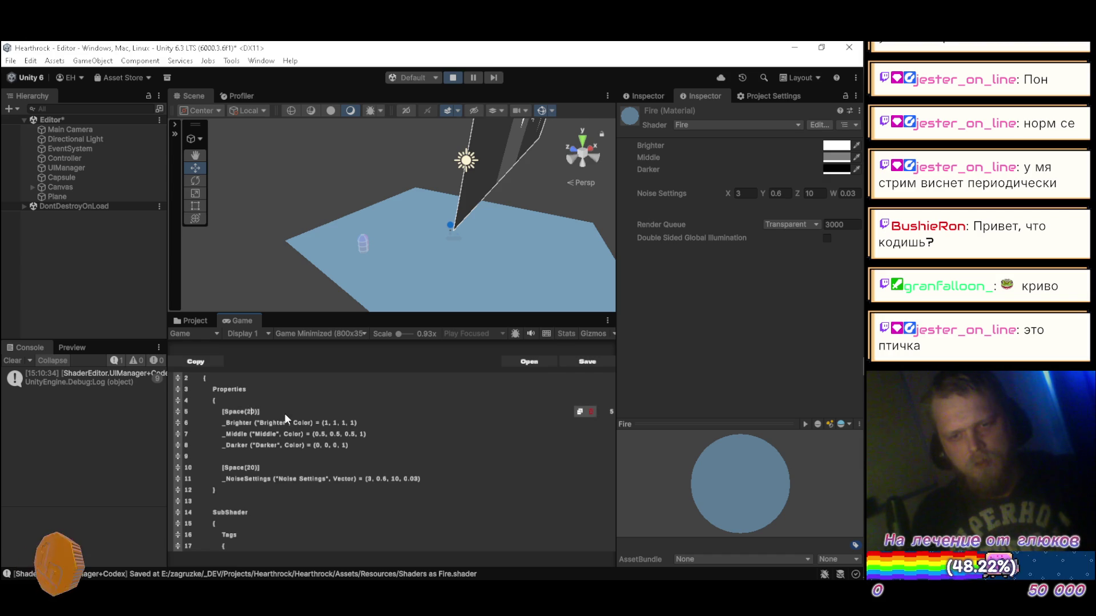
left_click(579, 361)
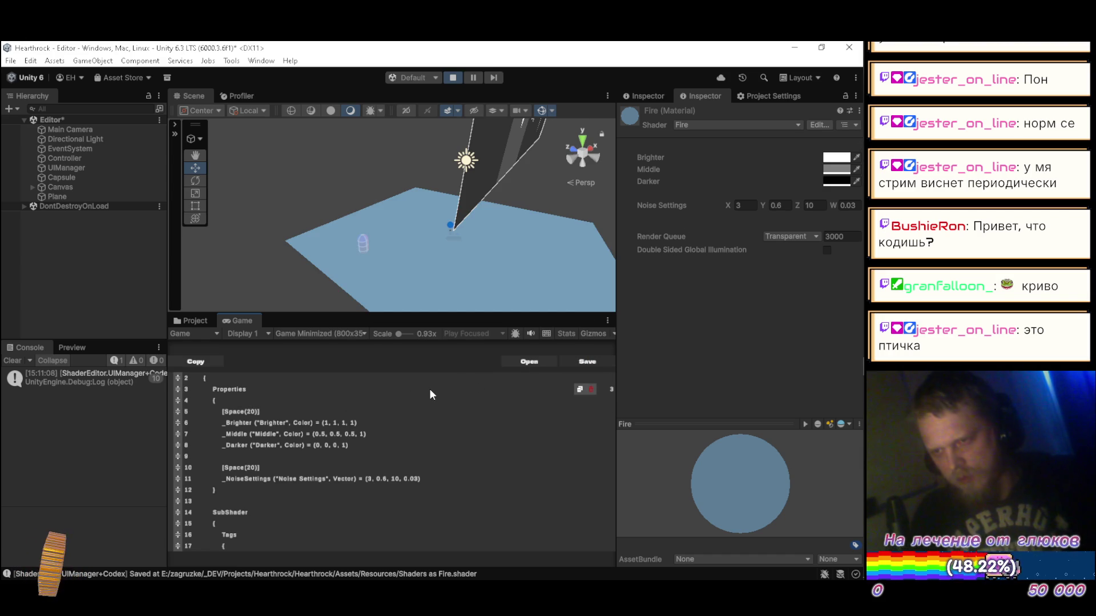
scroll(355, 463, "down", 1)
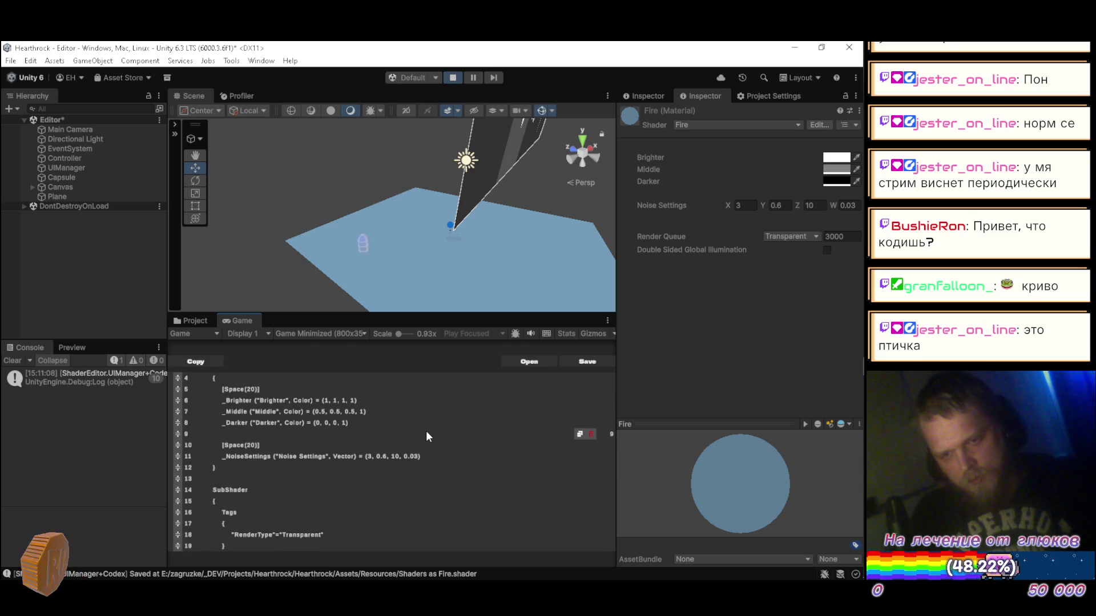
- Replace the Tint variable with _Brighter, declare half4 _Middle, _Darker and _NoiseSettings, and save
scroll(426, 436, "down", 5)
scroll(424, 437, "down", 8)
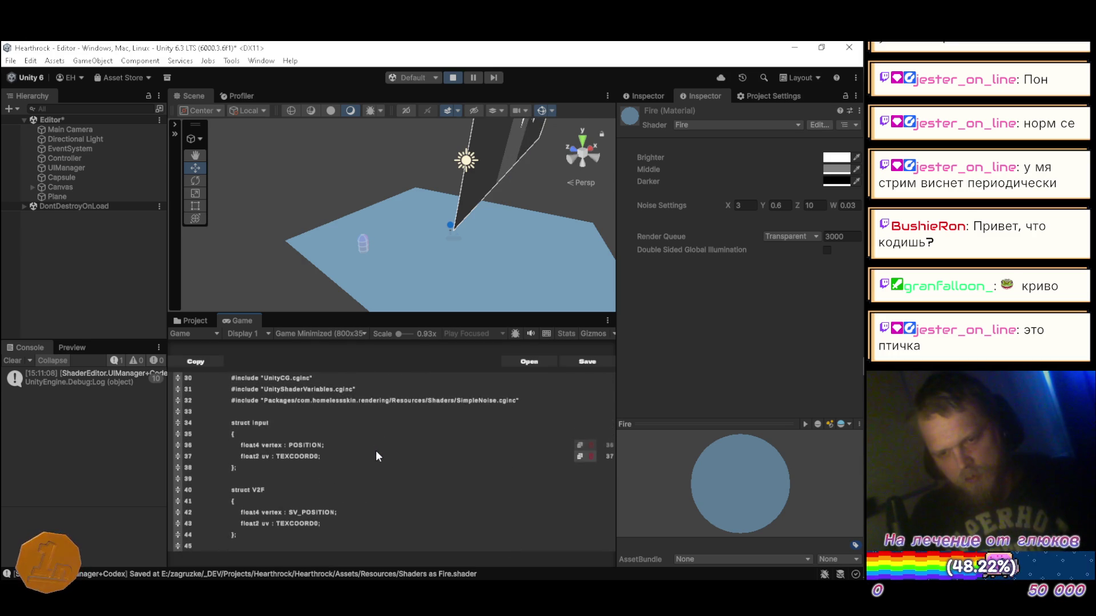
scroll(374, 456, "down", 5)
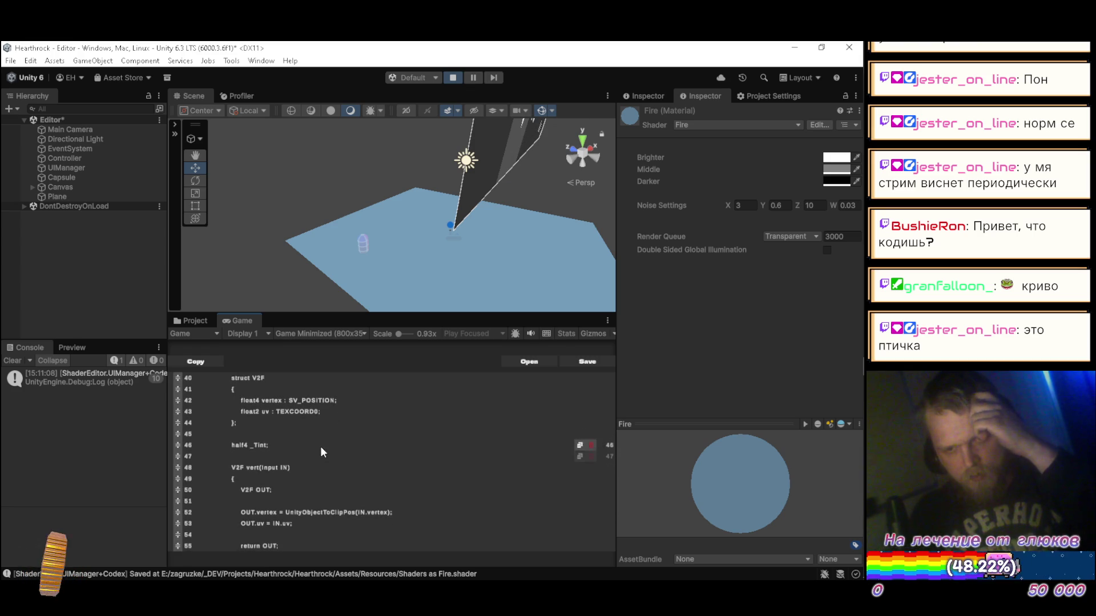
scroll(303, 450, "up", 5)
scroll(302, 450, "down", 5)
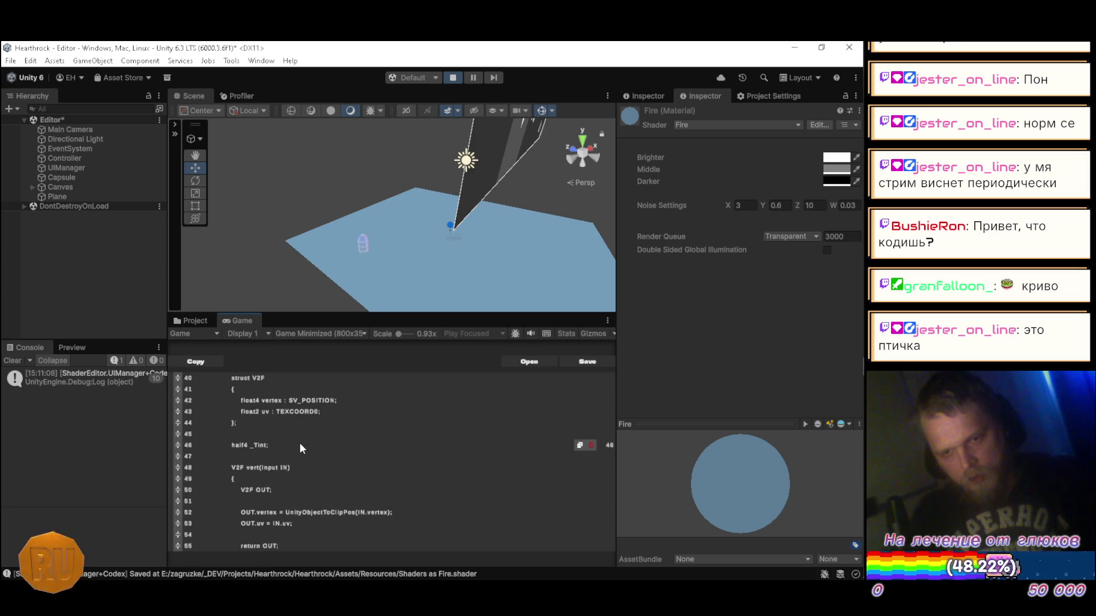
key("BackSpace")
key("BackSpace")
key("BackSpace")
type("Brightr")
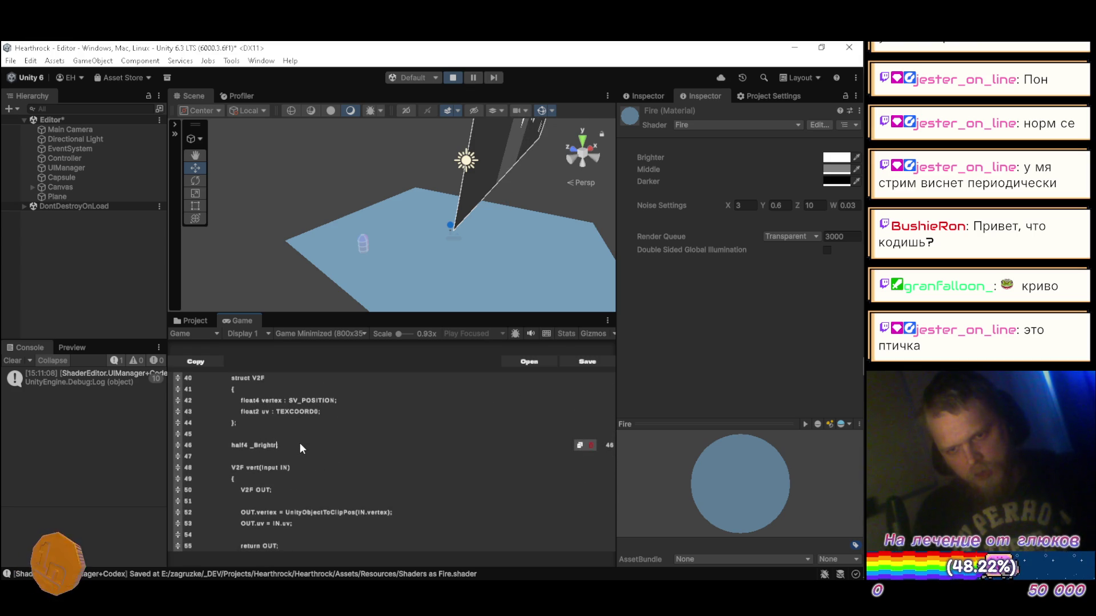
key("BackSpace")
type("er;")
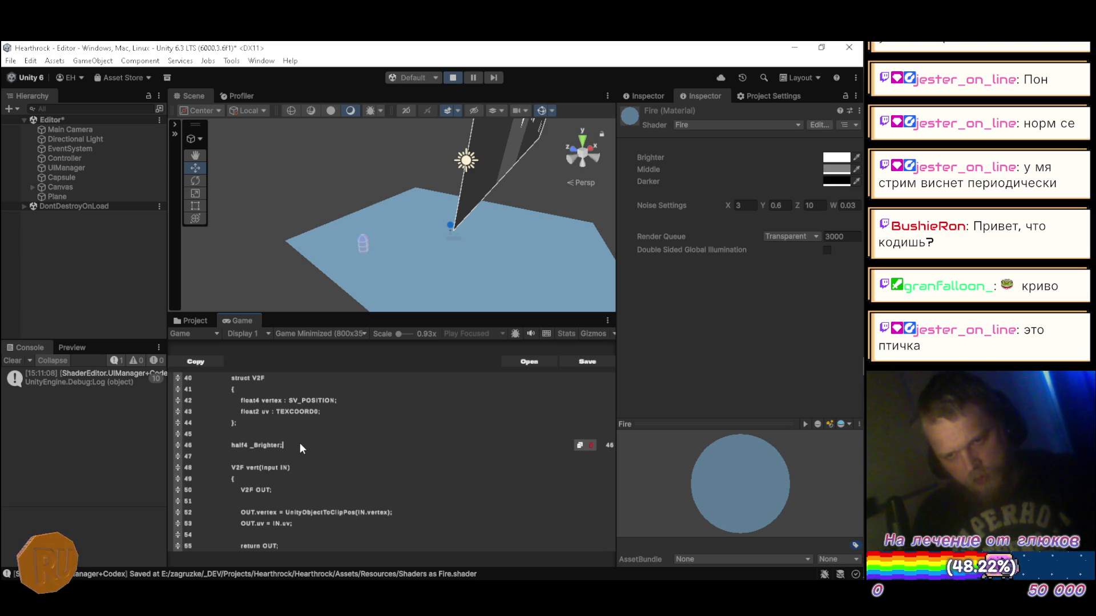
key("Return")
type("half4 ")
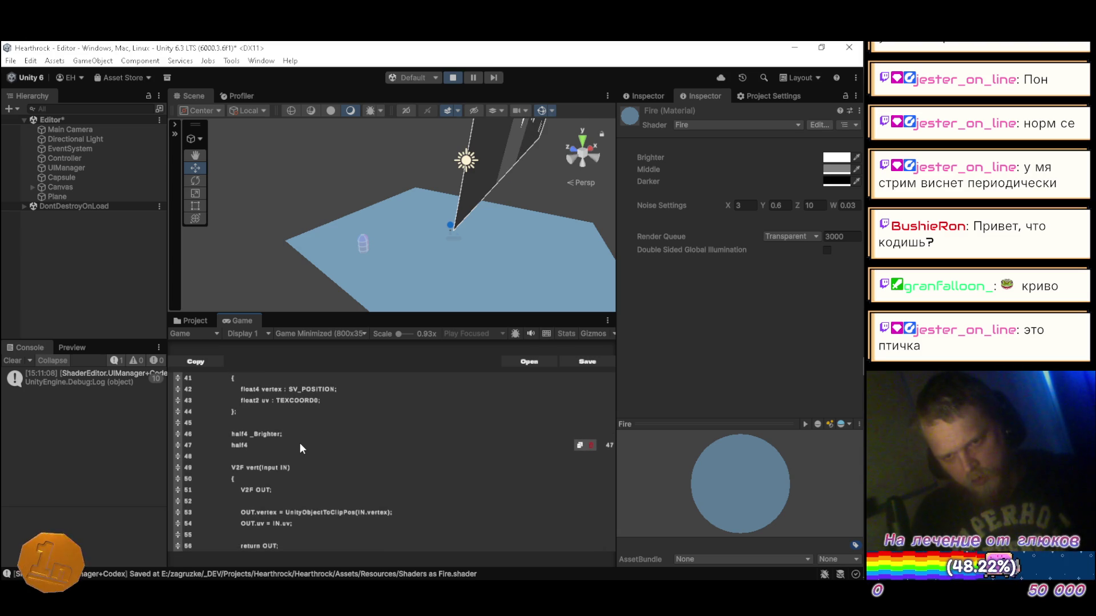
type("_Mi")
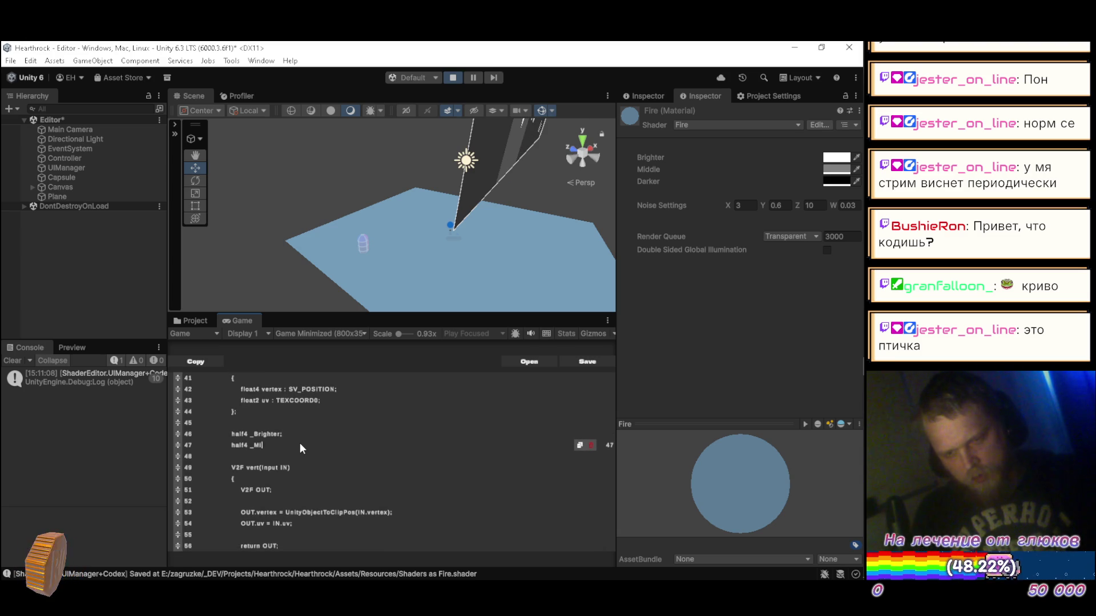
type("ddle;")
key("Return")
type("half4 ")
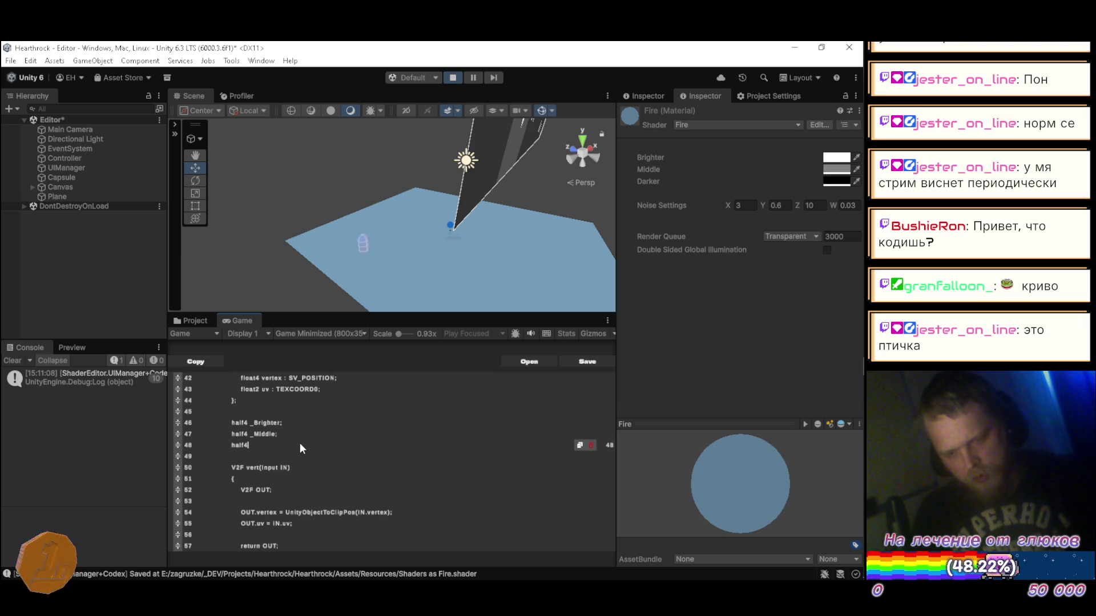
type("_D")
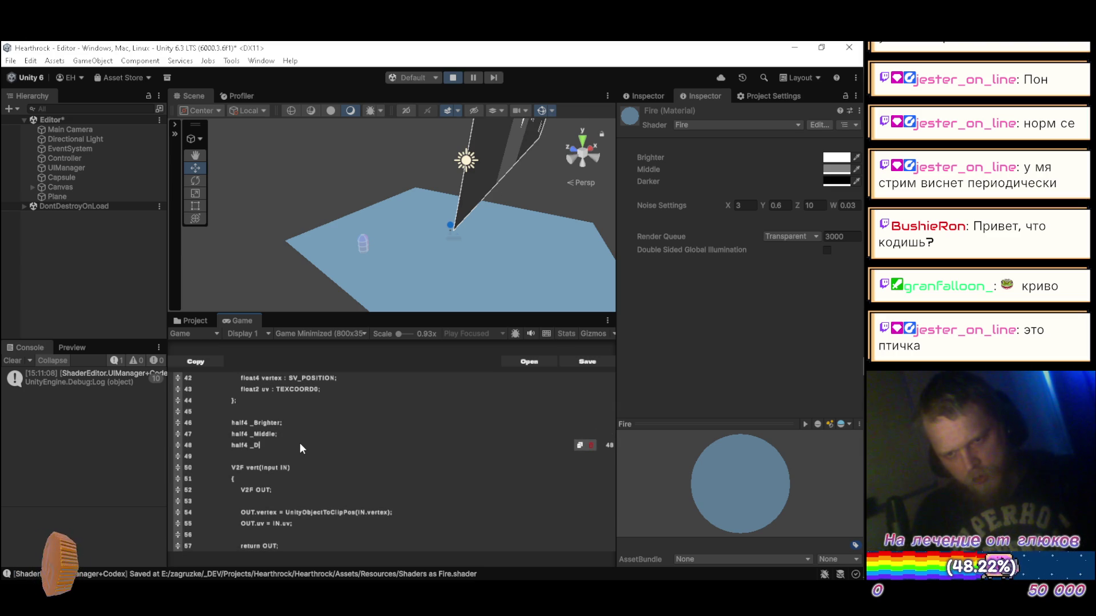
type("arker;")
key("Return")
key("Return")
type("ha")
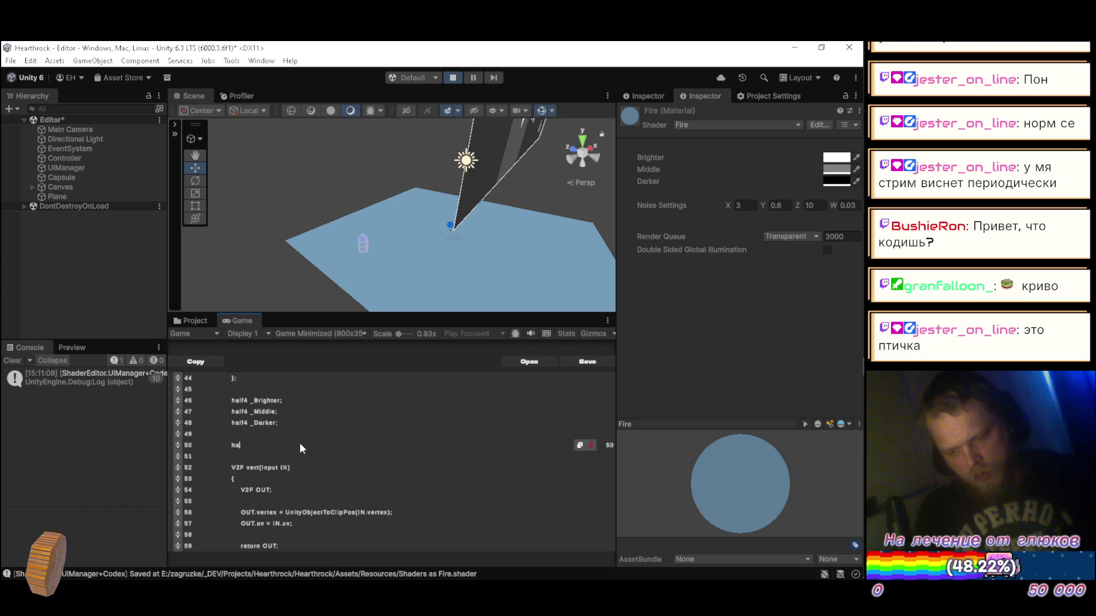
type("lf4 _")
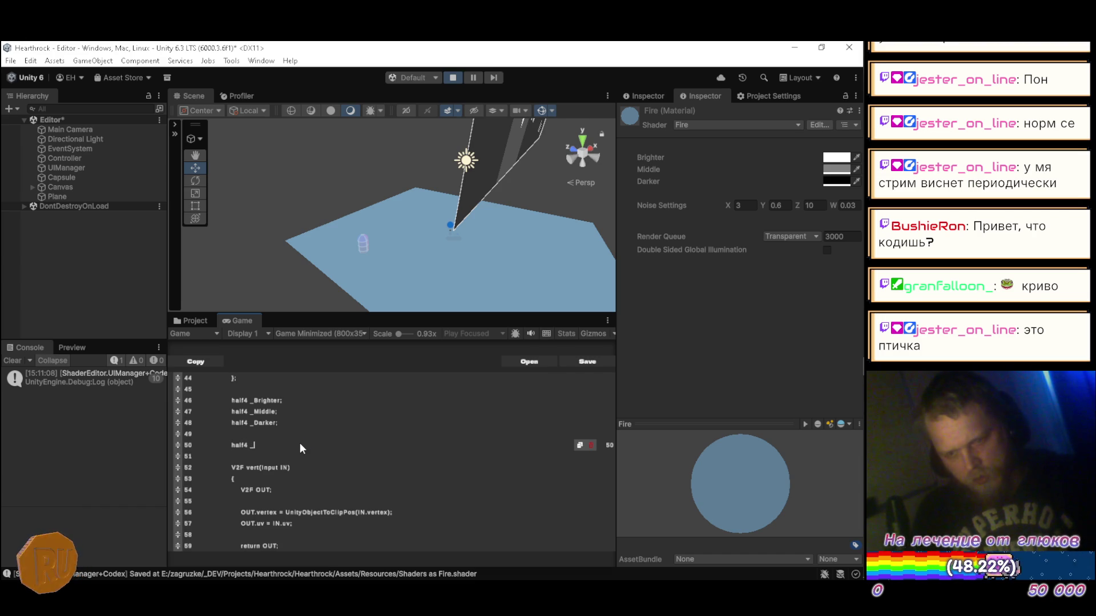
type("NoiseSettings")
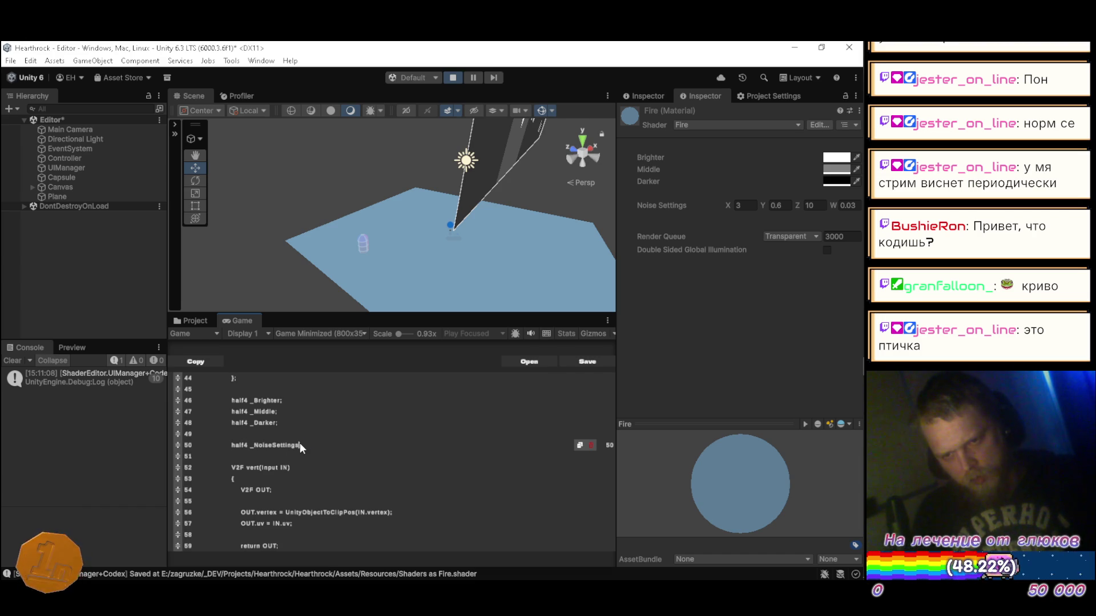
type(";")
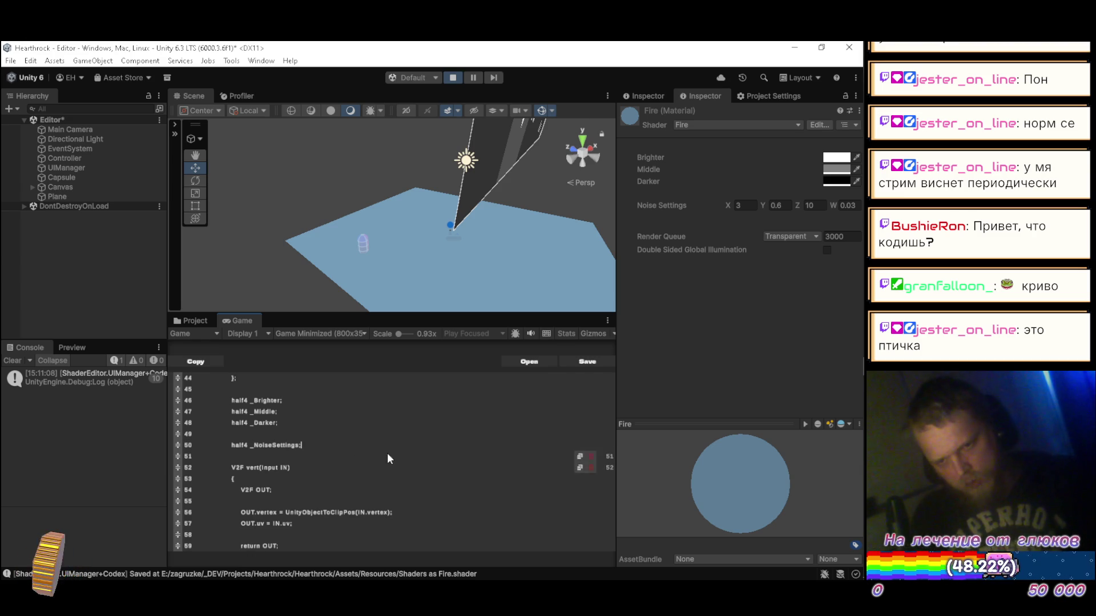
left_click(571, 360)
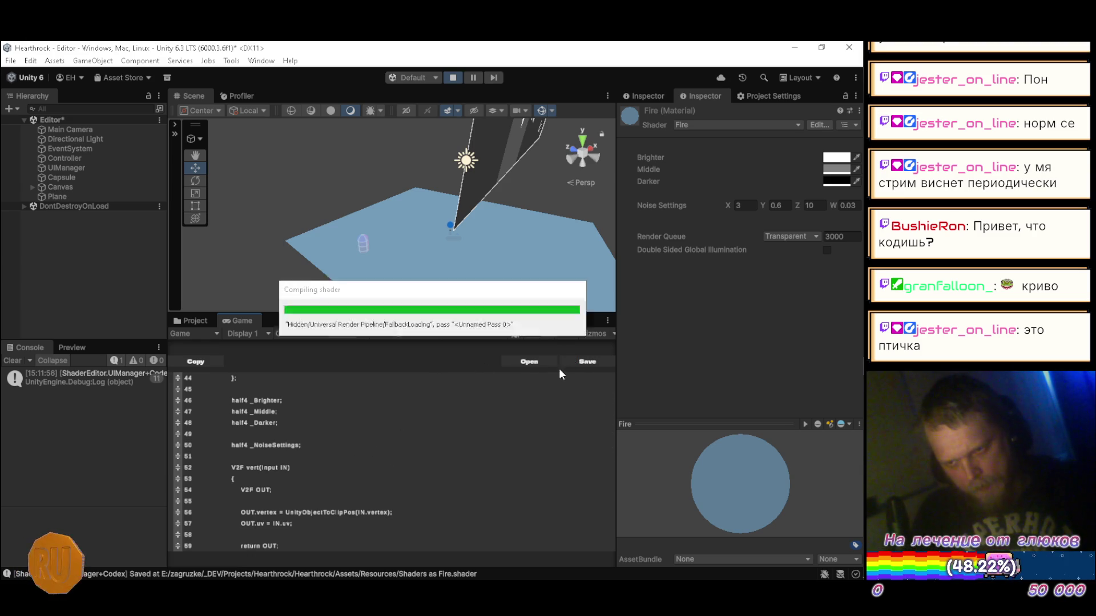
- Tidy the blank lines around _NoiseSettings and open an empty line below it
scroll(362, 467, "up", 2)
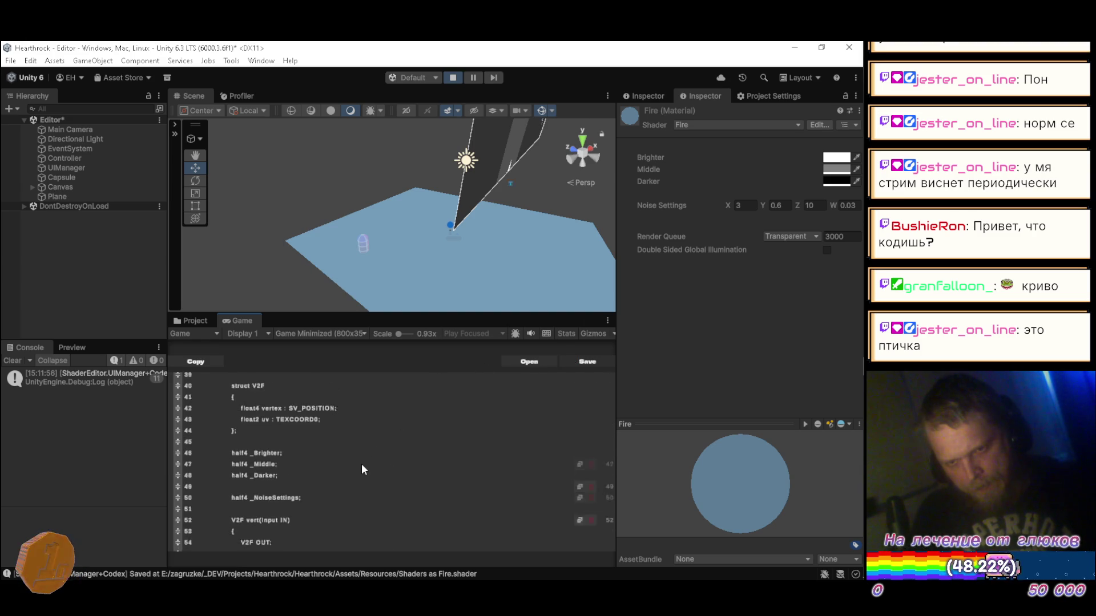
scroll(362, 467, "down", 2)
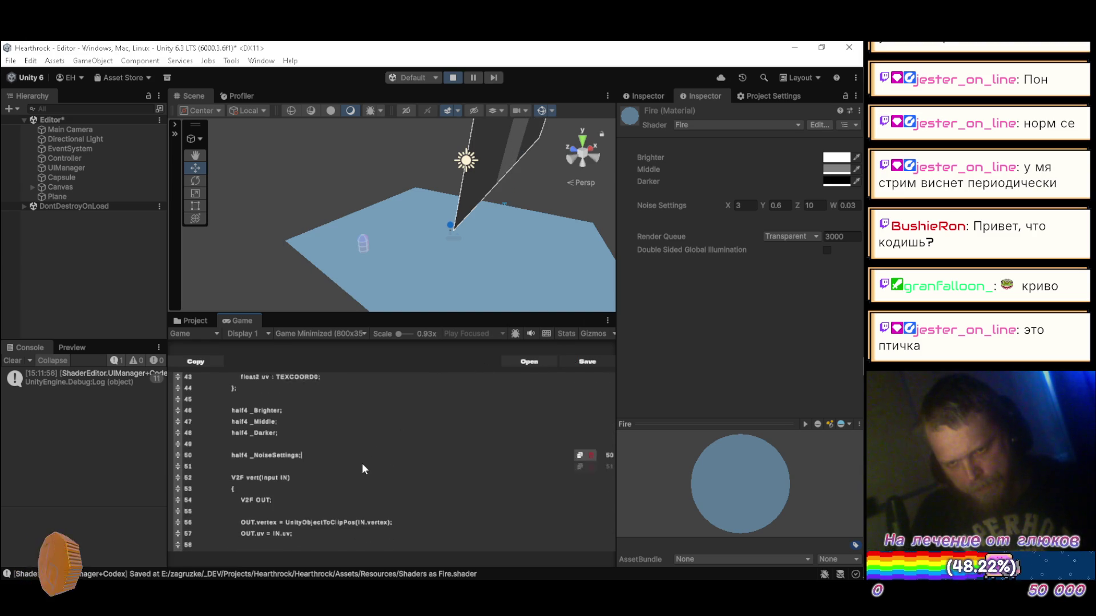
scroll(362, 463, "down", 1)
scroll(361, 463, "up", 2)
scroll(362, 463, "down", 1)
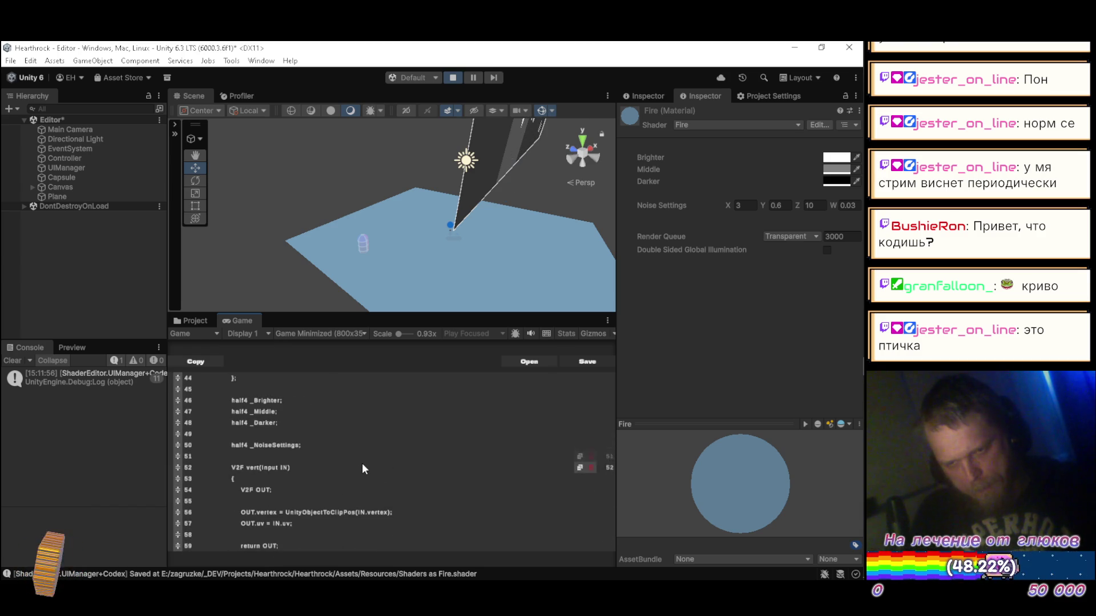
scroll(360, 461, "up", 2)
scroll(360, 463, "down", 2)
scroll(360, 464, "up", 4)
scroll(360, 463, "up", 2)
scroll(360, 463, "down", 5)
scroll(360, 462, "up", 5)
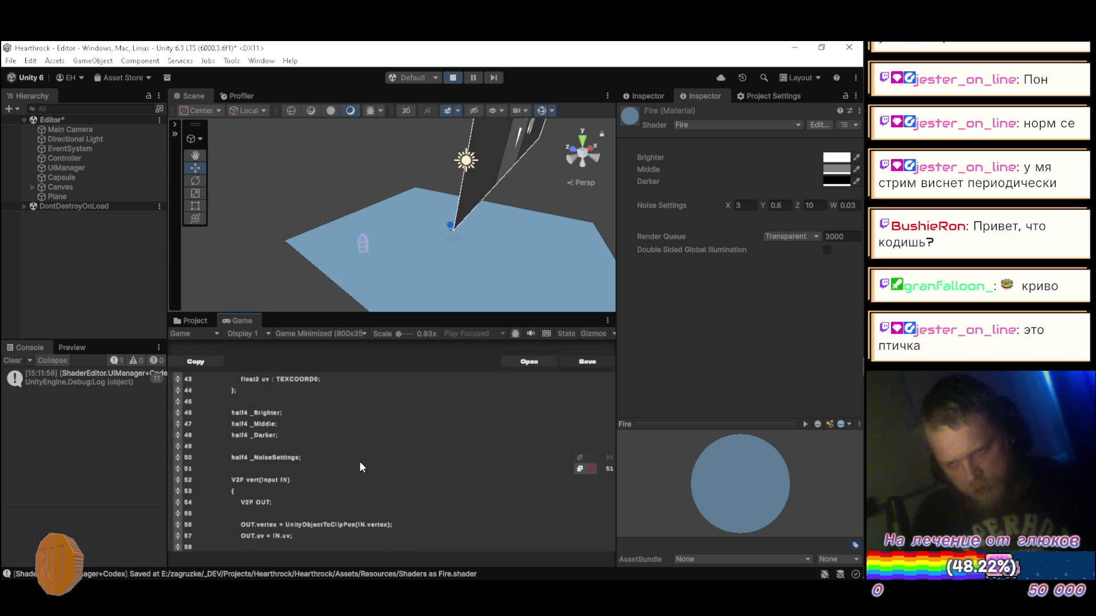
scroll(362, 456, "up", 3)
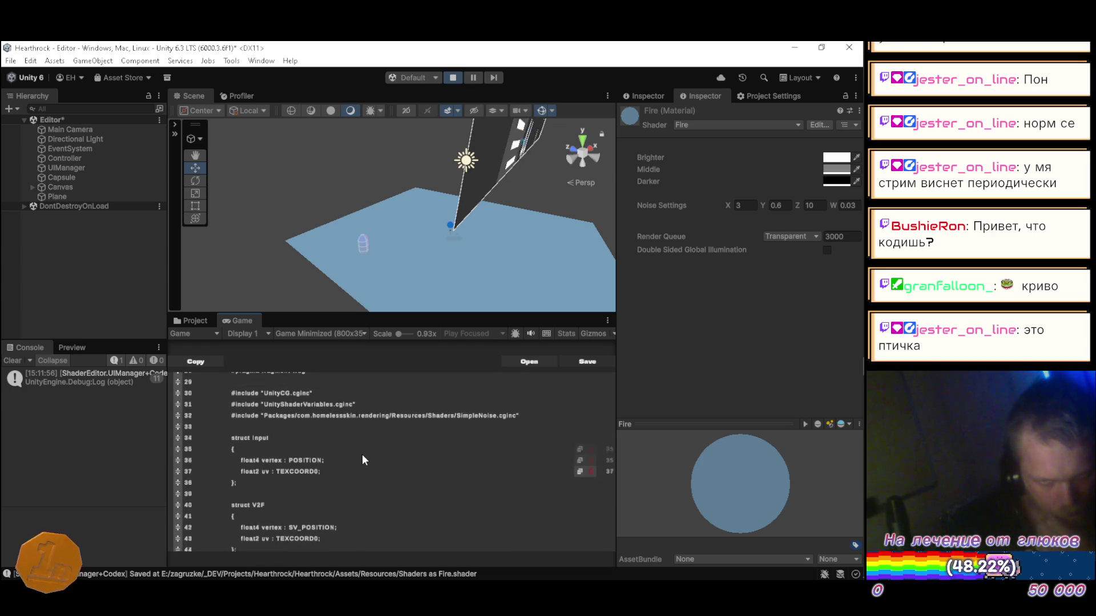
scroll(363, 456, "down", 7)
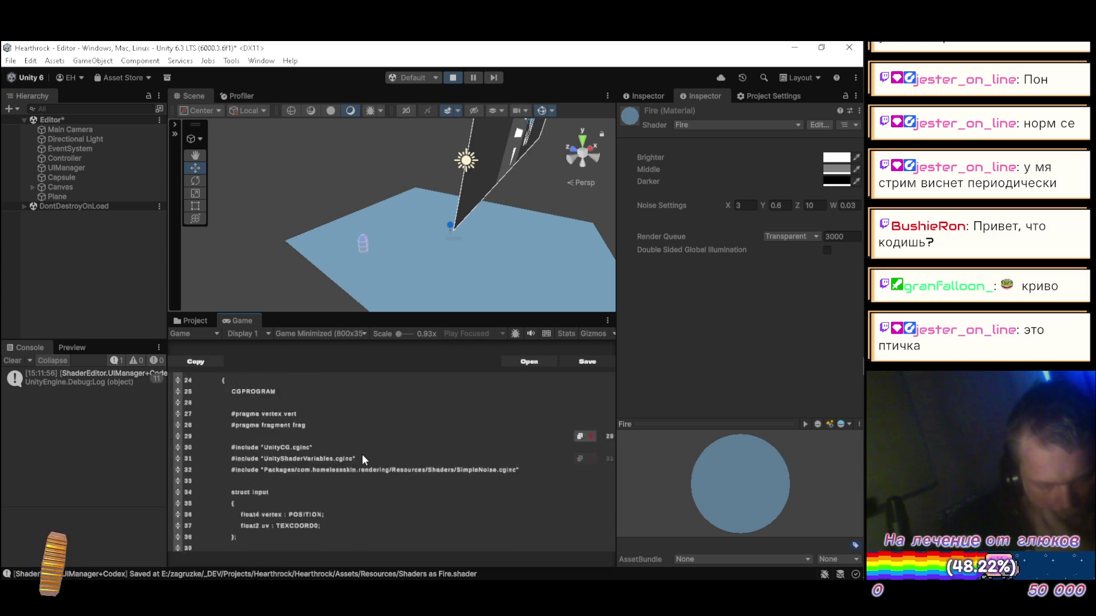
scroll(363, 456, "down", 2)
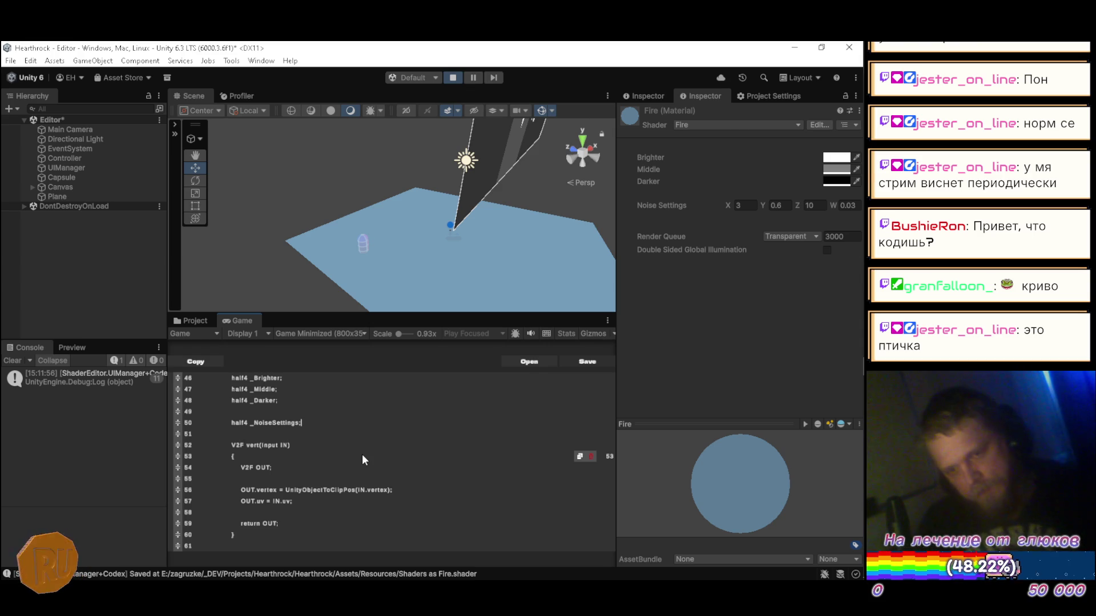
key("Return")
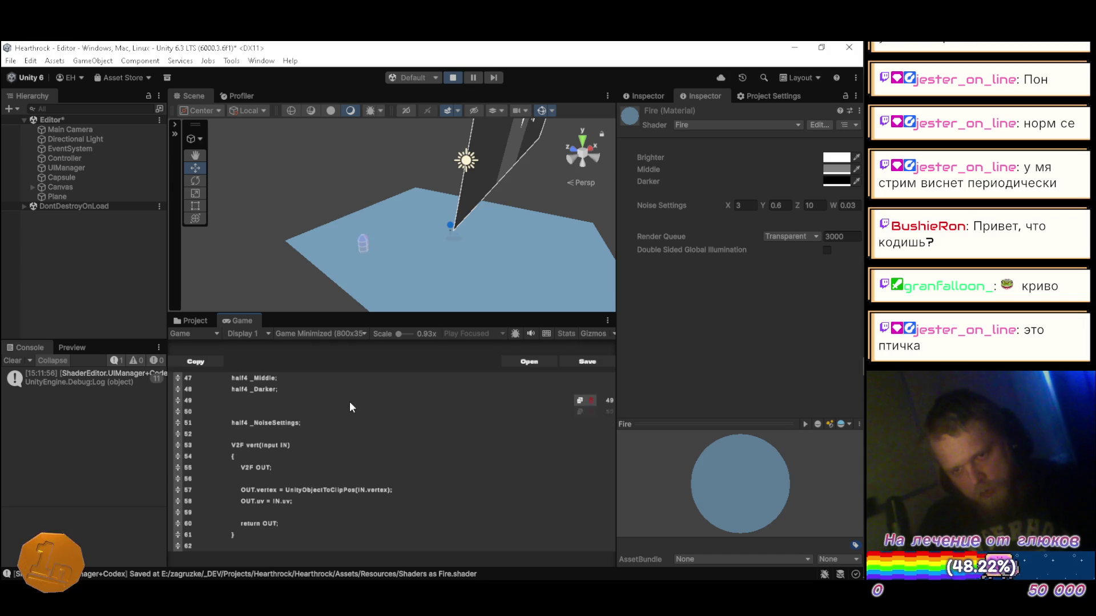
left_click(592, 395)
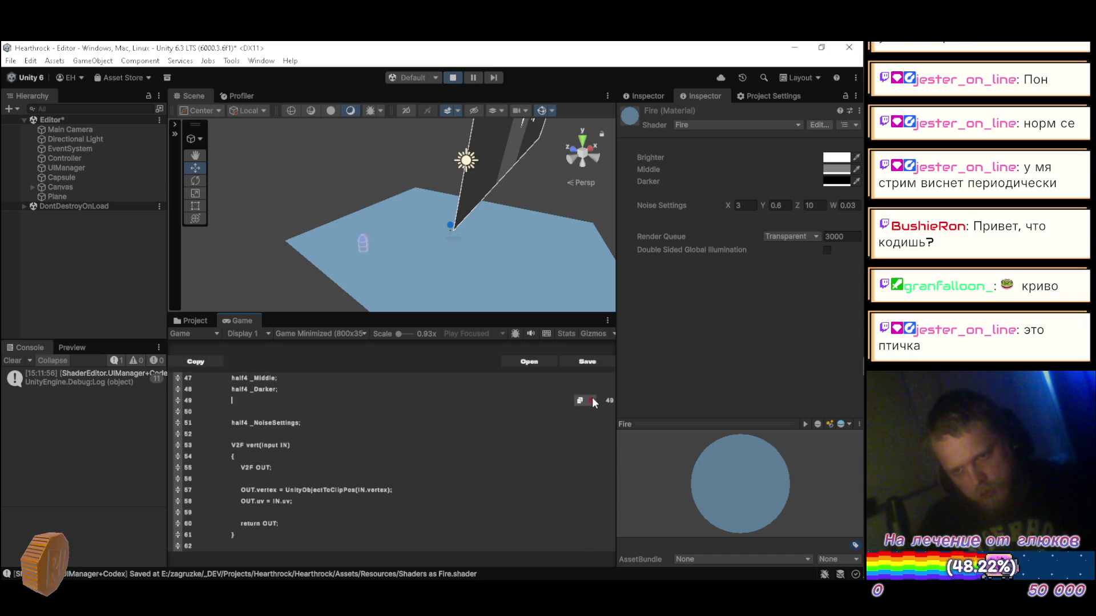
left_click(591, 398)
left_click(358, 413)
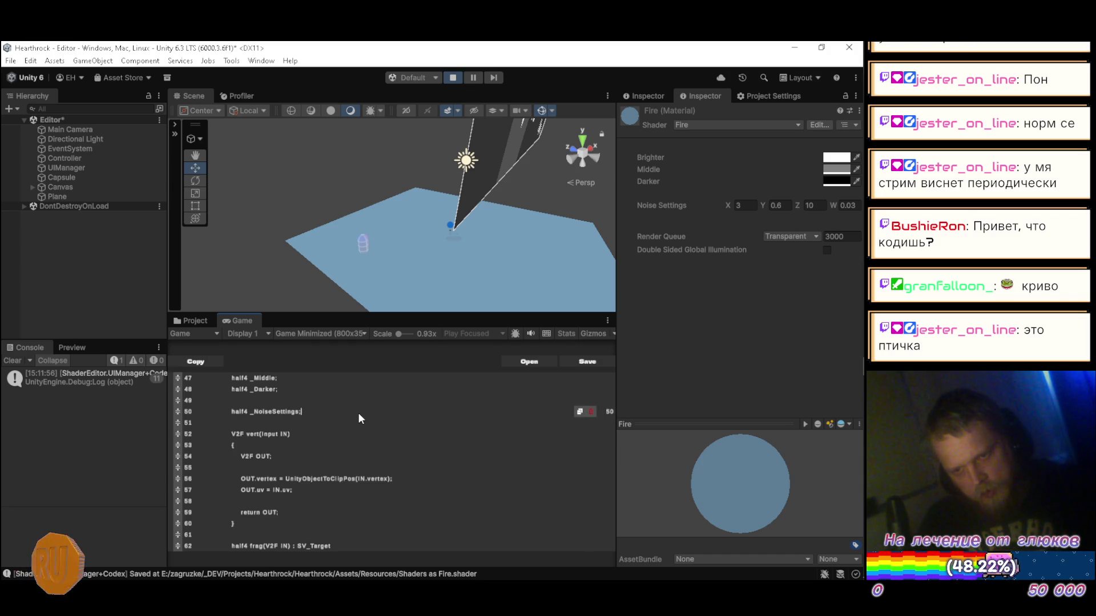
key("Return")
key("Return")
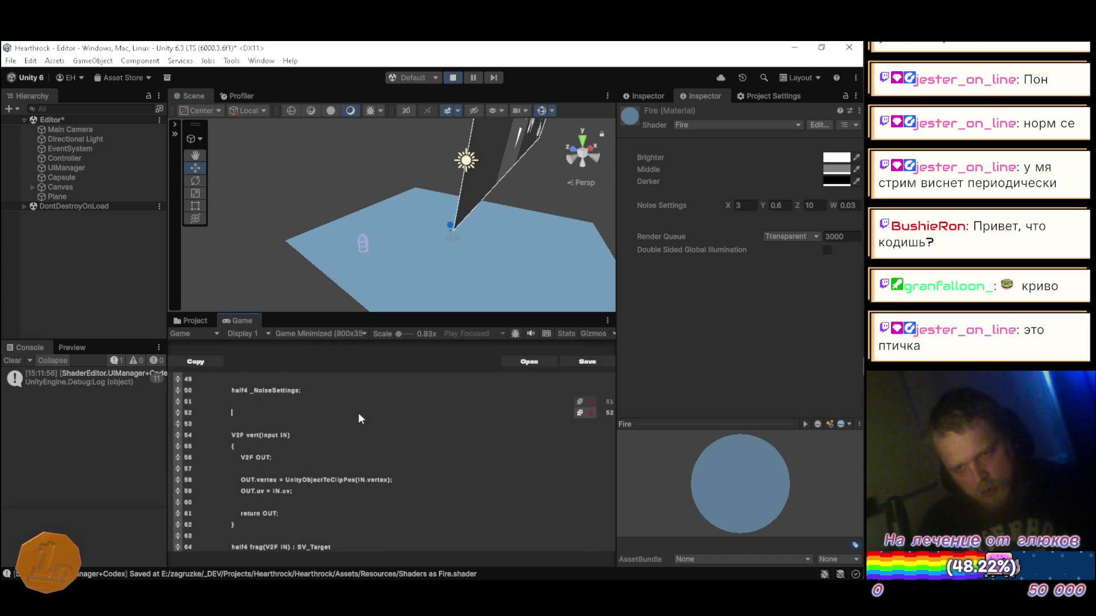
- Write an empty half4 SampleNoise(float2 uv) function with braces below the variable declarations
type("half4")
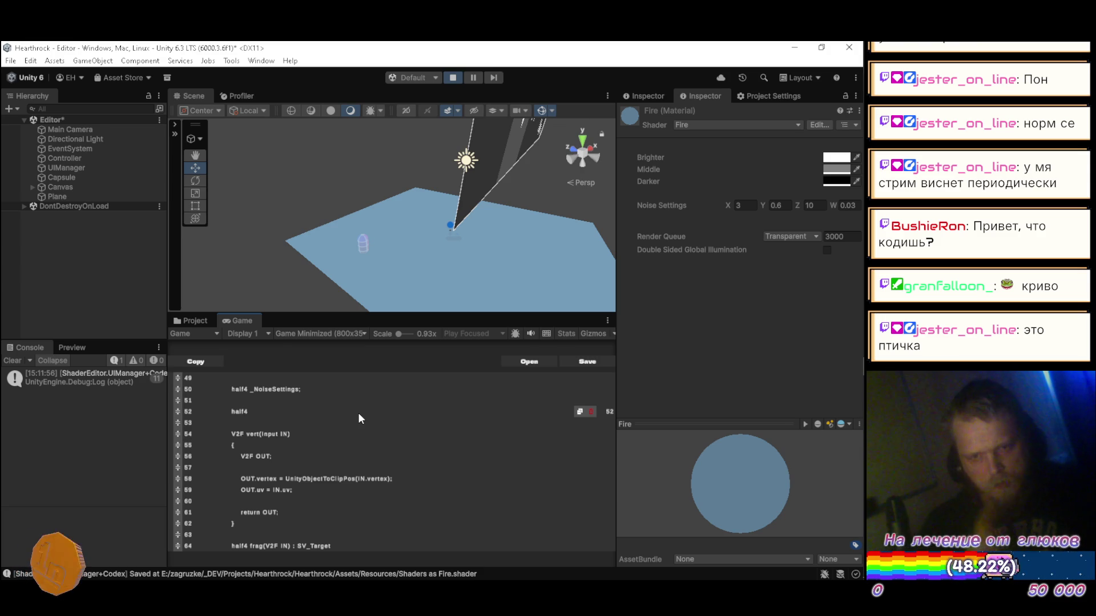
type(" S")
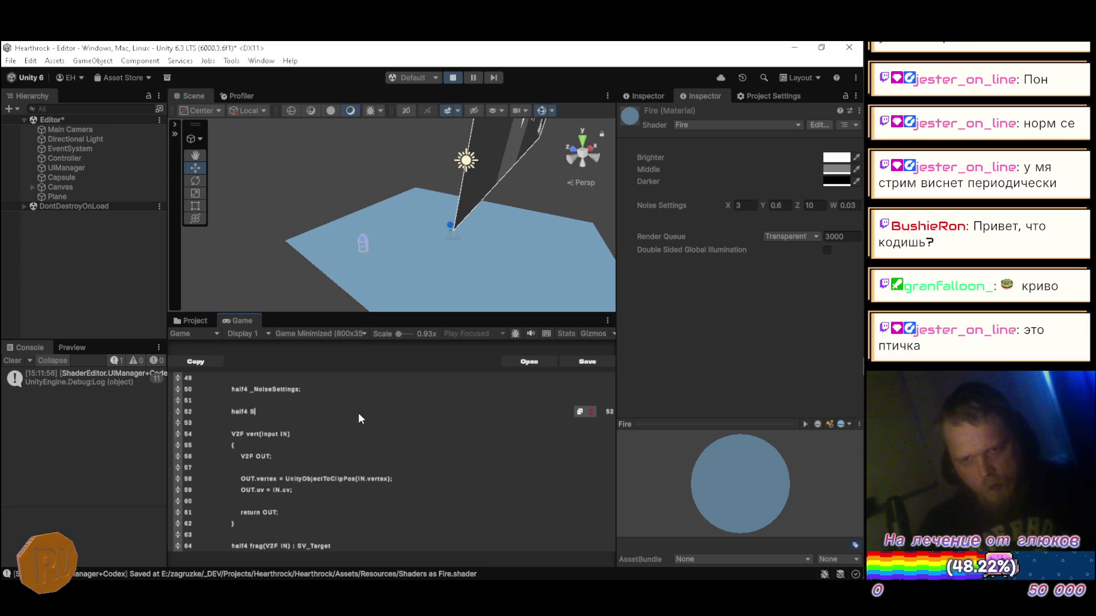
type("ample")
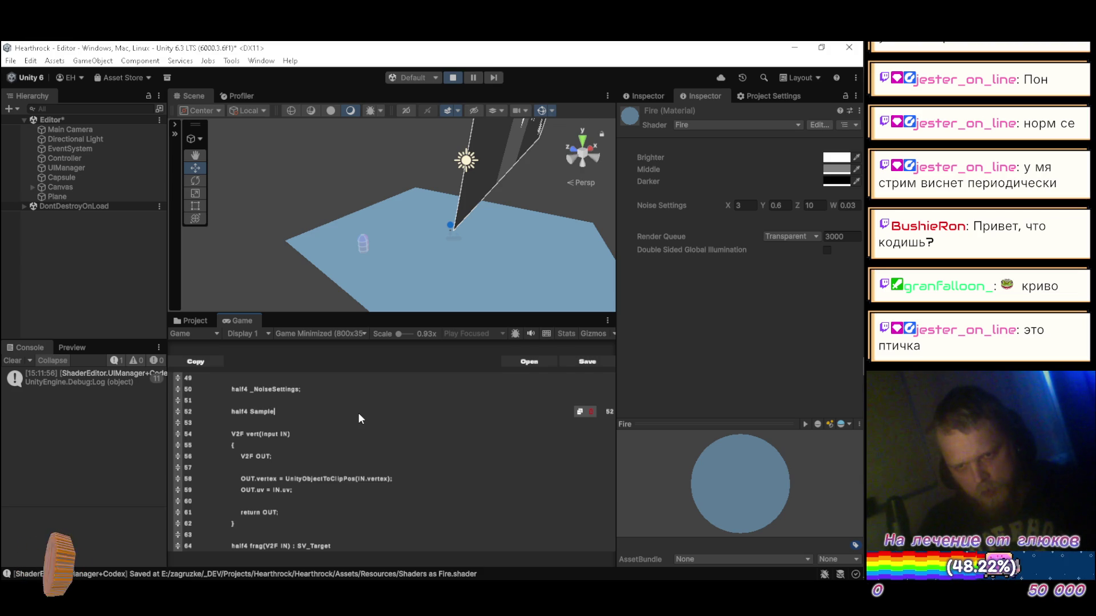
type("Noise(")
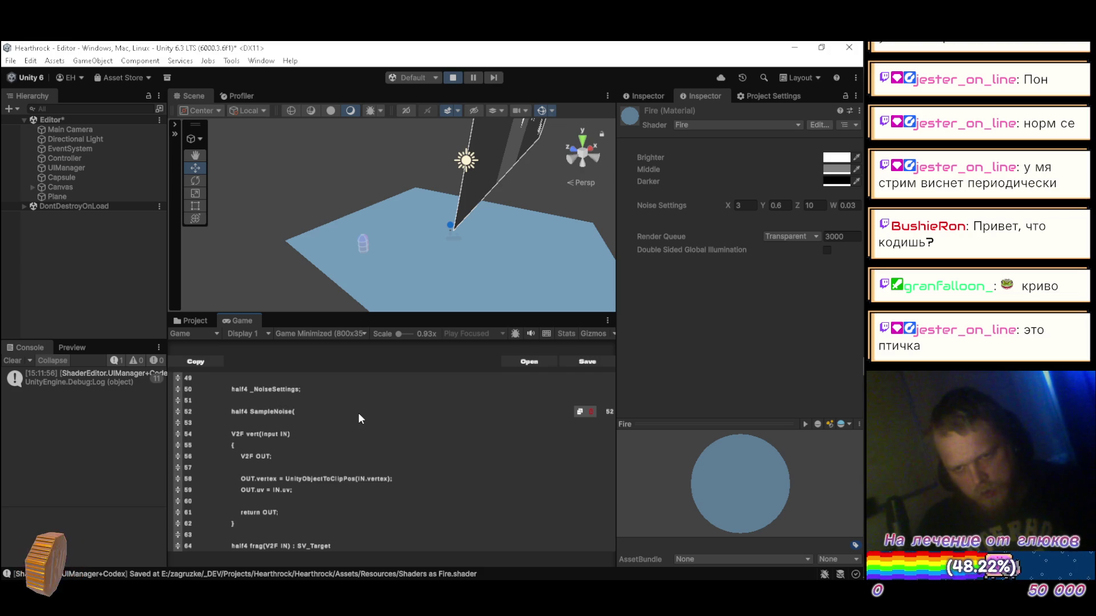
type("float2 uv")
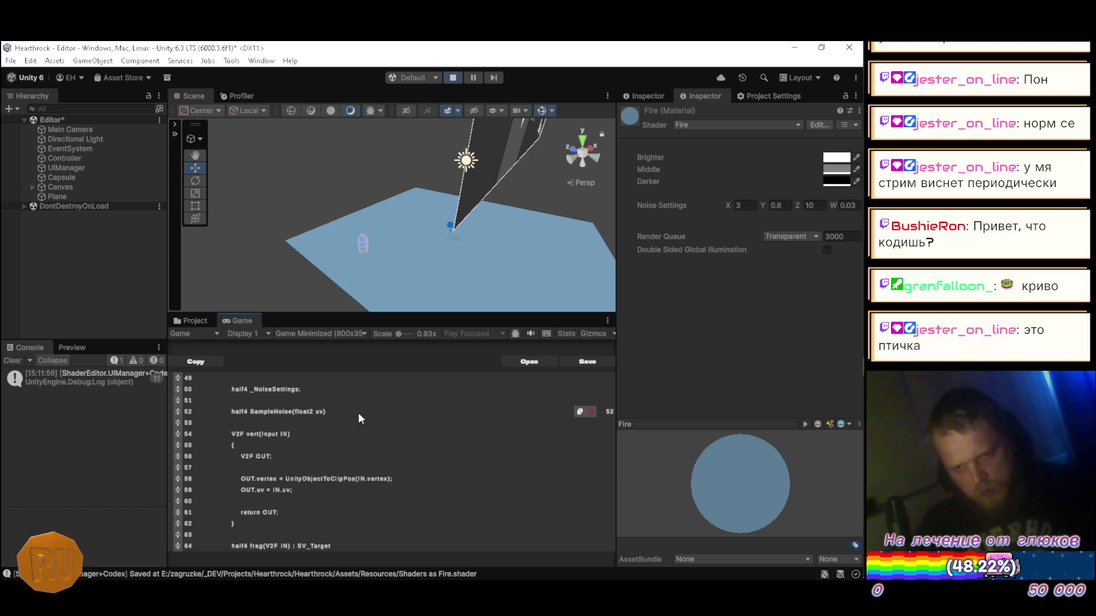
type(")")
key("Return")
type("{")
key("Return")
key("Return")
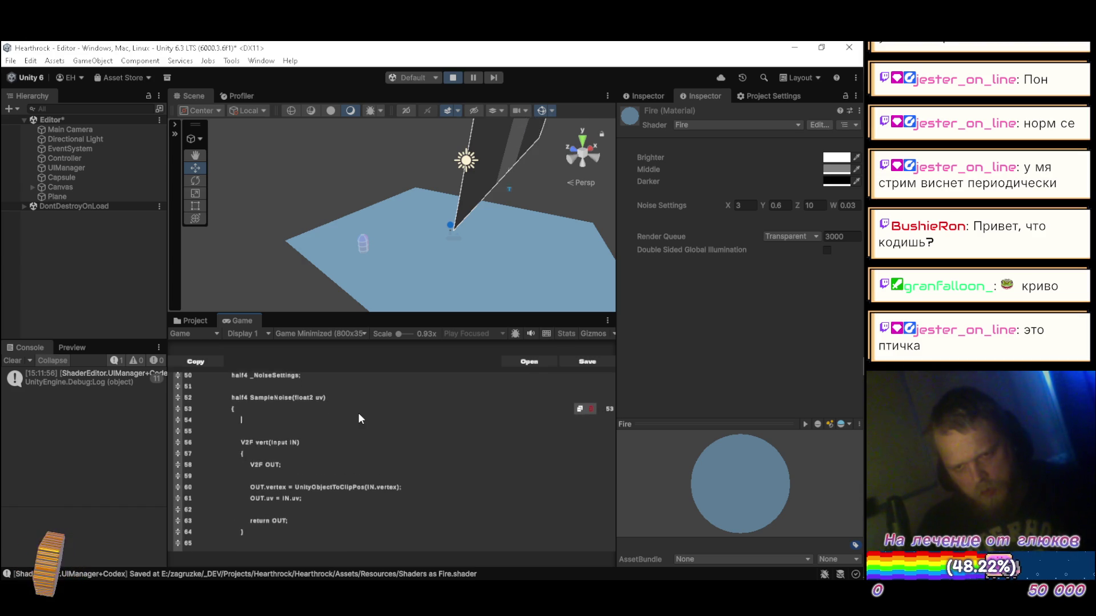
type("}")
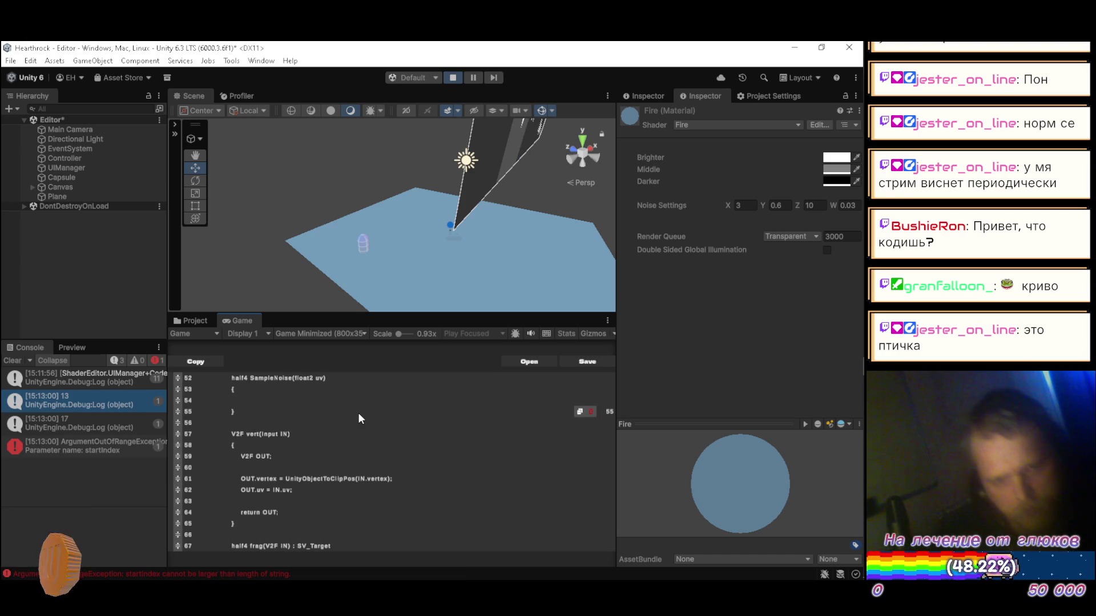
left_click(314, 405)
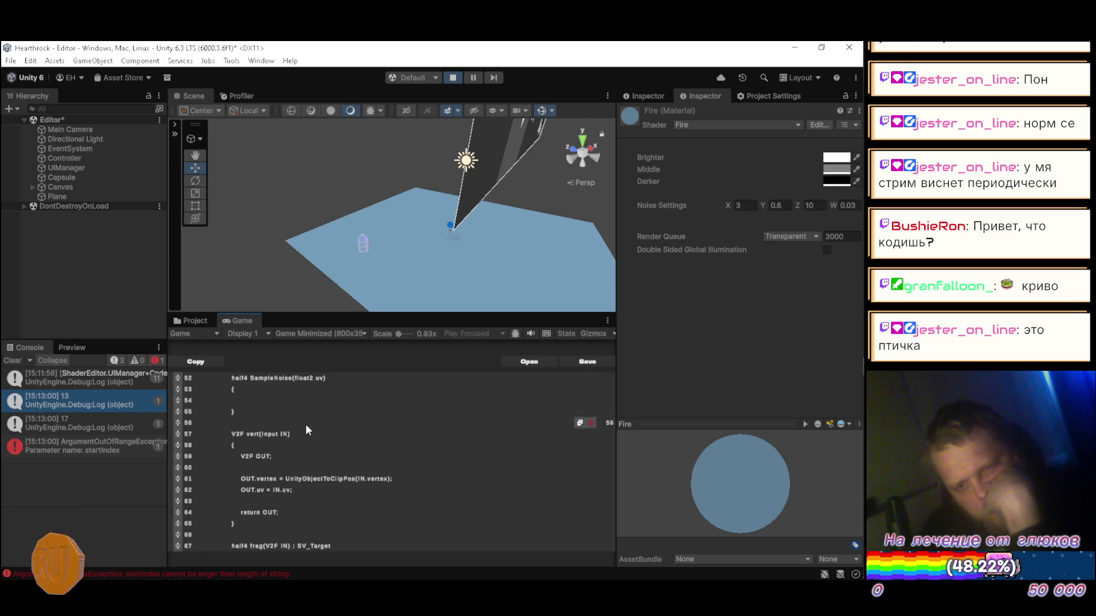
scroll(316, 414, "up", 2)
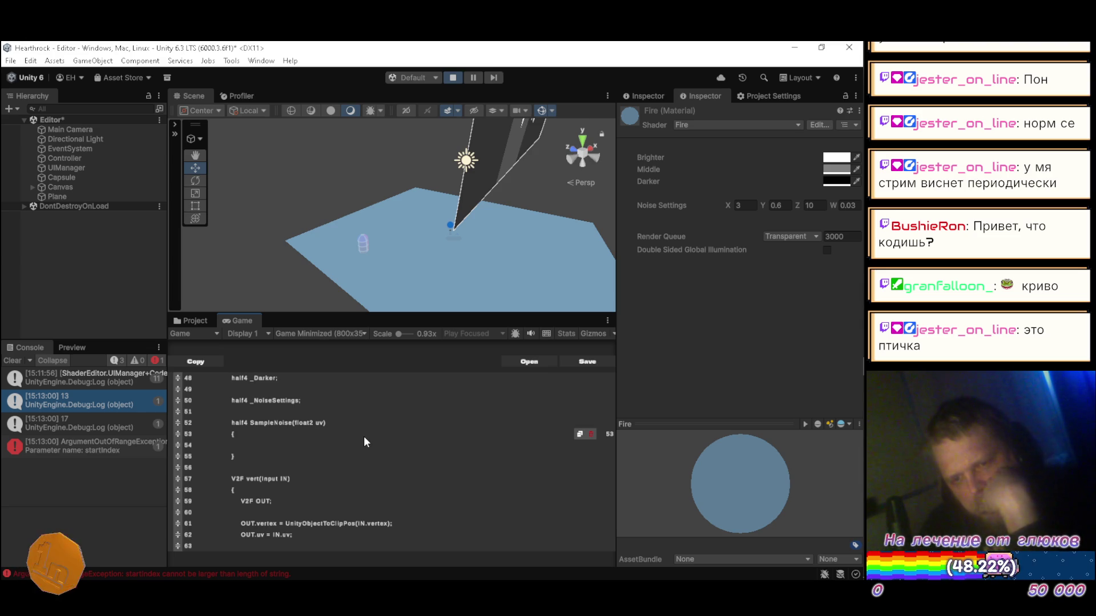
- Assign _NoiseSettings .x, .y, .z, .w to half o, p, a, f, then begin a for loop
type("half o")
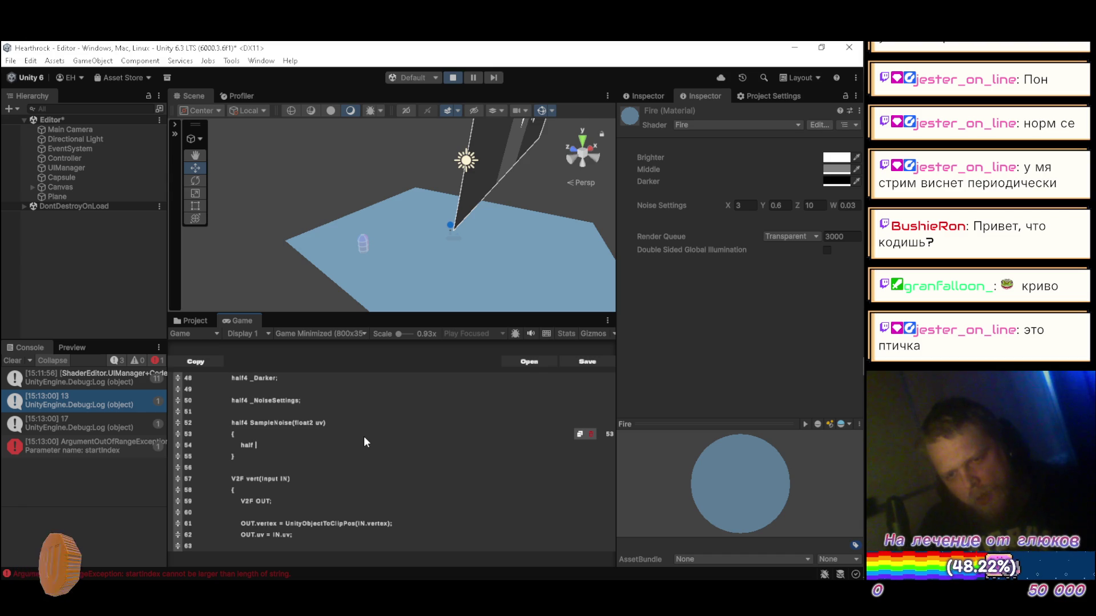
type(" =")
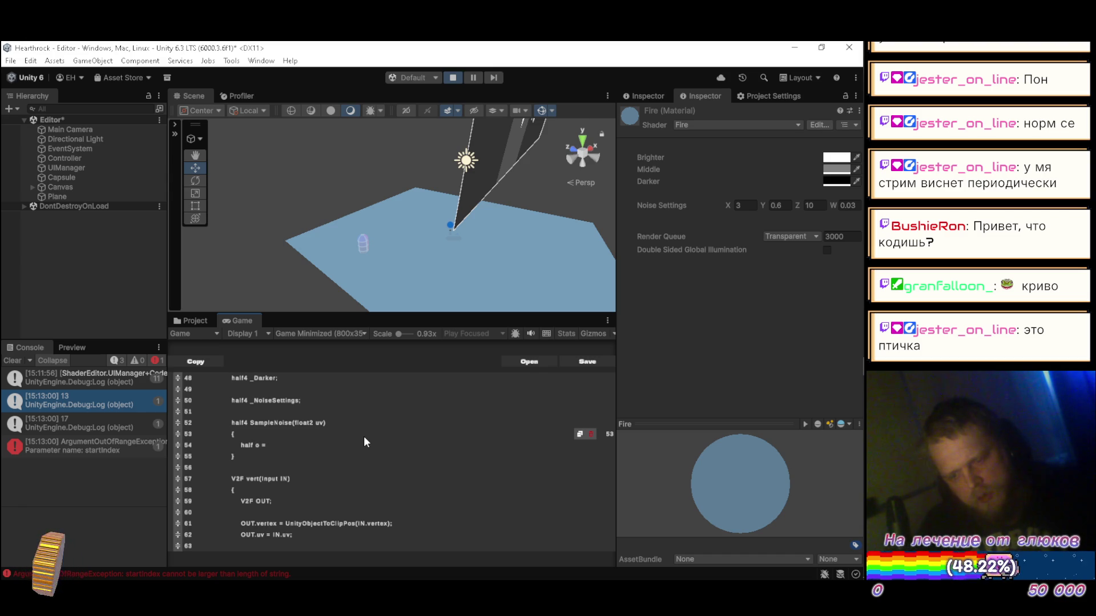
type("_NoiseSettings.x;")
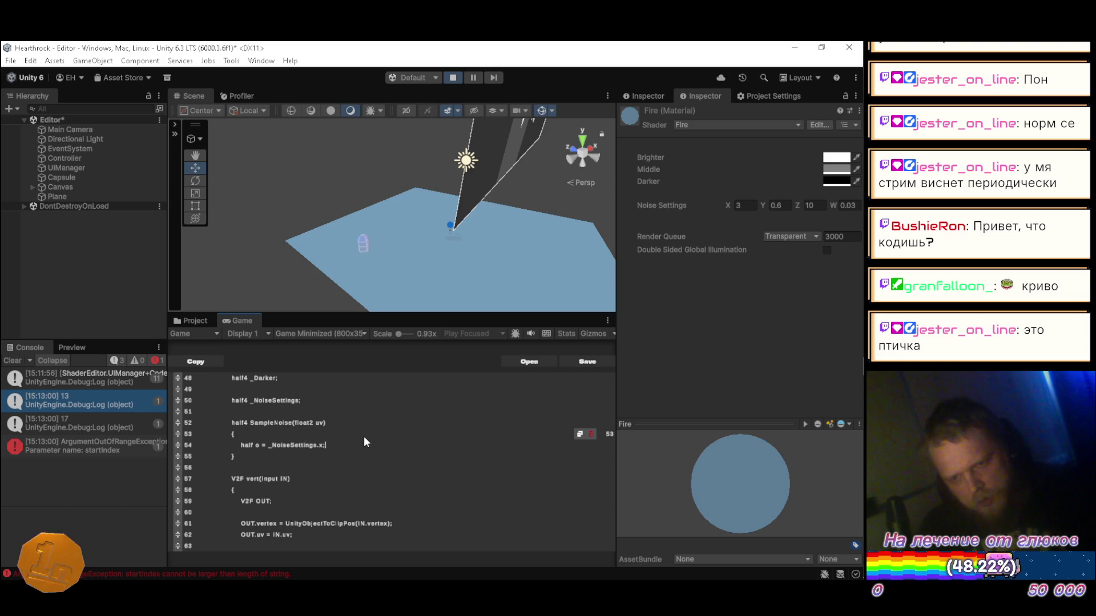
key("Return")
type("half p = ")
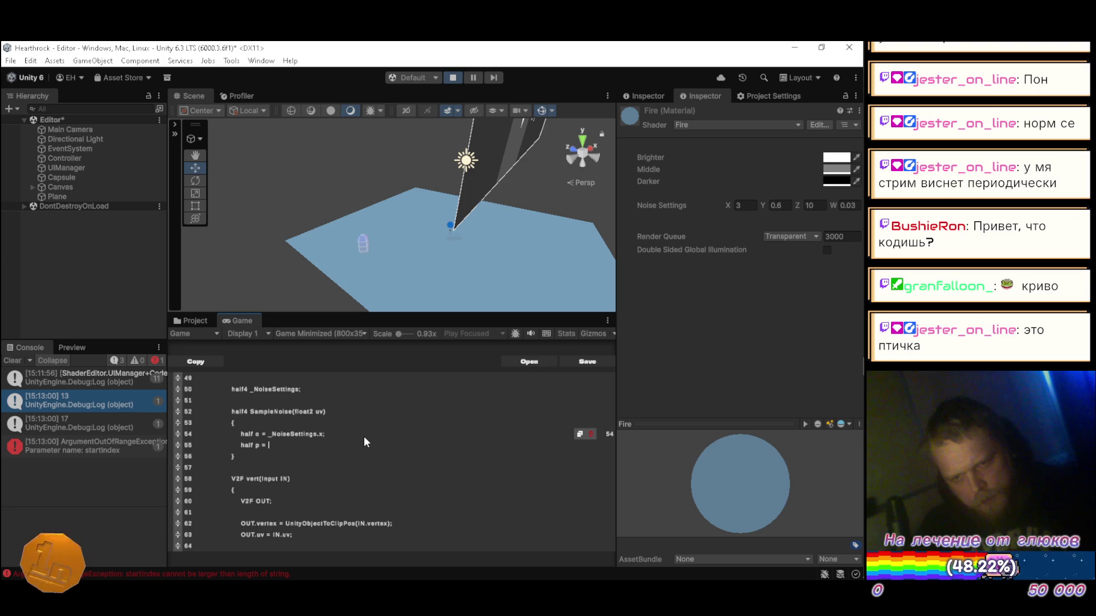
type("_Nois")
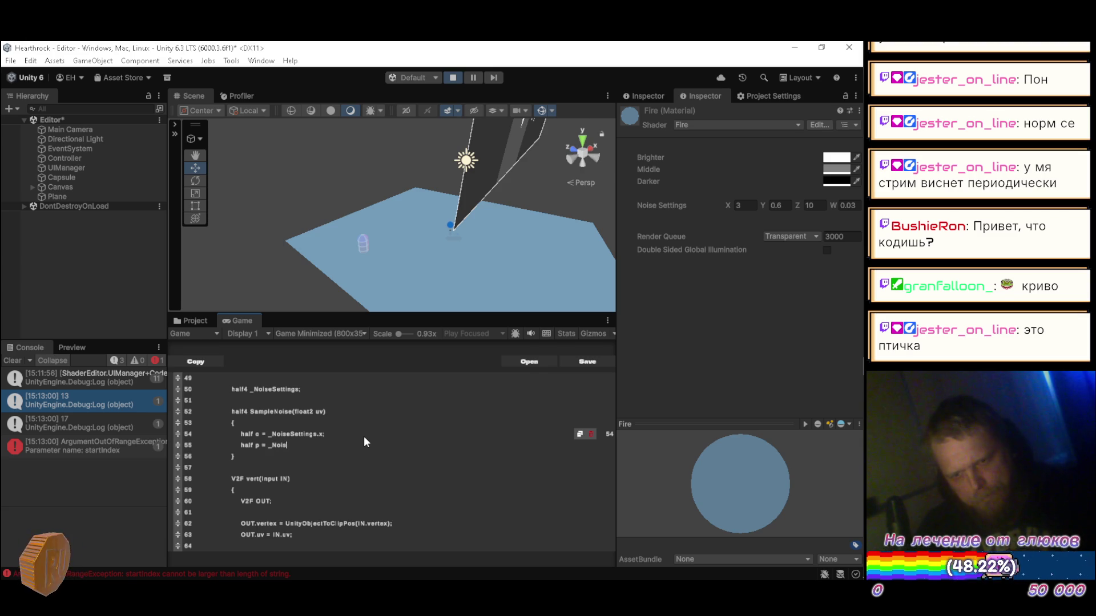
type("eSettings.y;")
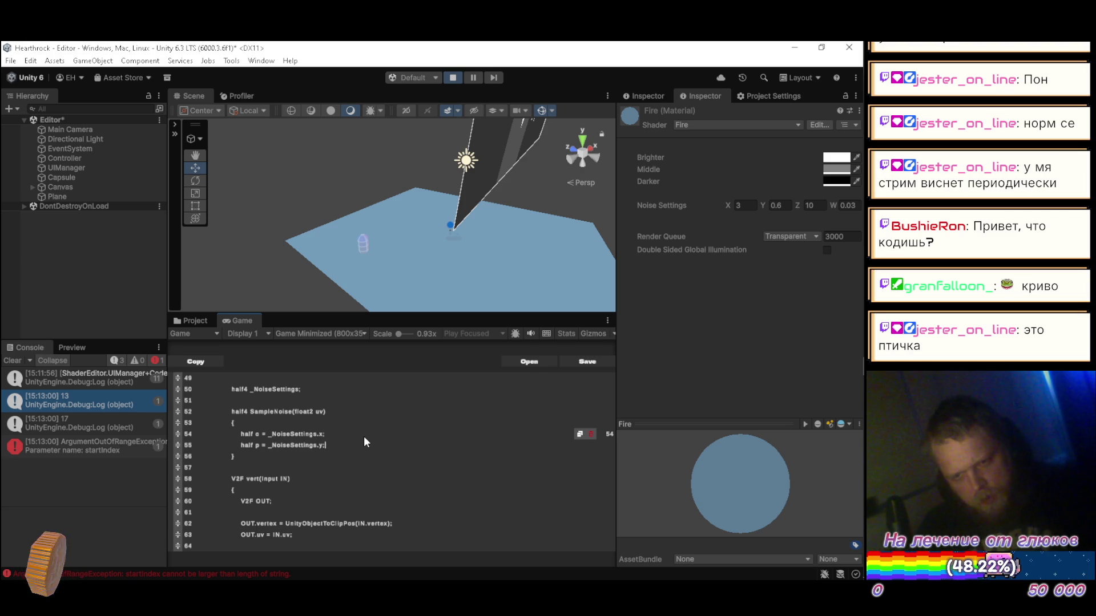
key("Return")
type("half ")
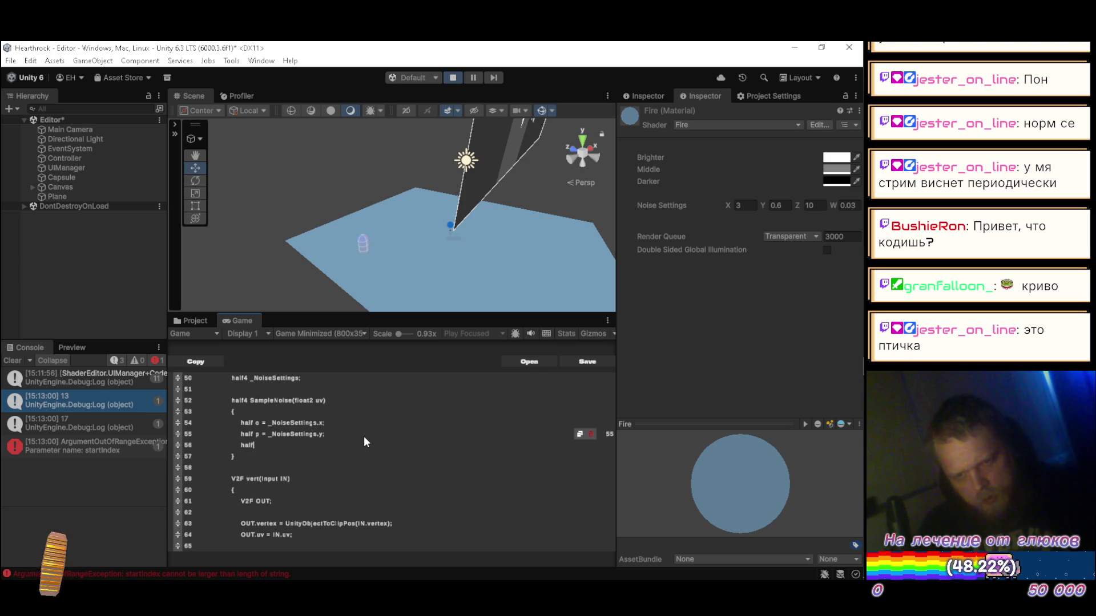
type("a = _NoiseSett")
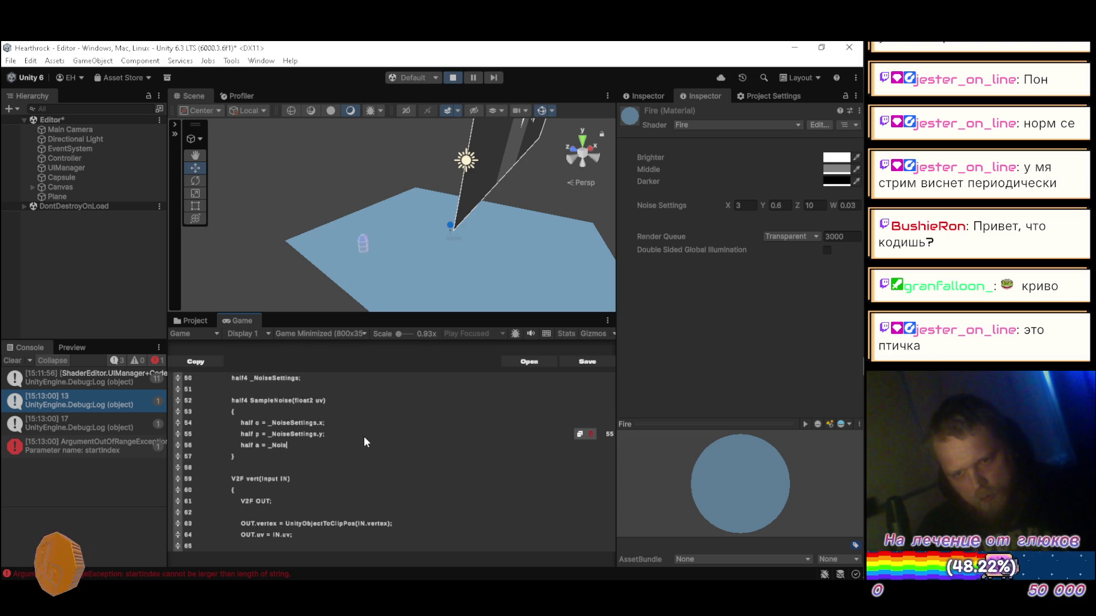
type("ings.z;")
key("Return")
type("half f = _Noid")
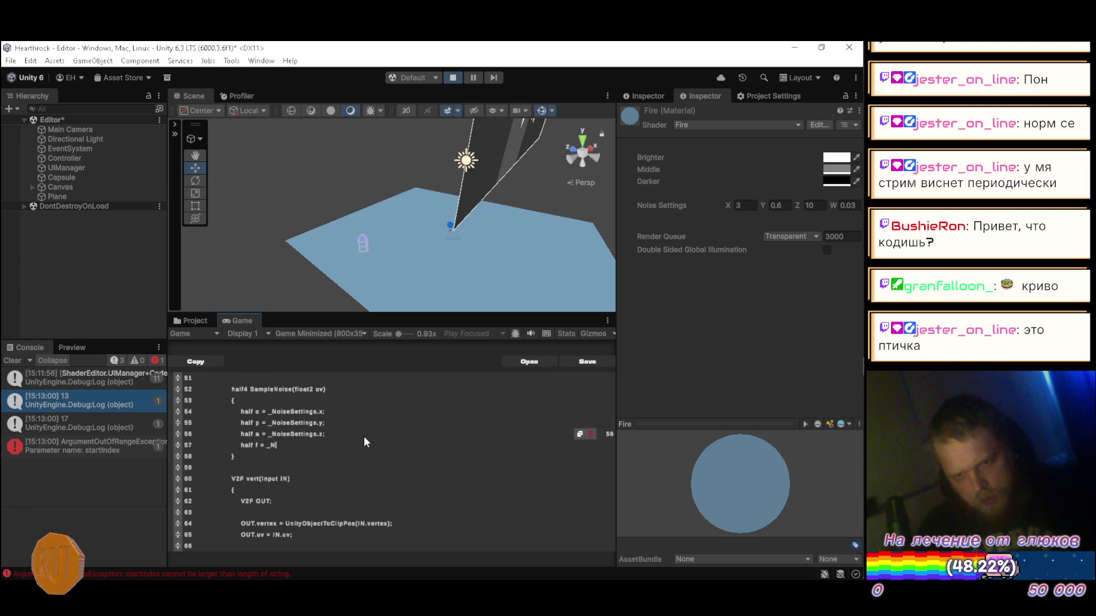
key("BackSpace")
type("seSettings.")
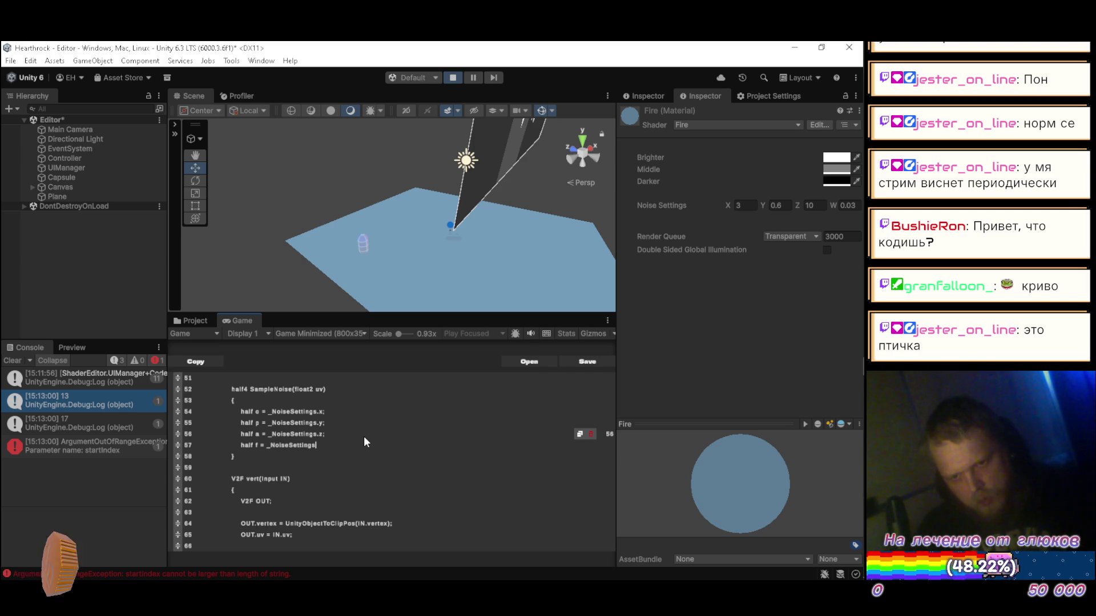
type("w;")
key("Return")
key("Return")
type("for (int c")
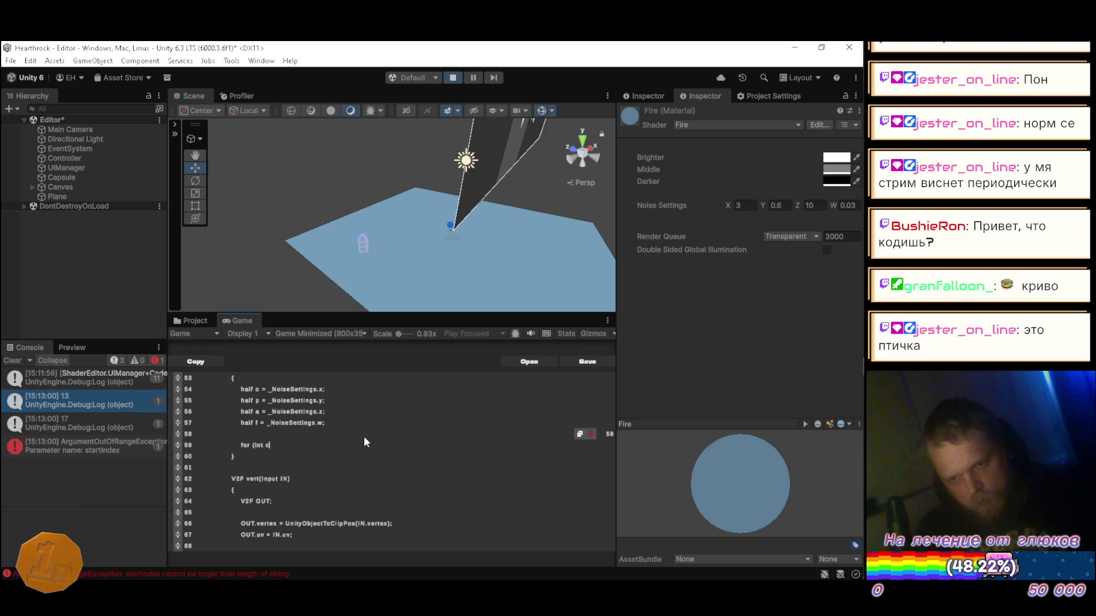
- Complete the loop header for (int i = 0; i < o; i++) with an empty braced body
type("=")
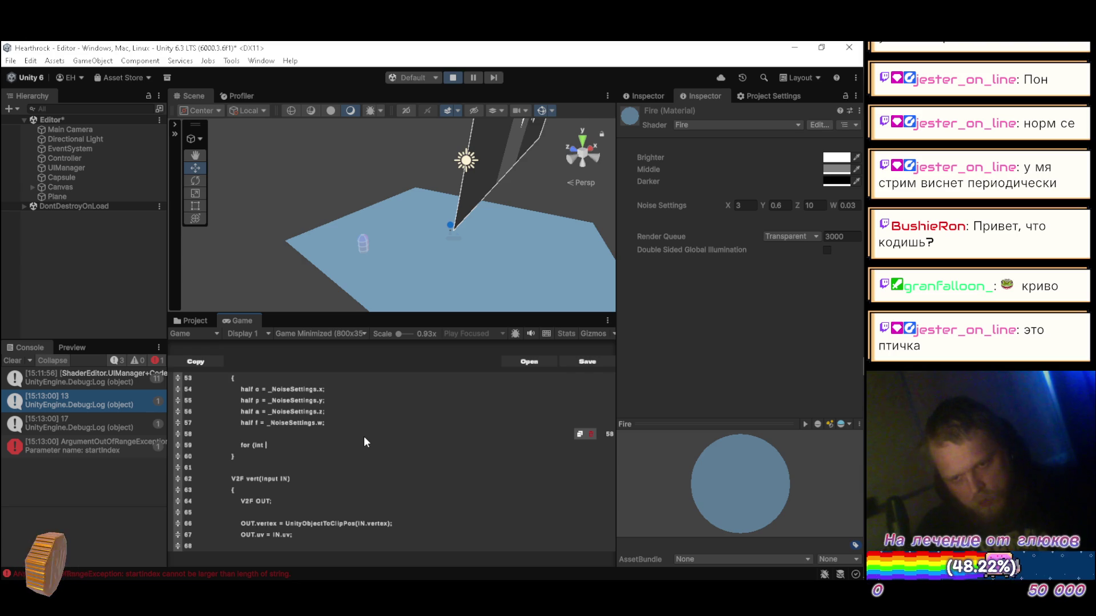
type("i = 0; i < o")
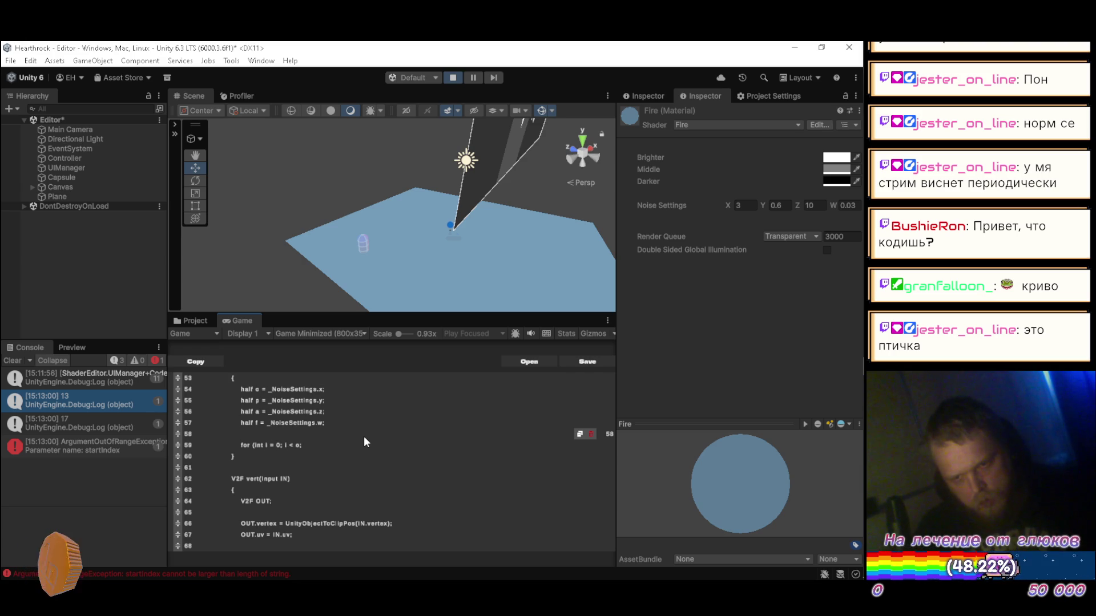
type(" i++")
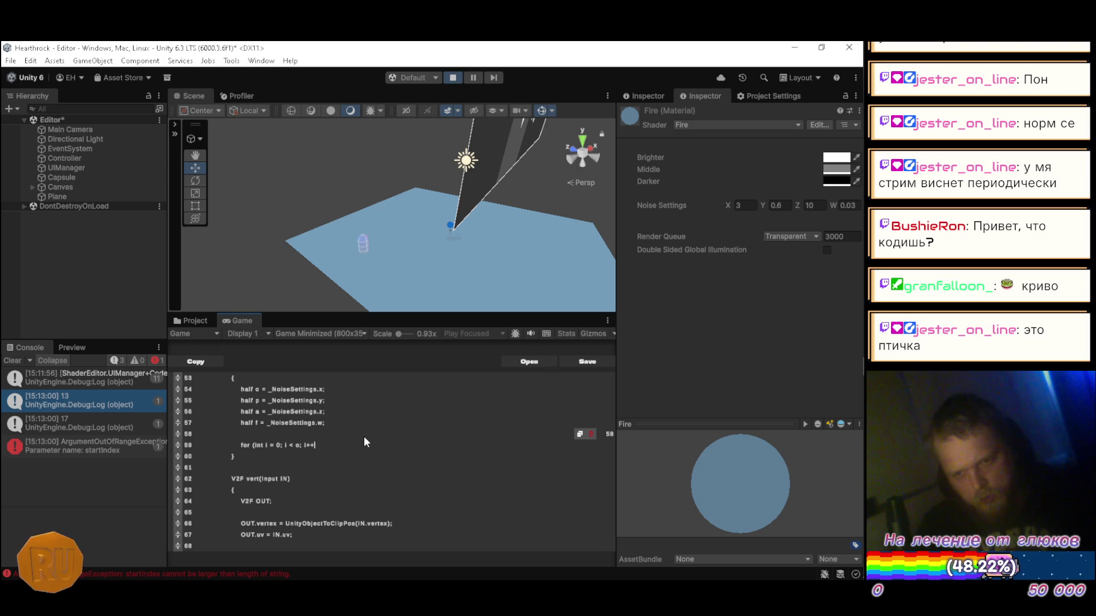
type(")")
key("Return")
type("{")
key("Return")
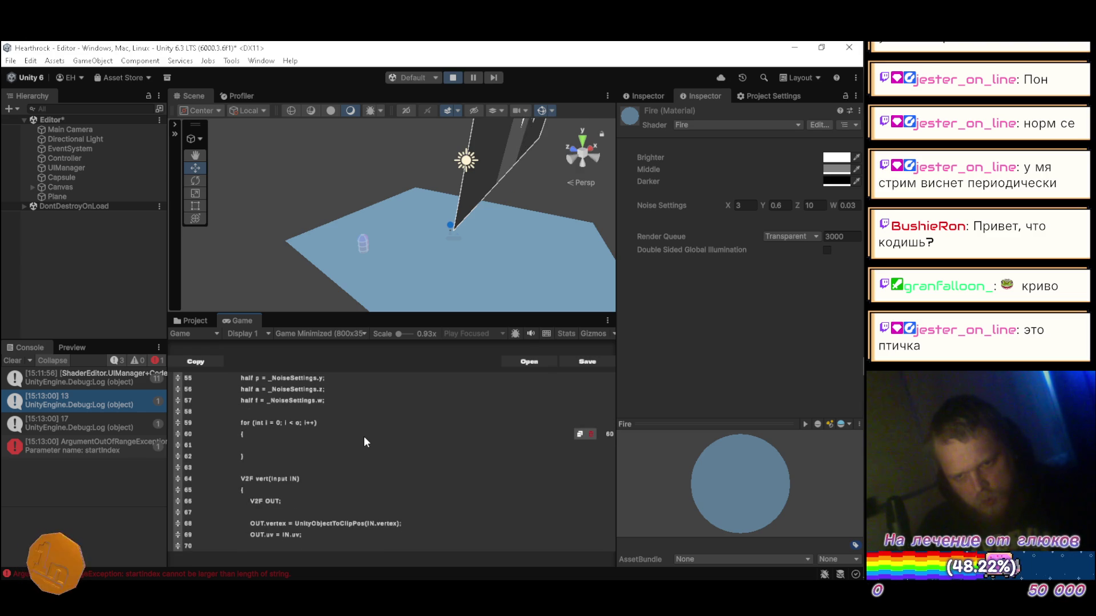
key("Return")
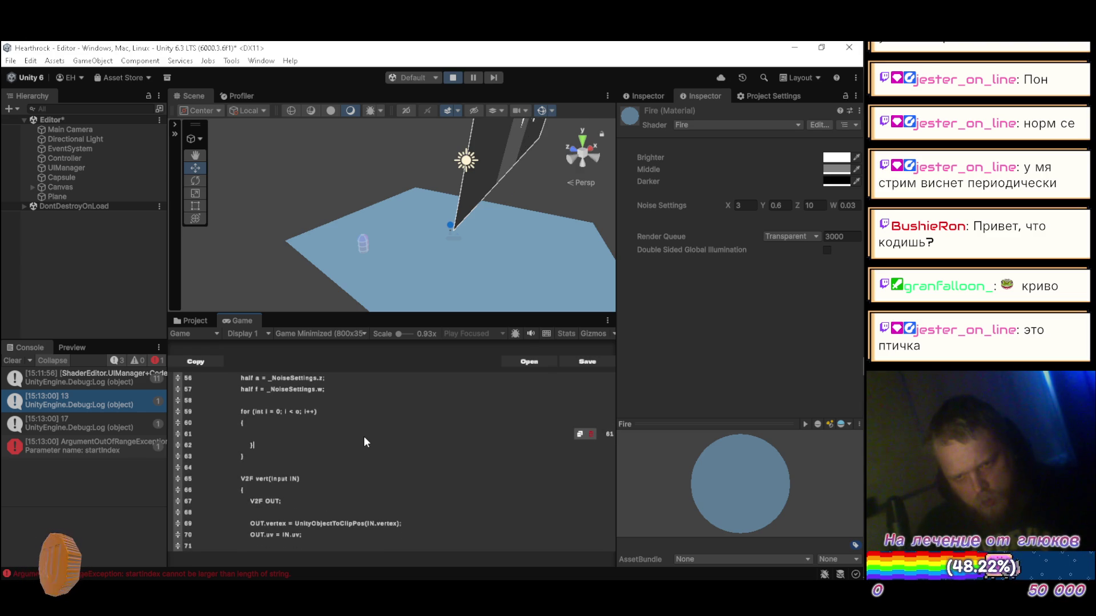
left_click(369, 436)
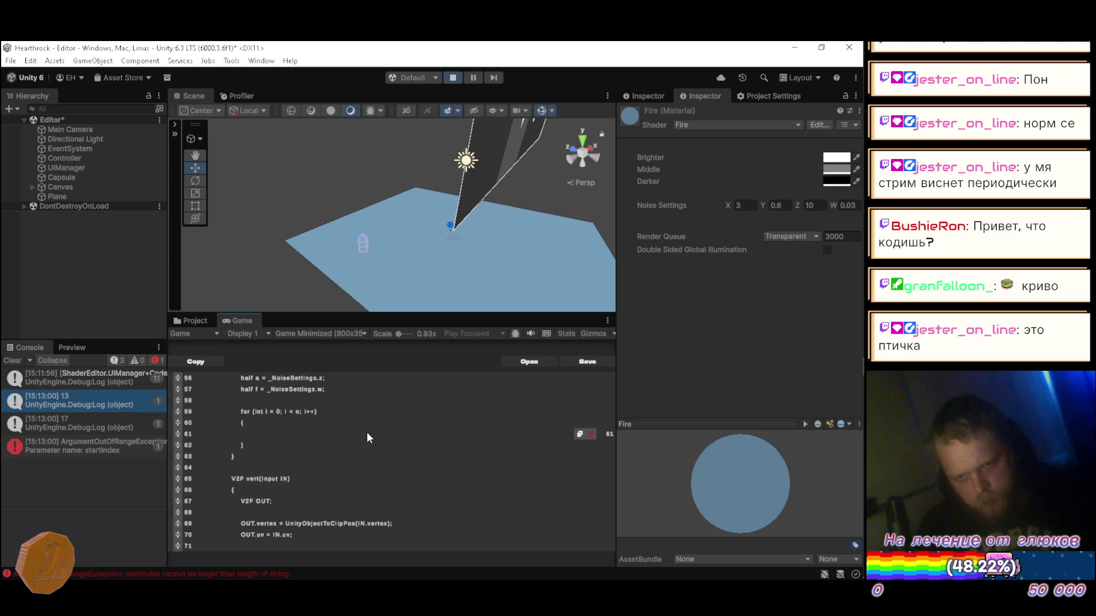
- Declare half sum = 0; above the loop and add sum += snoise(); inside it
key("Up")
key("Up")
key("Up")
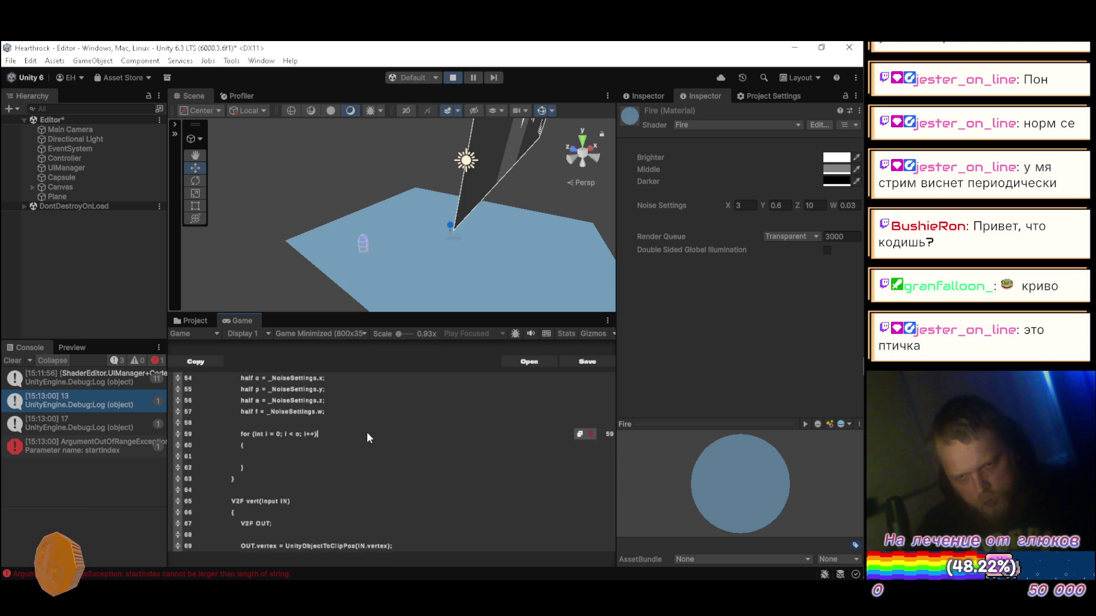
key("Return")
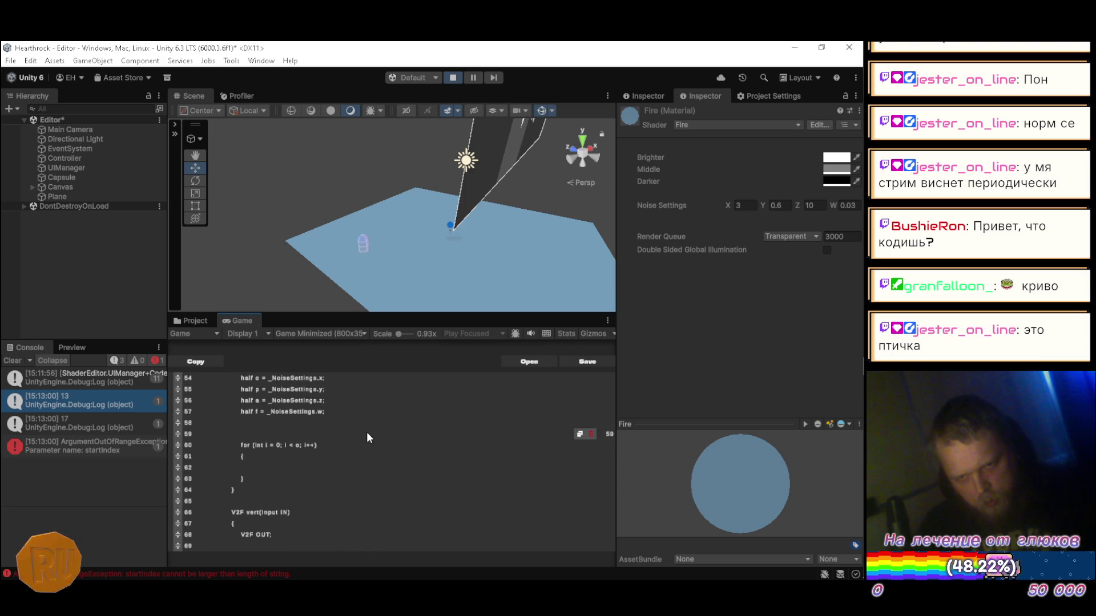
type("half")
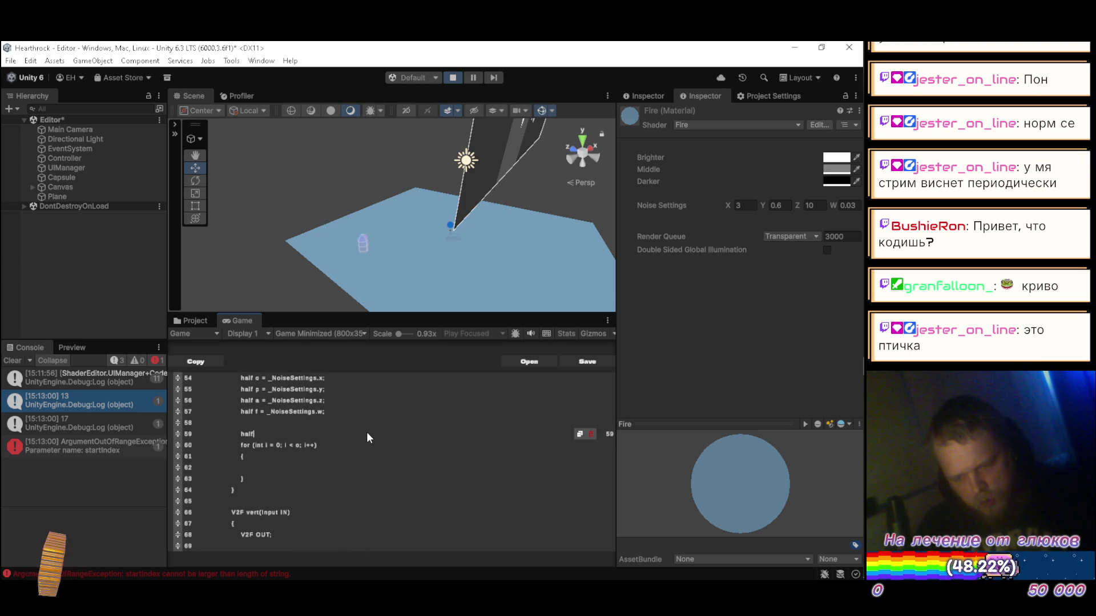
type(" sum")
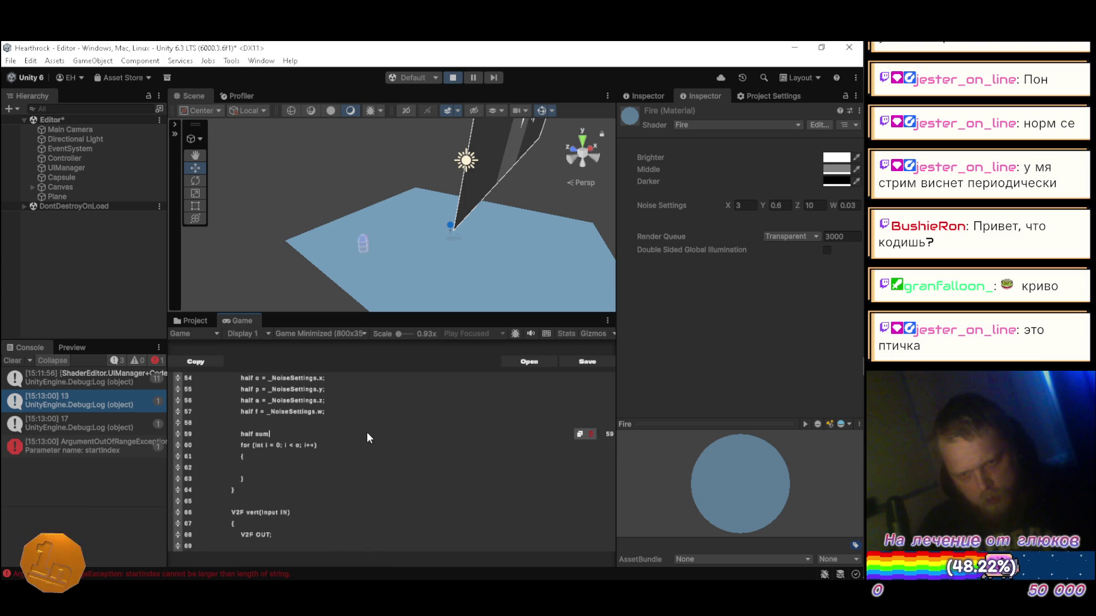
type(" = 0;")
key("Down")
key("Down")
key("Down")
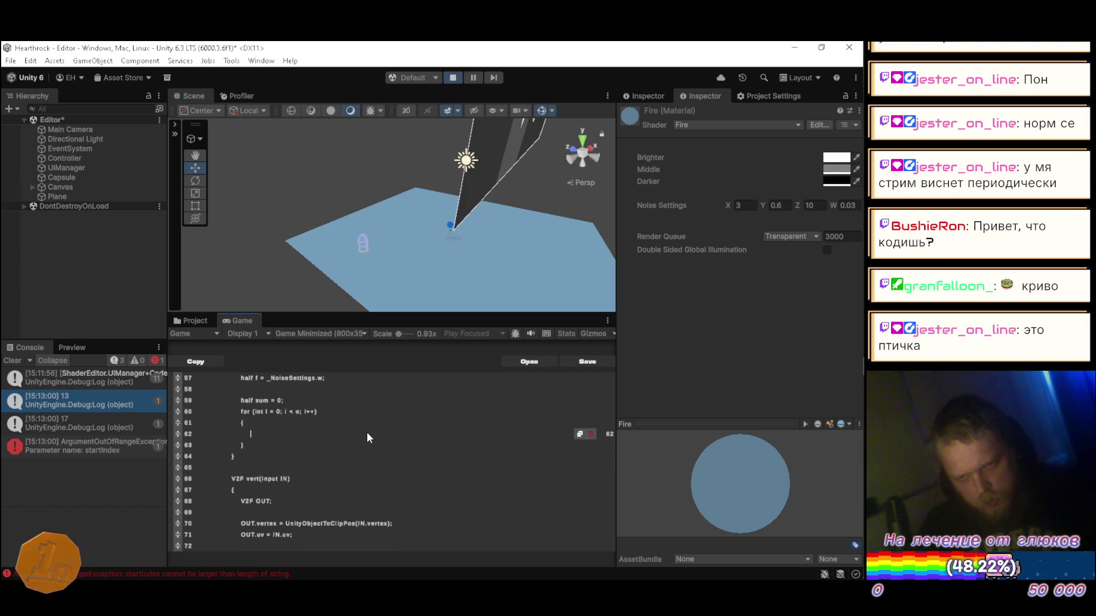
type("sum +")
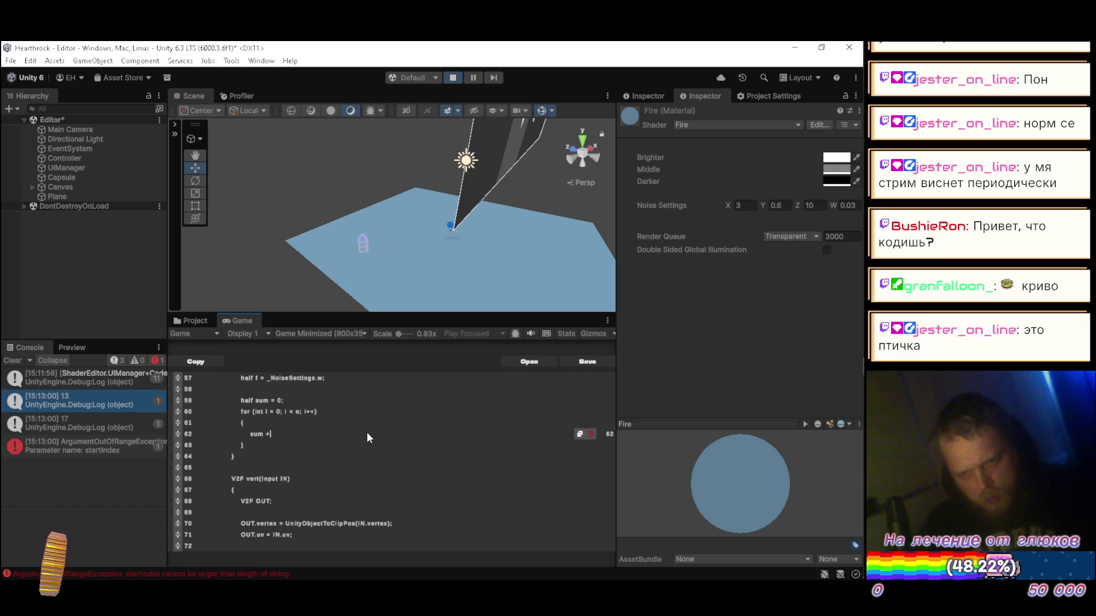
type("= sn")
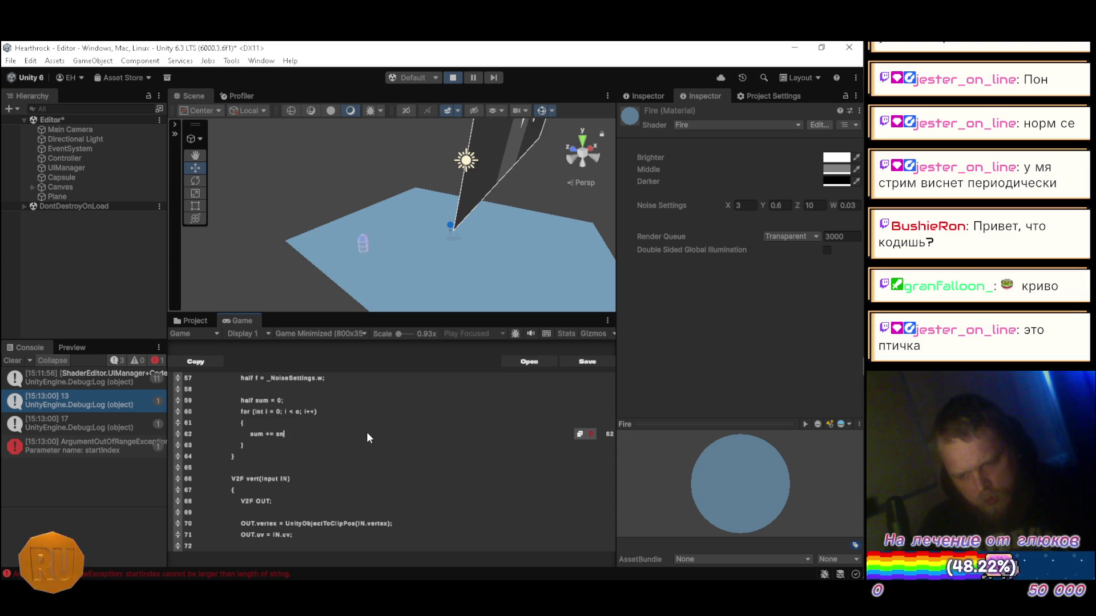
type("oise(")
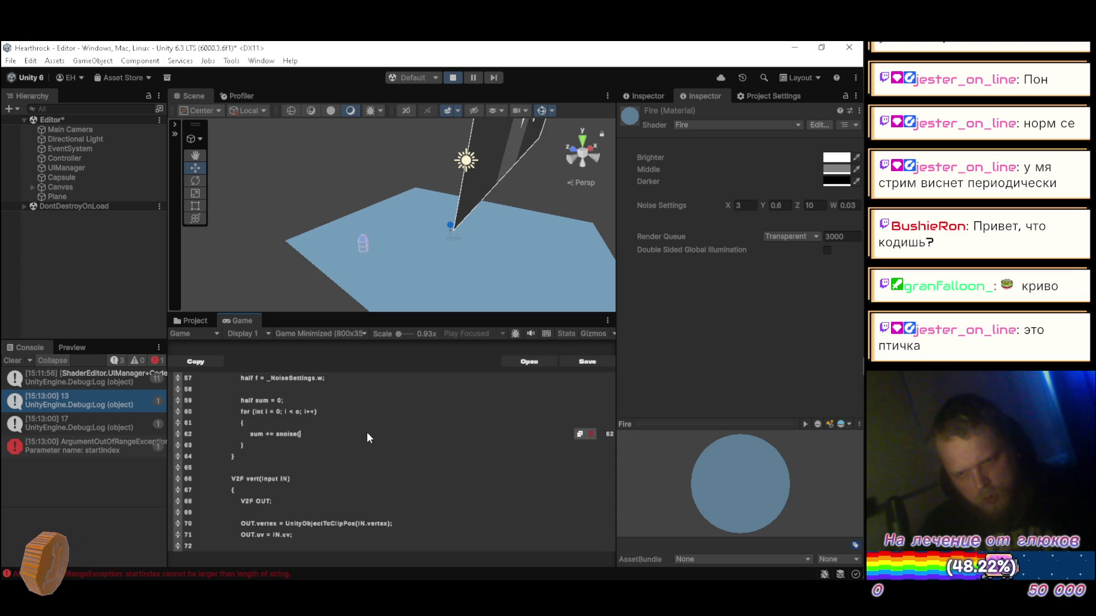
type(");")
key("alt+Tab")
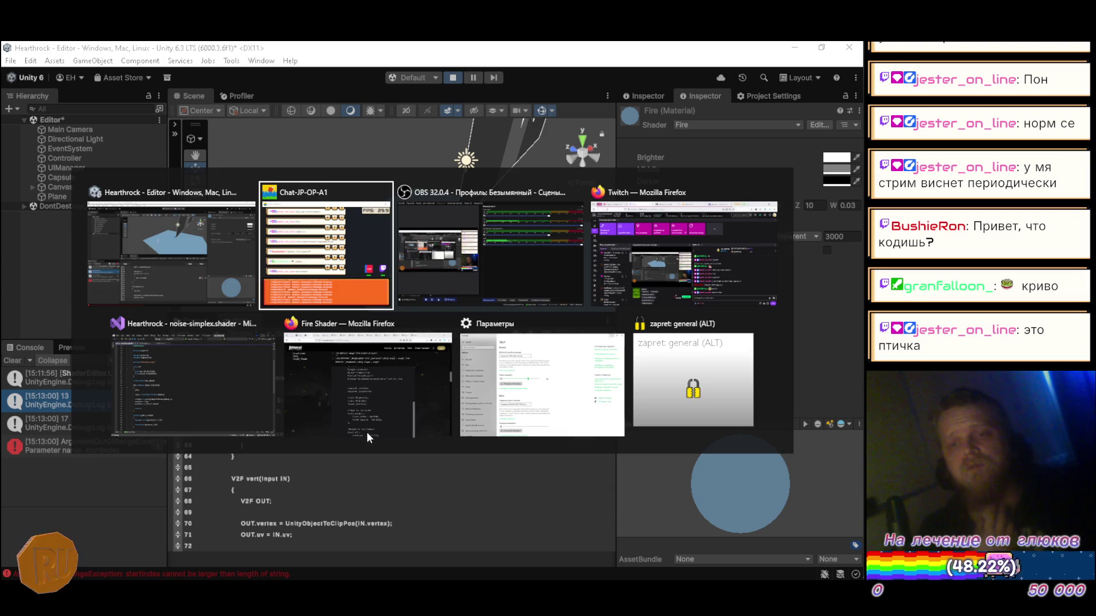
- Open the Water shader from the Shaders folder in Visual Studio
key("alt+Tab")
key("alt+Tab")
key("alt+Tab")
key("alt+Tab")
key("alt+Tab")
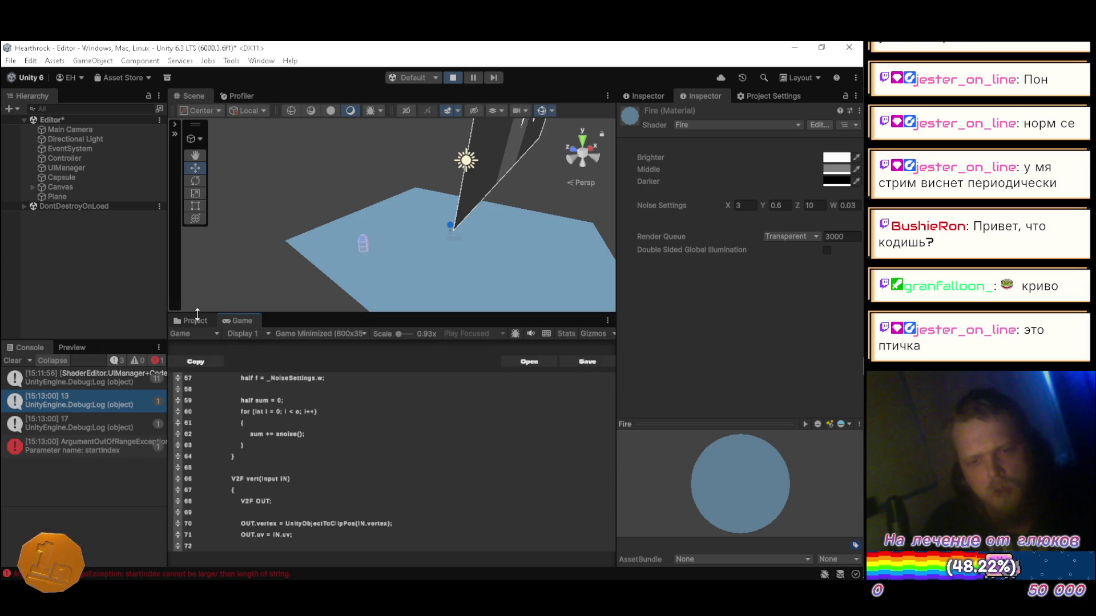
left_click(197, 321)
scroll(240, 483, "down", 10)
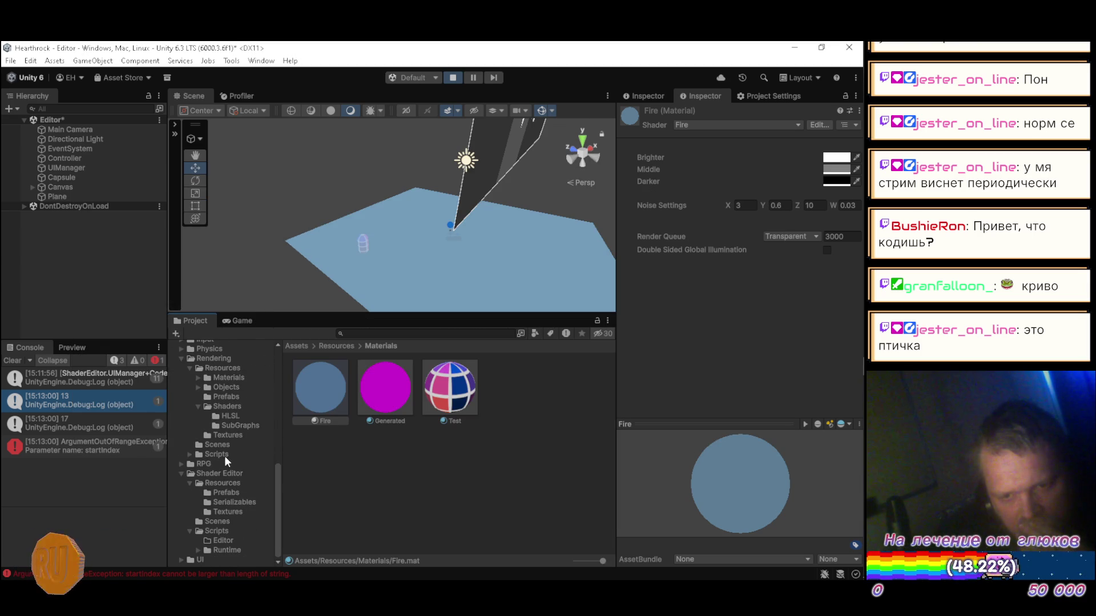
left_click(231, 405)
scroll(411, 479, "down", 2)
left_click(344, 508)
double_click(344, 508)
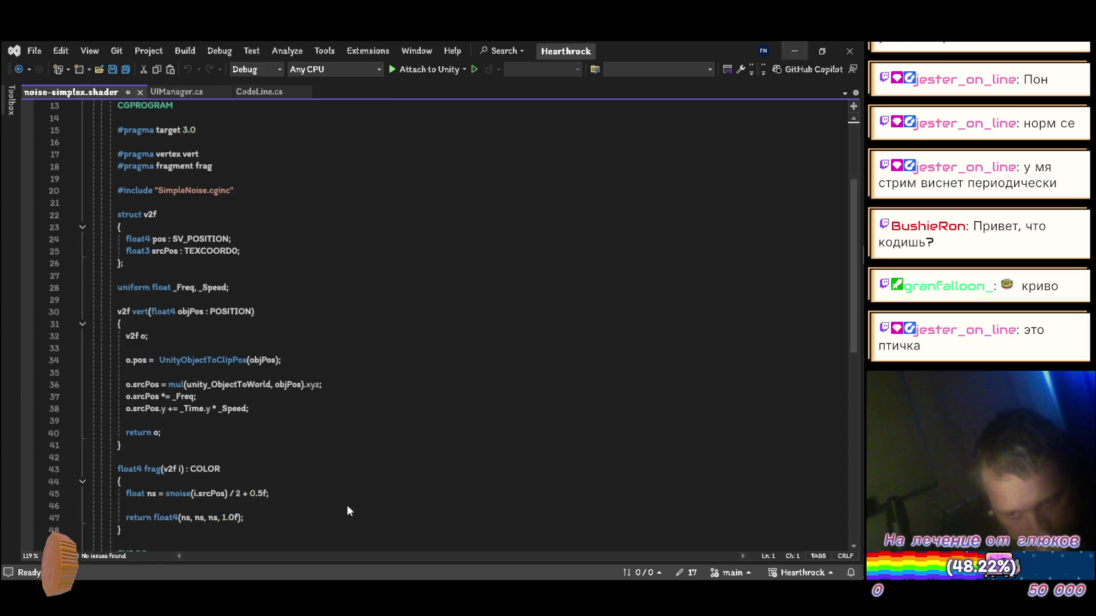
- Review Water.shader's fractalNoise octave loop, then return to the Unity editor
scroll(272, 307, "down", 15)
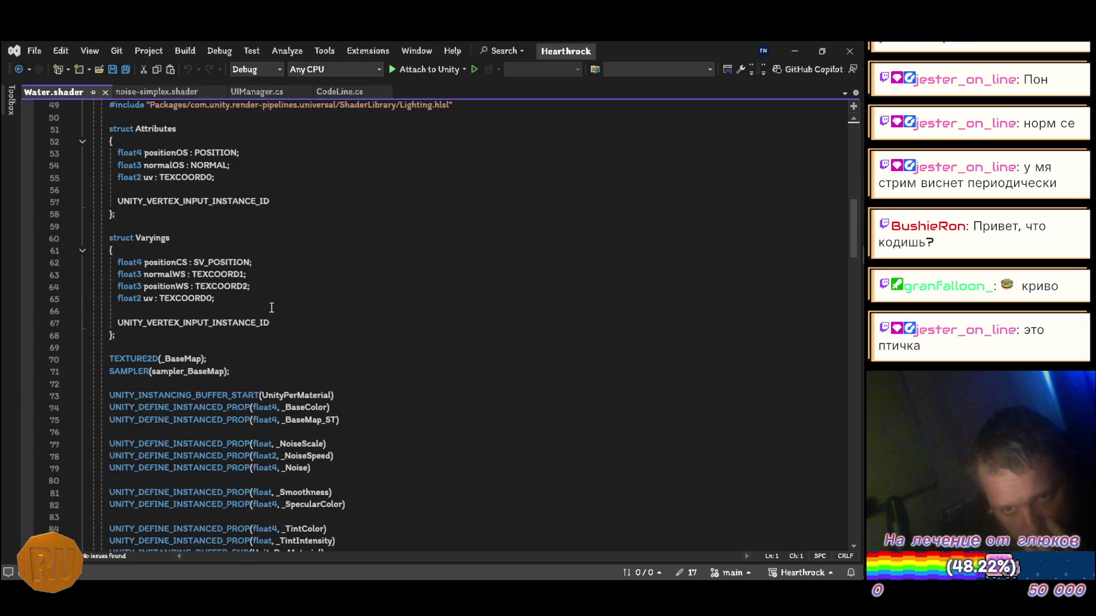
scroll(272, 308, "down", 10)
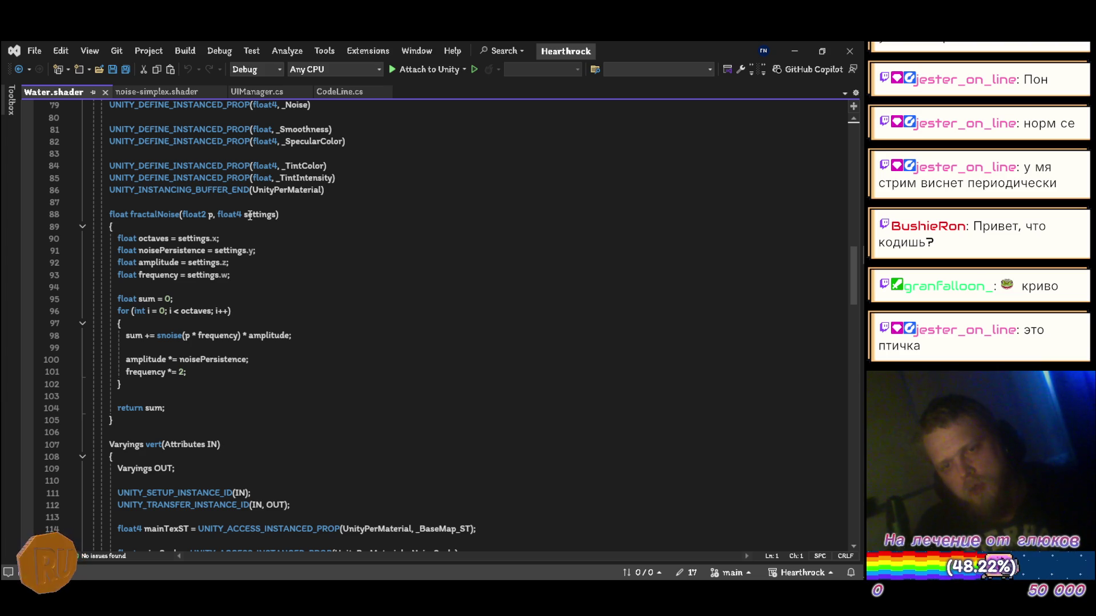
scroll(250, 217, "up", 5)
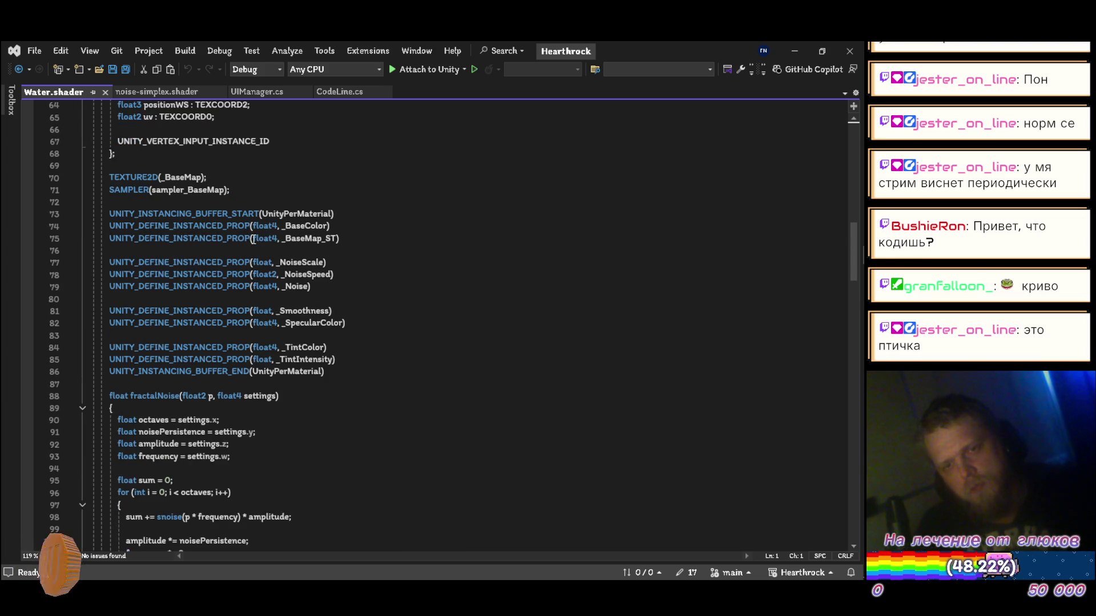
scroll(254, 239, "up", 4)
scroll(253, 239, "up", 4)
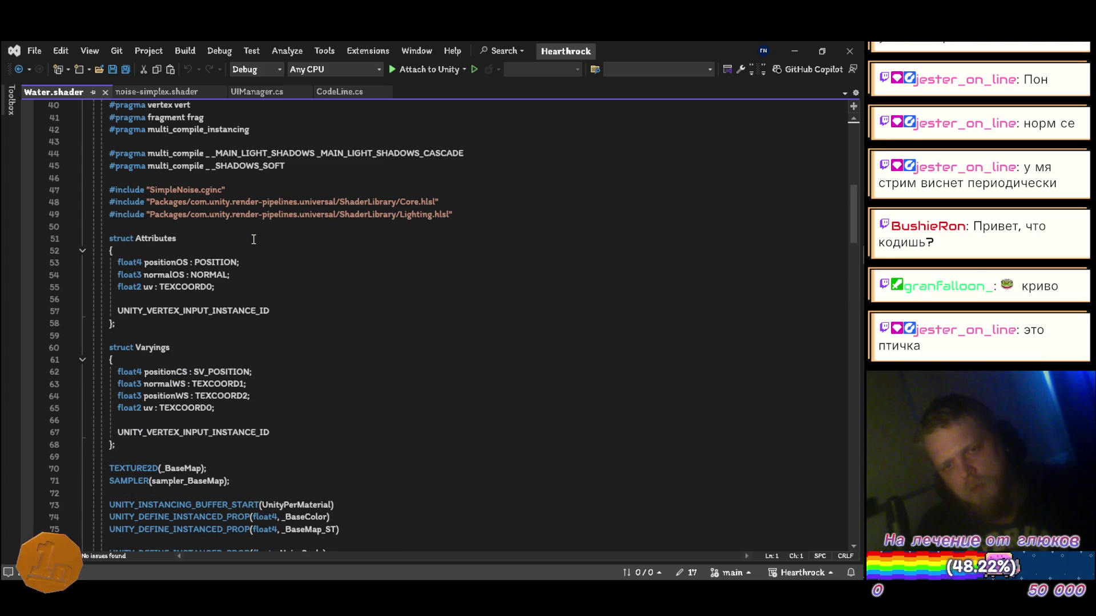
scroll(254, 239, "down", 9)
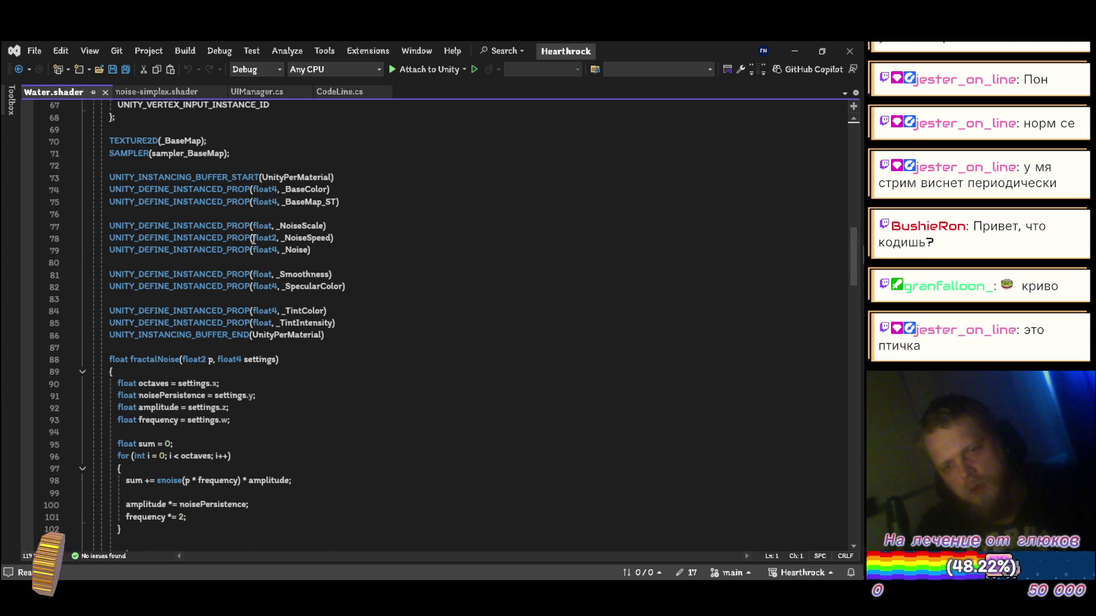
scroll(253, 240, "down", 1)
scroll(253, 240, "up", 6)
scroll(251, 241, "down", 2)
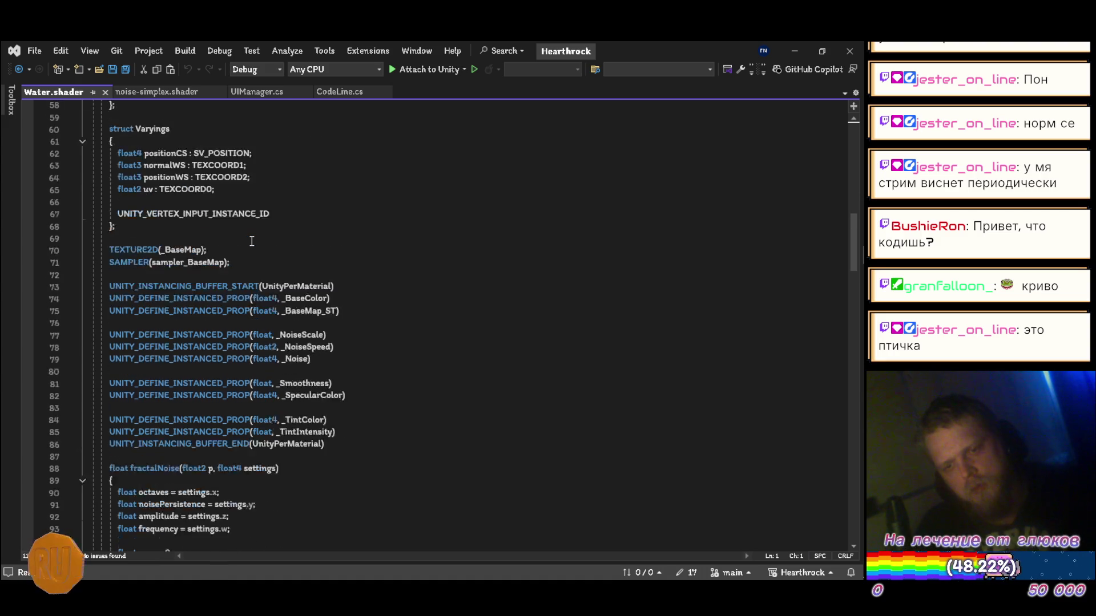
scroll(252, 241, "down", 2)
scroll(252, 241, "down", 3)
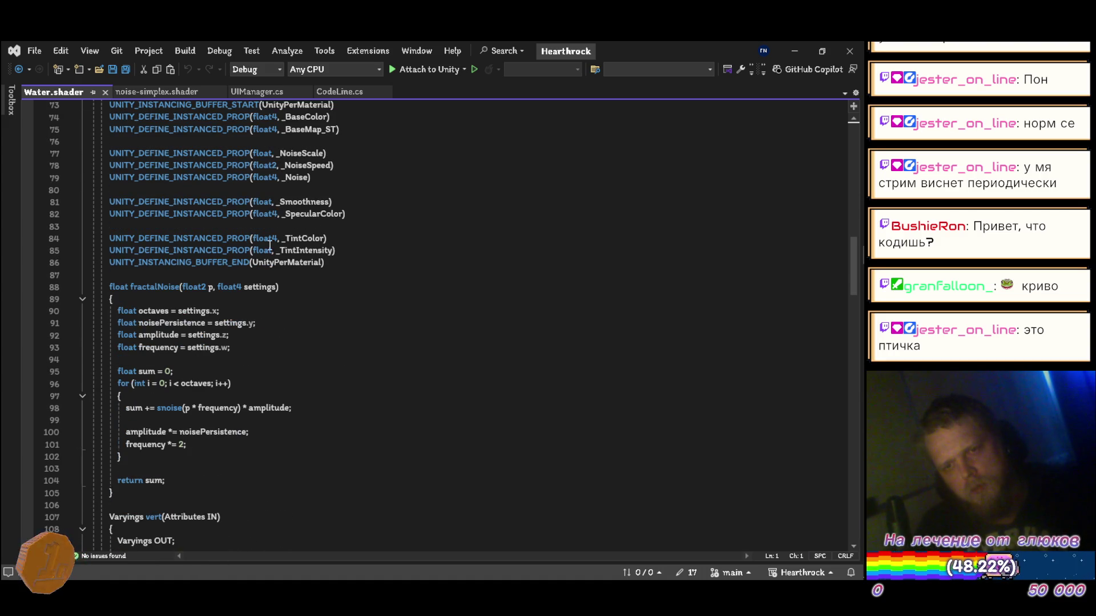
scroll(376, 281, "up", 1)
scroll(377, 281, "down", 2)
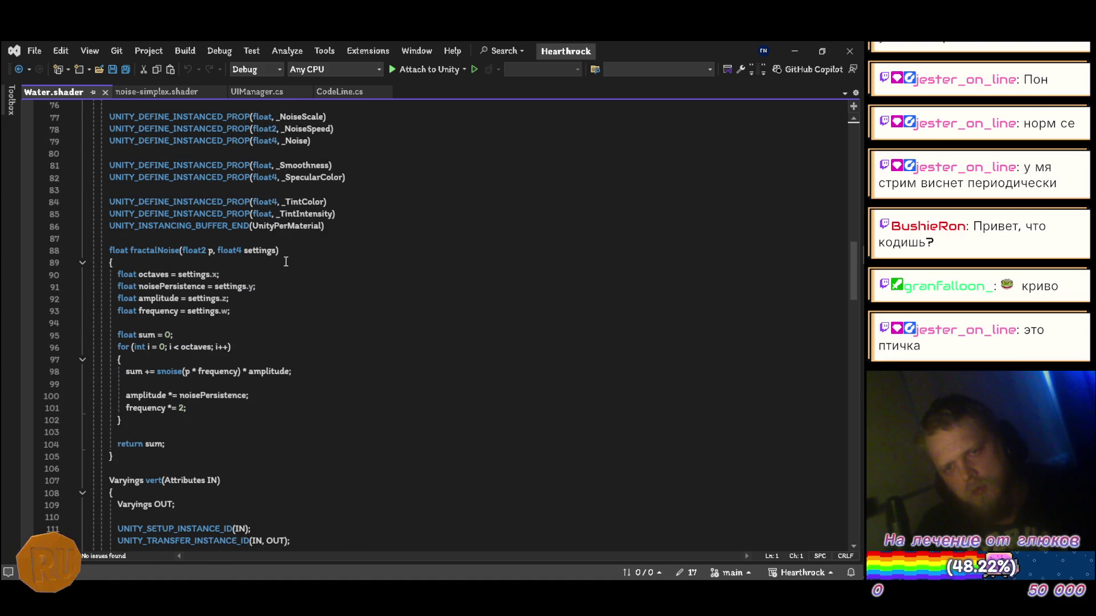
scroll(279, 275, "down", 9)
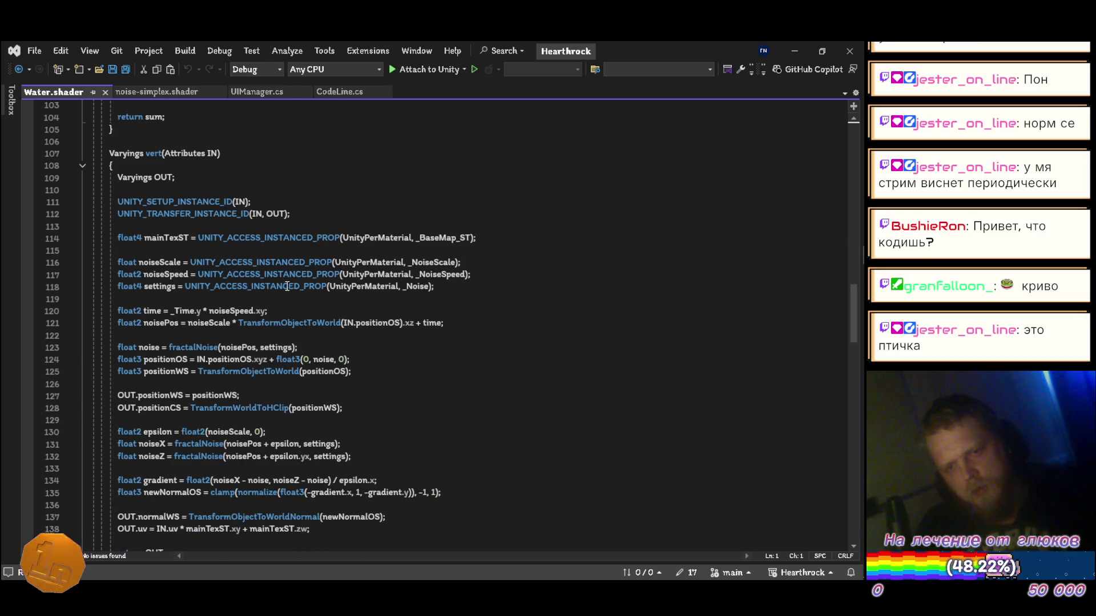
scroll(225, 265, "up", 5)
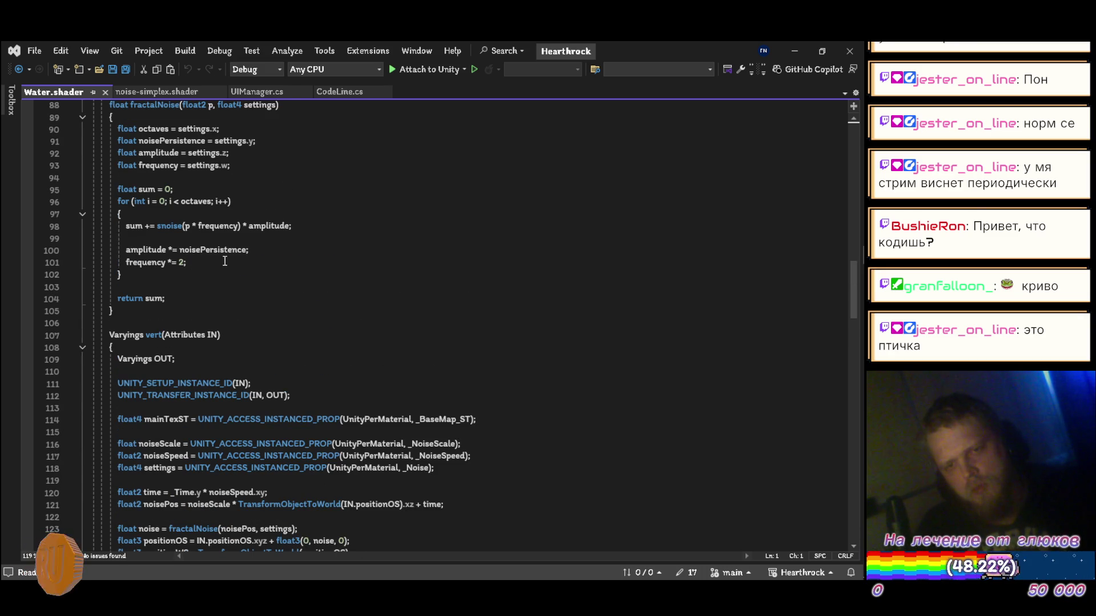
scroll(225, 259, "up", 4)
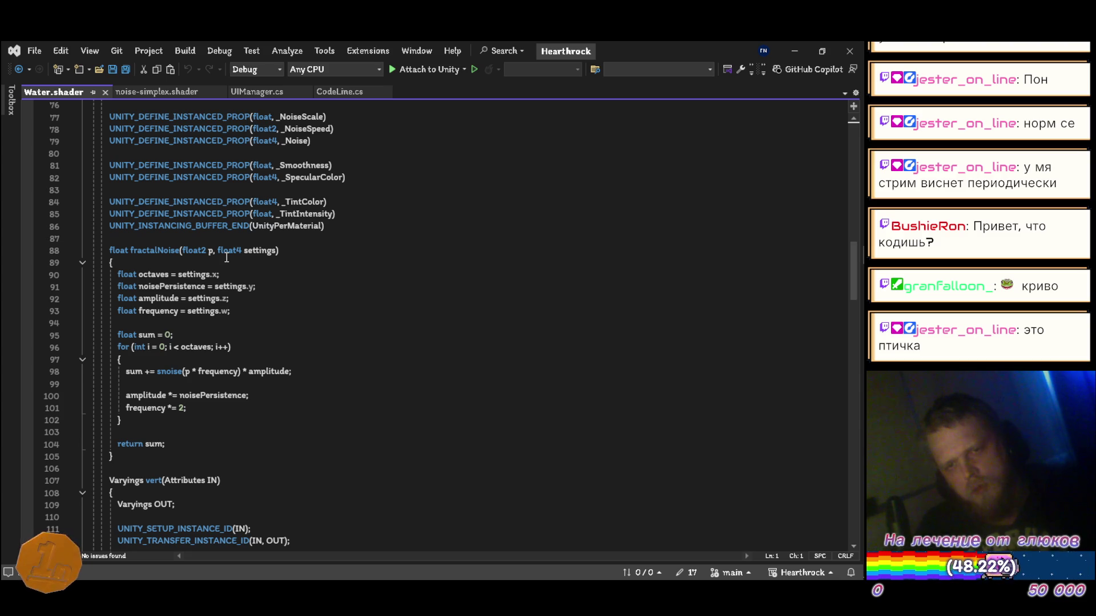
scroll(226, 258, "down", 6)
scroll(225, 258, "up", 4)
scroll(224, 259, "down", 5)
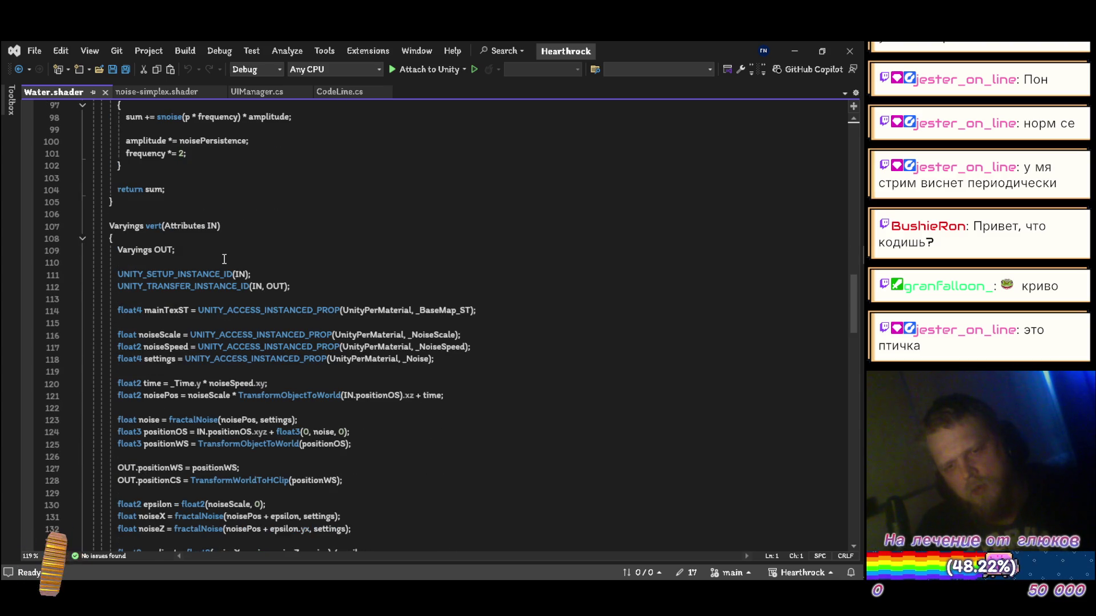
scroll(224, 268, "up", 3)
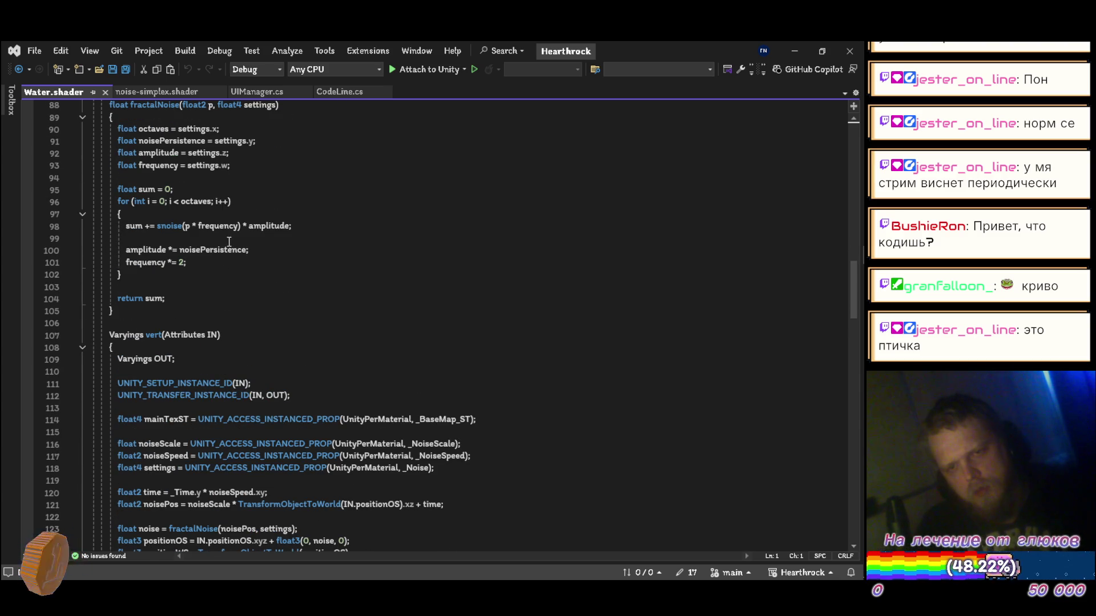
key("alt+Tab")
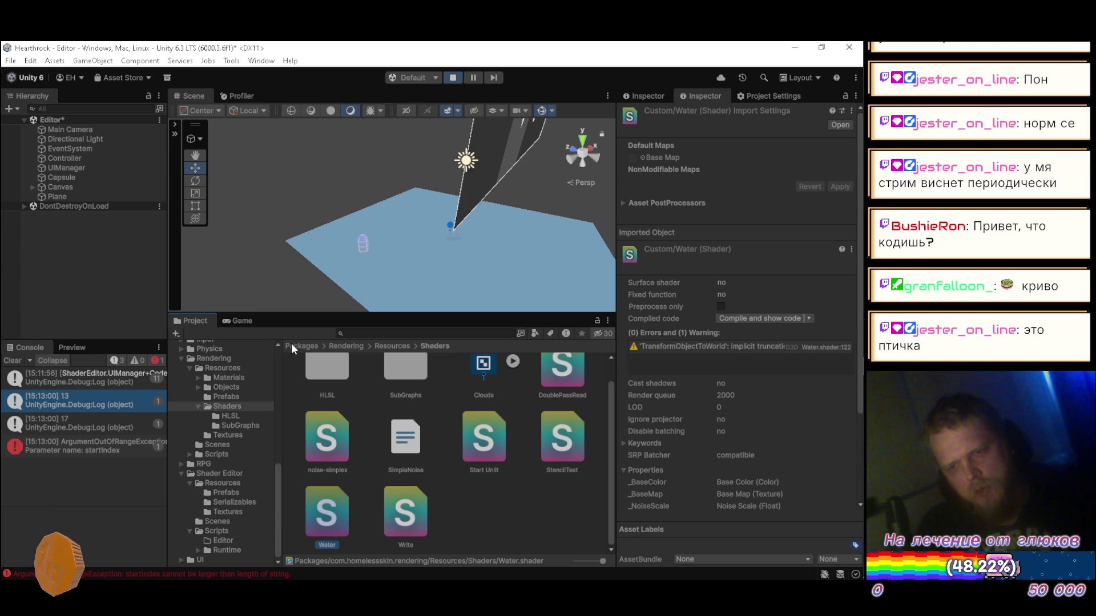
- Bring up the in-game shader editor and compare its loop with the Visual Studio fractalNoise reference
left_click(235, 323)
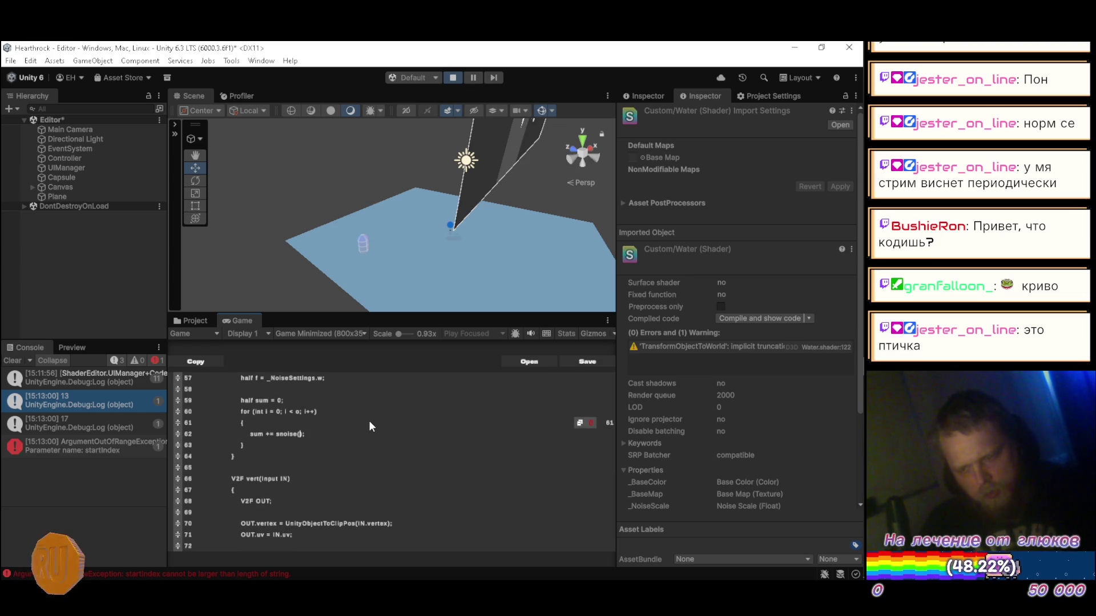
key("alt+Tab")
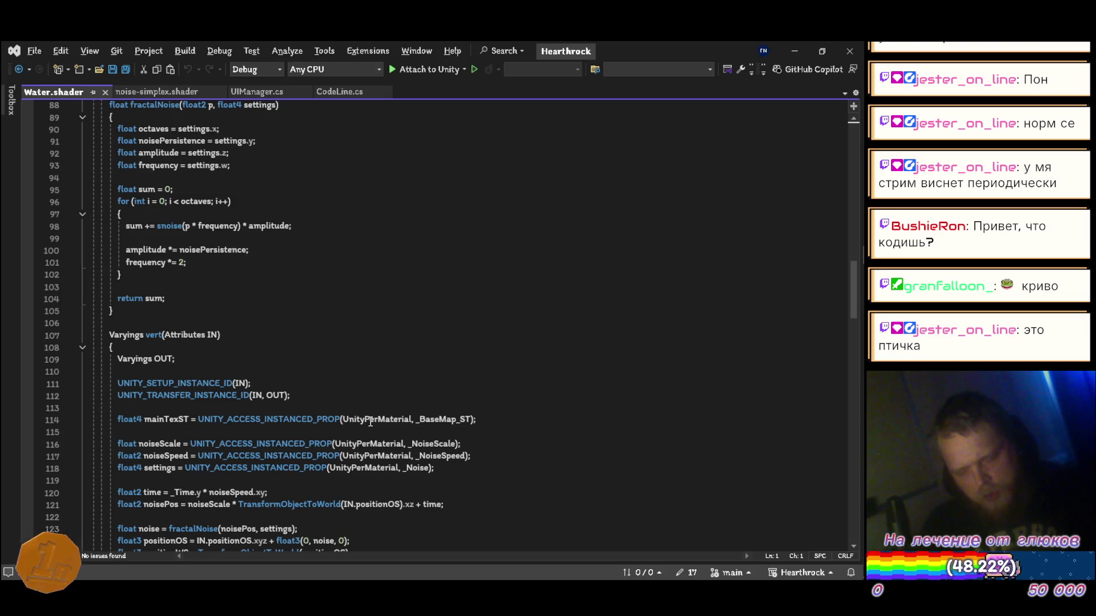
key("alt+Tab")
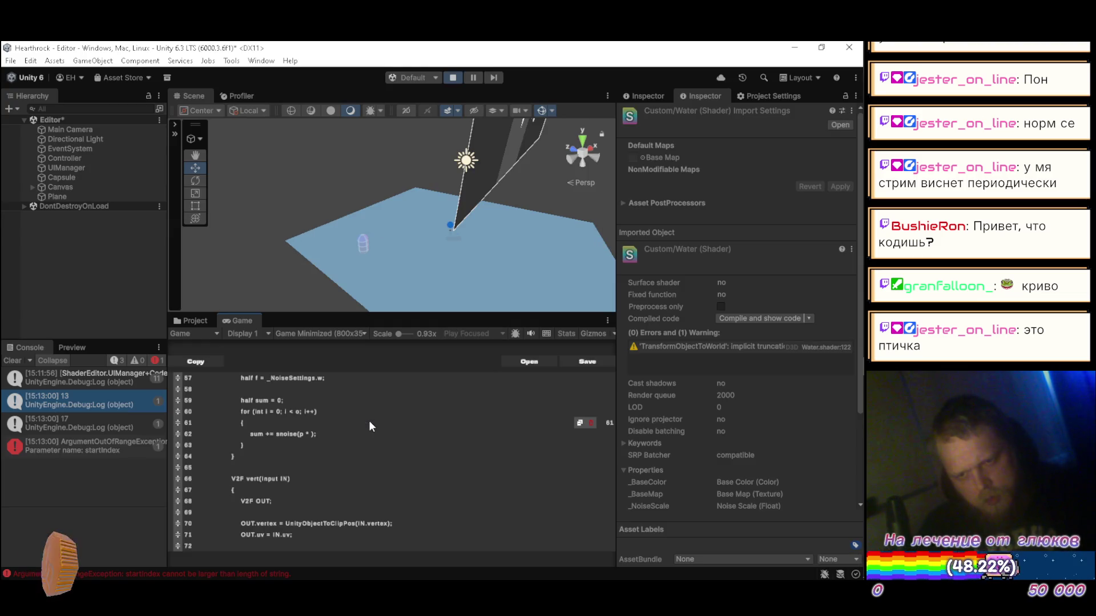
key("alt+Tab")
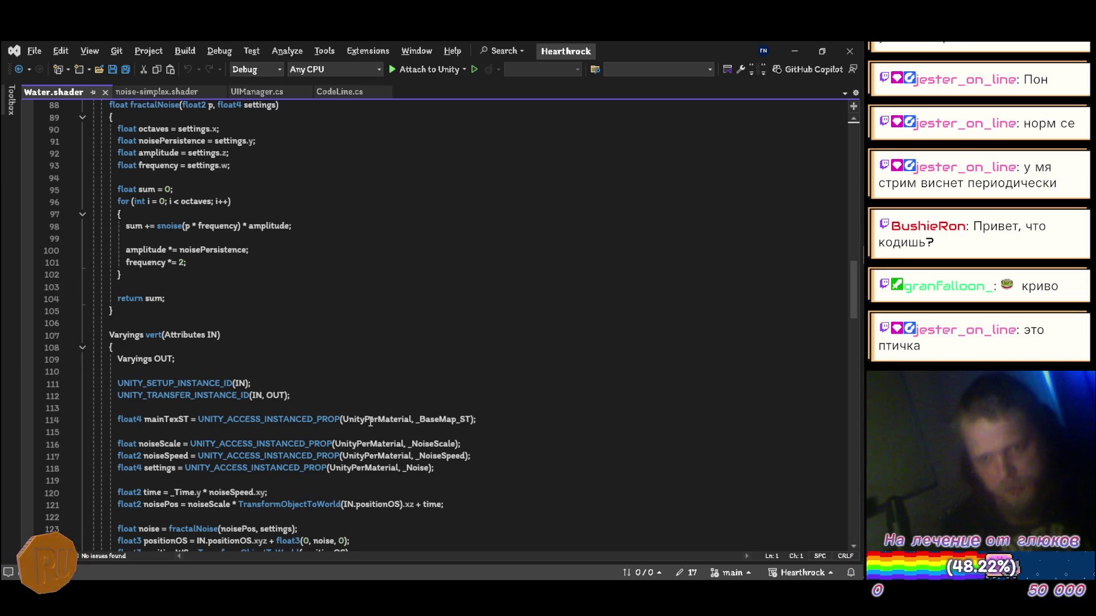
key("alt+Tab")
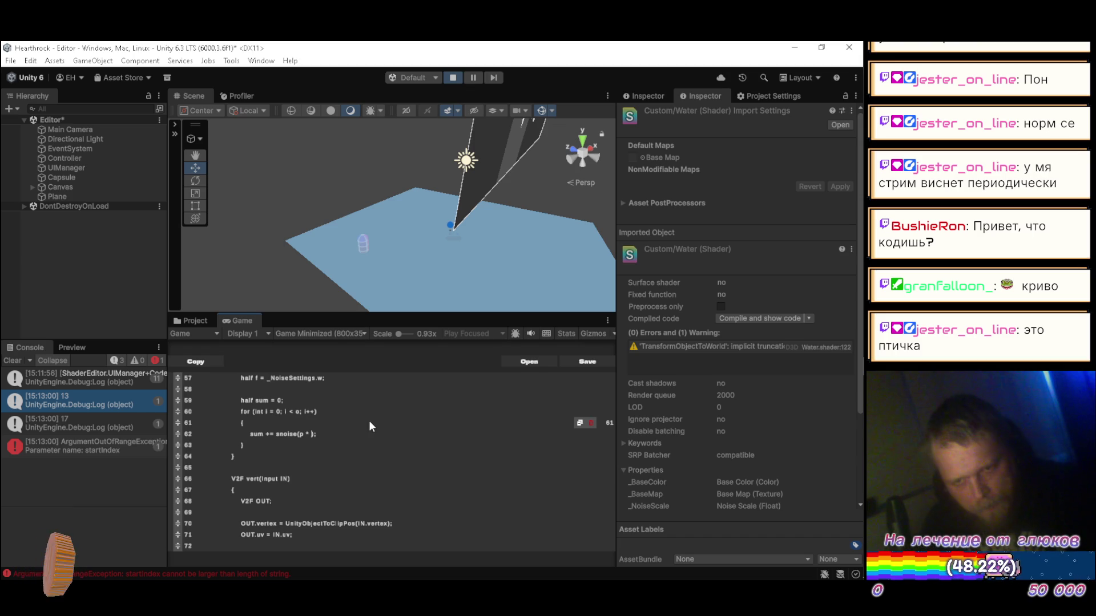
scroll(374, 424, "up", 2)
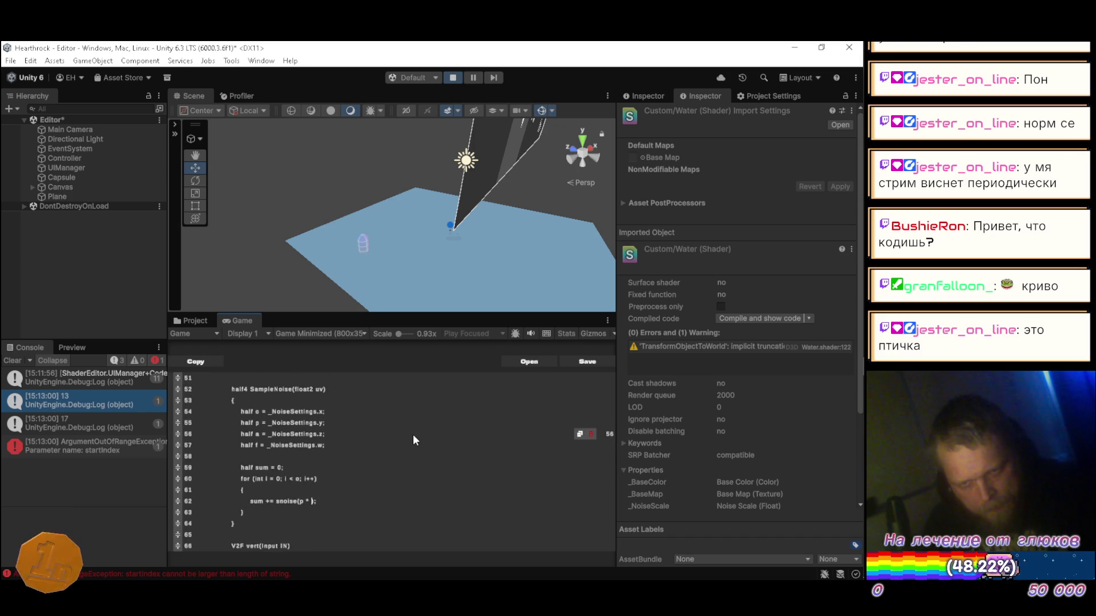
- Change line 62 so the loop adds a * snoise(f * uv) to sum
key("BackSpace")
type("uv")
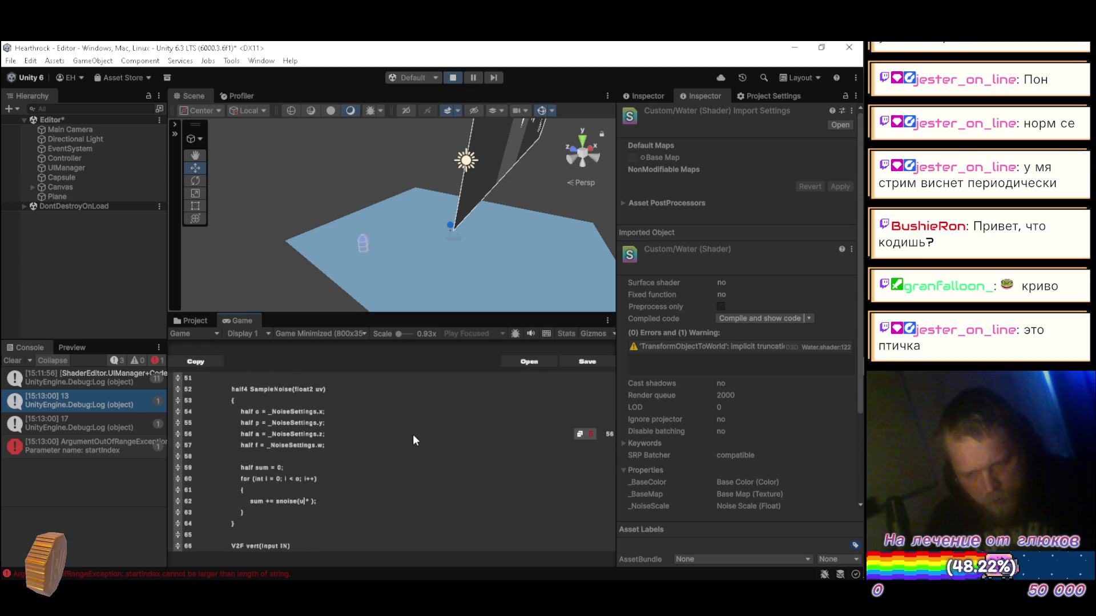
key("Right")
key("Right")
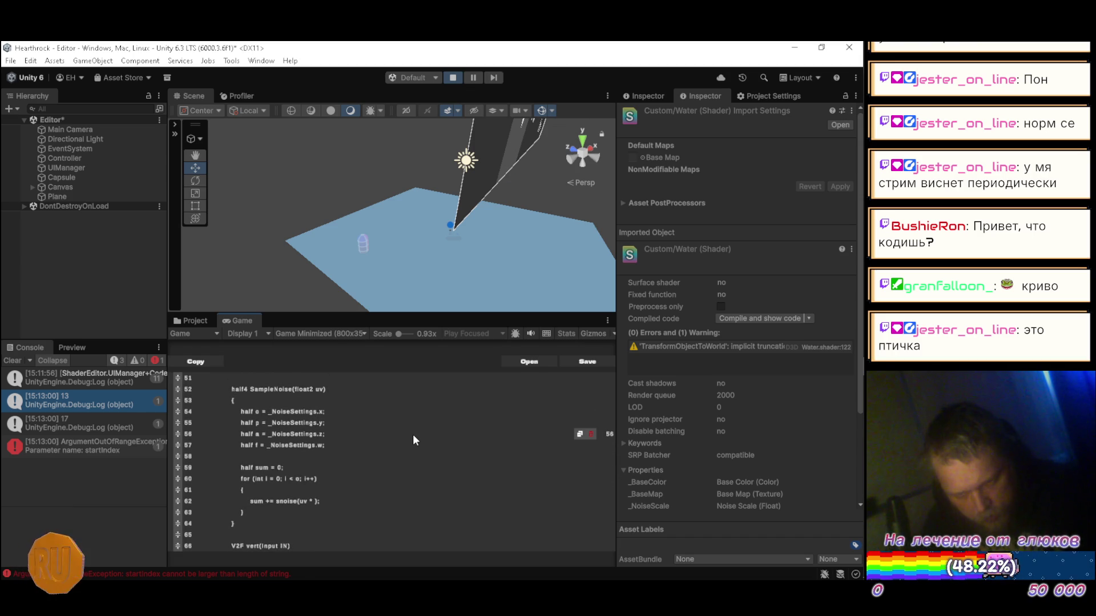
key("alt+Tab")
key("alt+Tab")
type("f")
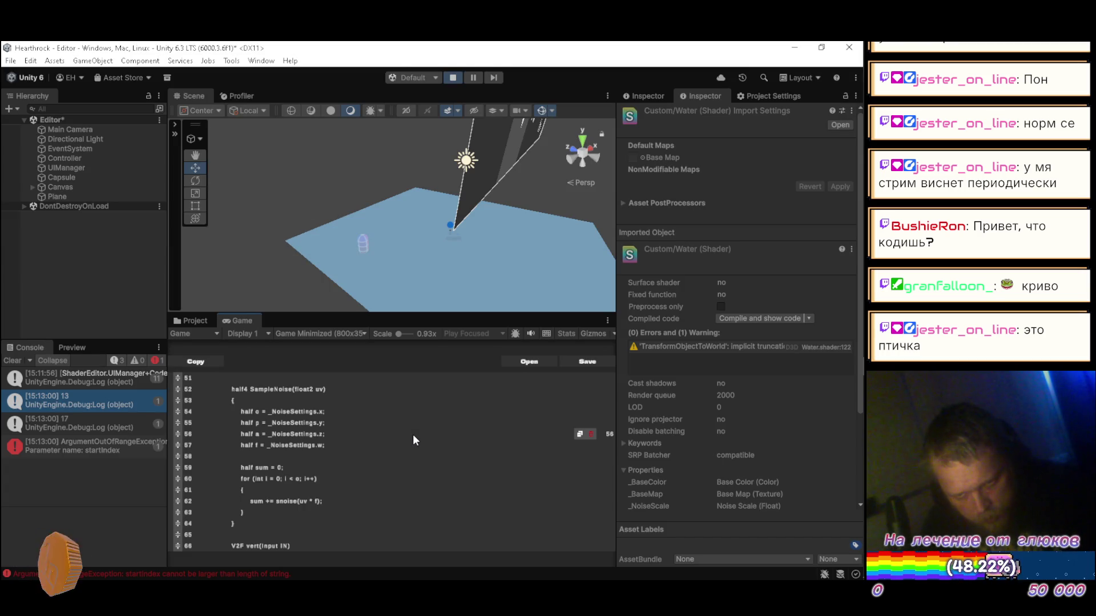
key("alt+Tab")
key("alt+Tab")
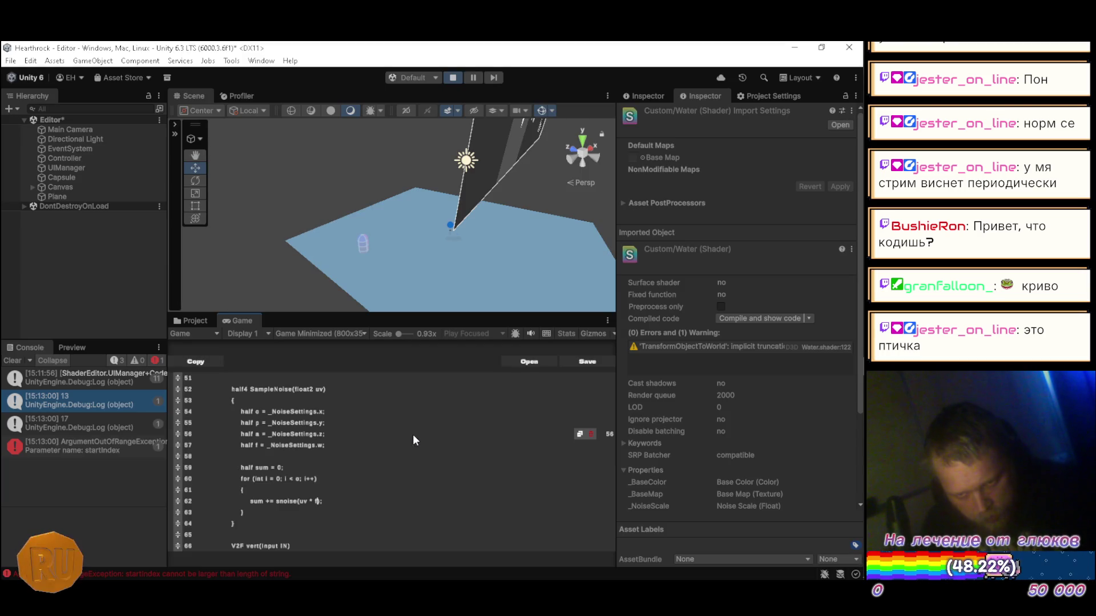
key("BackSpace")
key("BackSpace")
key("BackSpace")
key("BackSpace")
key("Left")
key("Left")
type("f *")
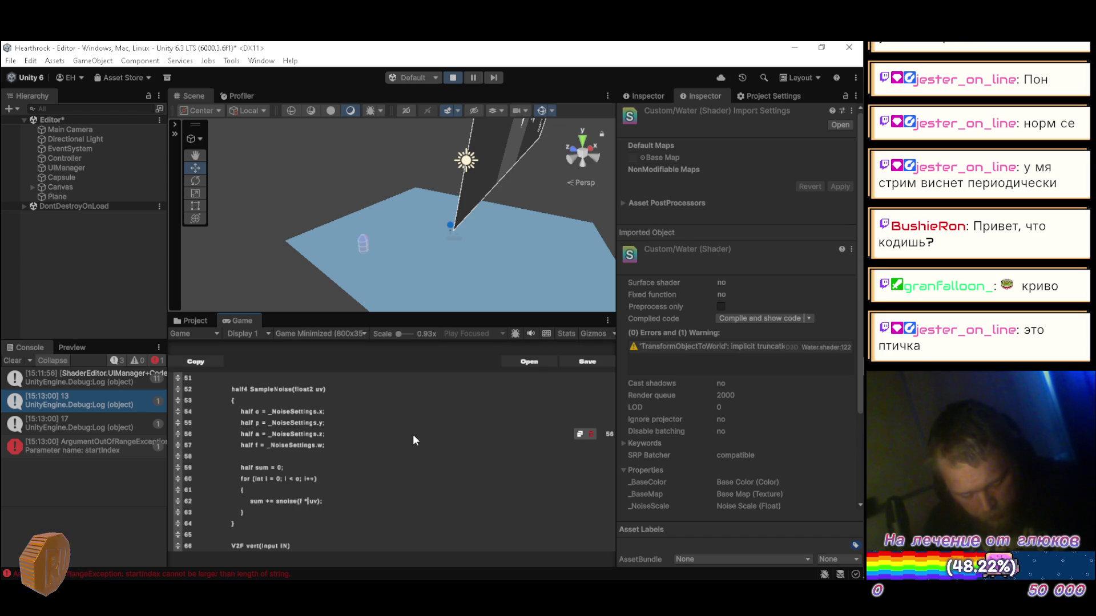
type(" a *")
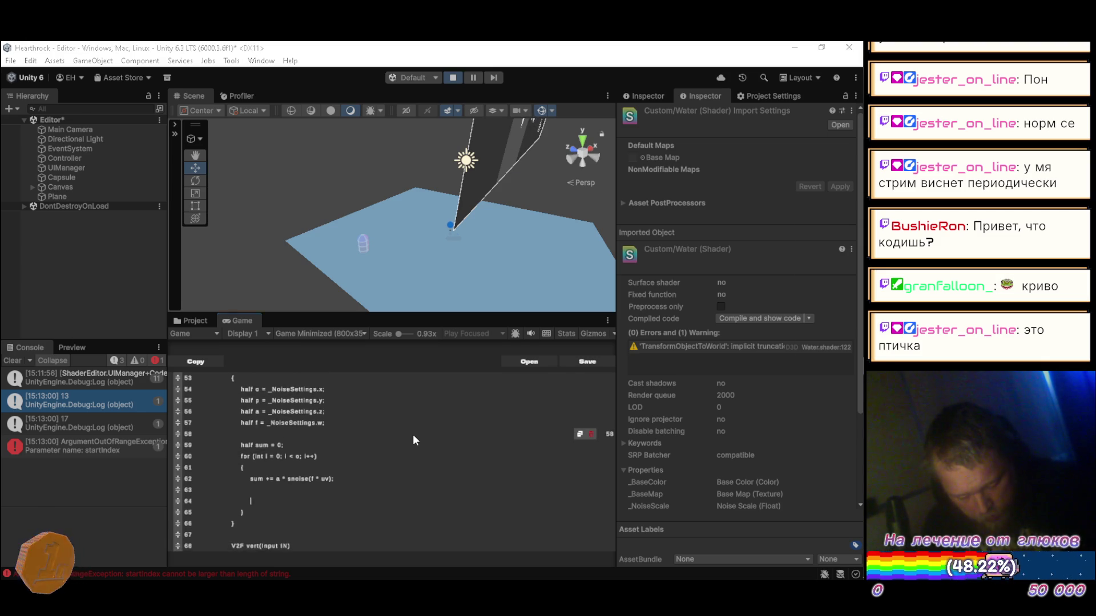
- Add the amplitude update a *= p; and begin the next line with f *
key("alt+Tab")
key("alt+Tab")
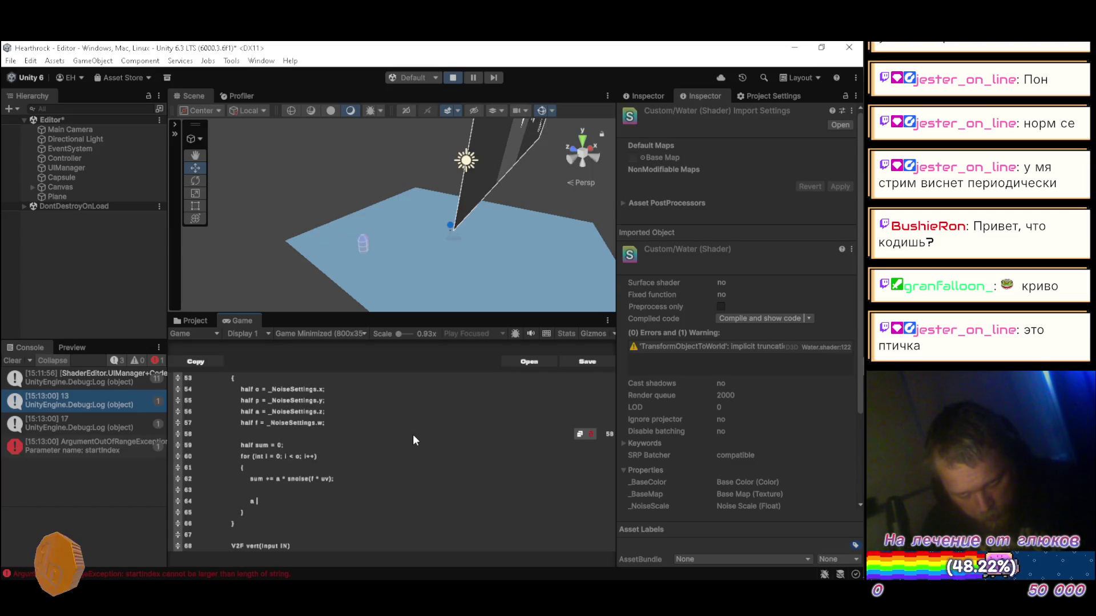
type("*=")
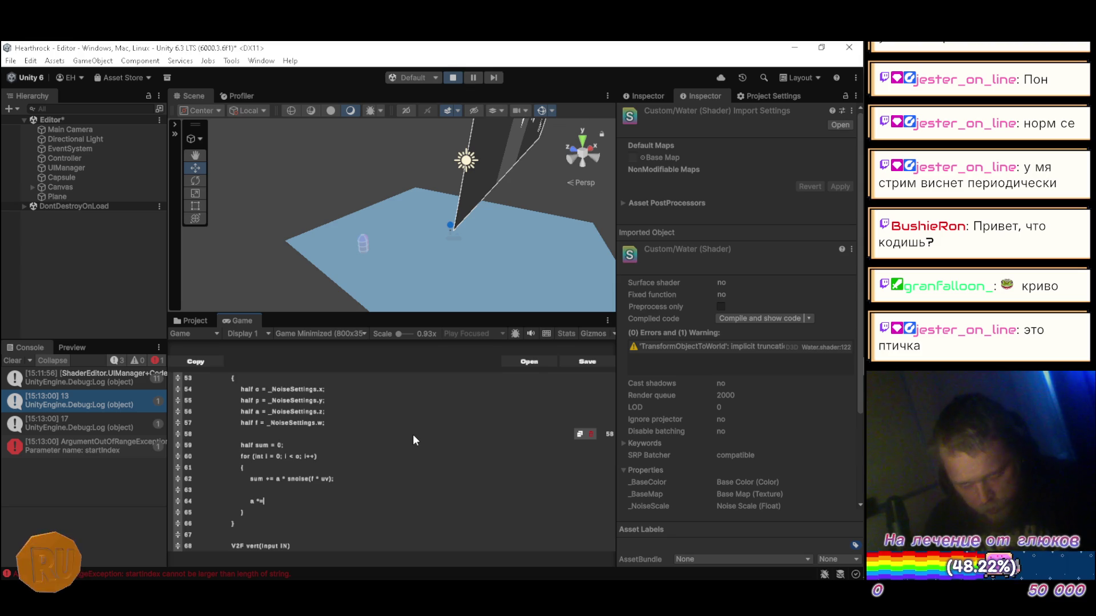
key("alt+Tab")
key("alt+Tab")
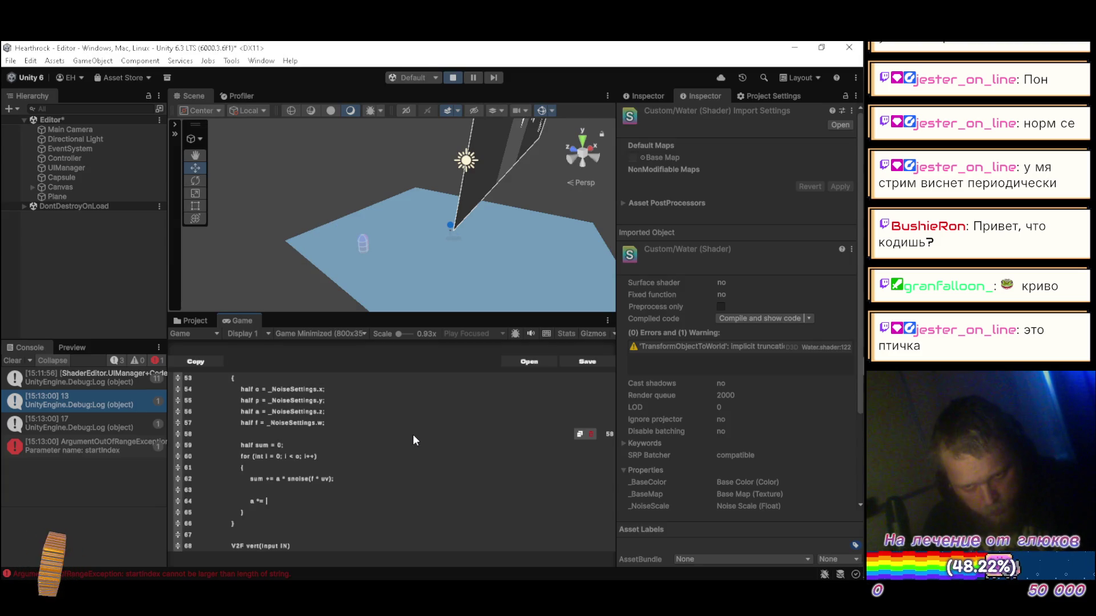
type("p")
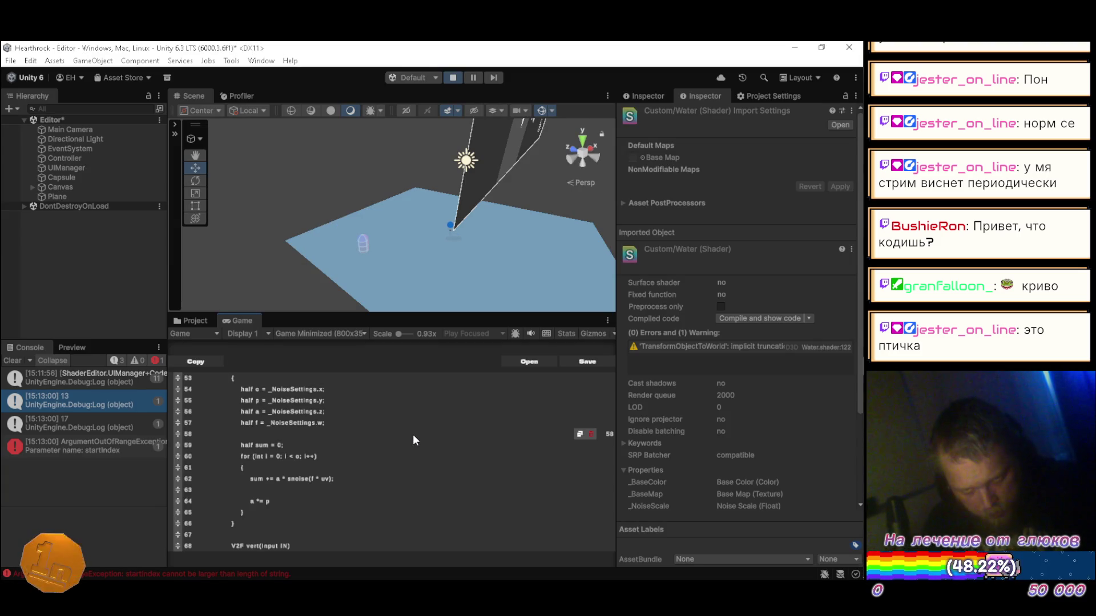
type(";")
key("Return")
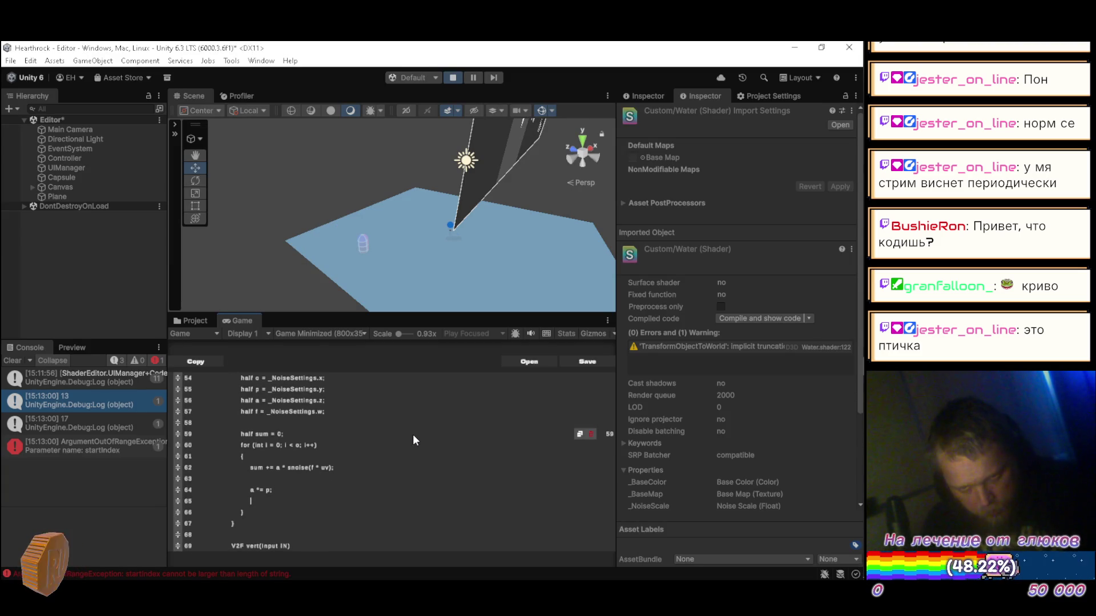
type("*")
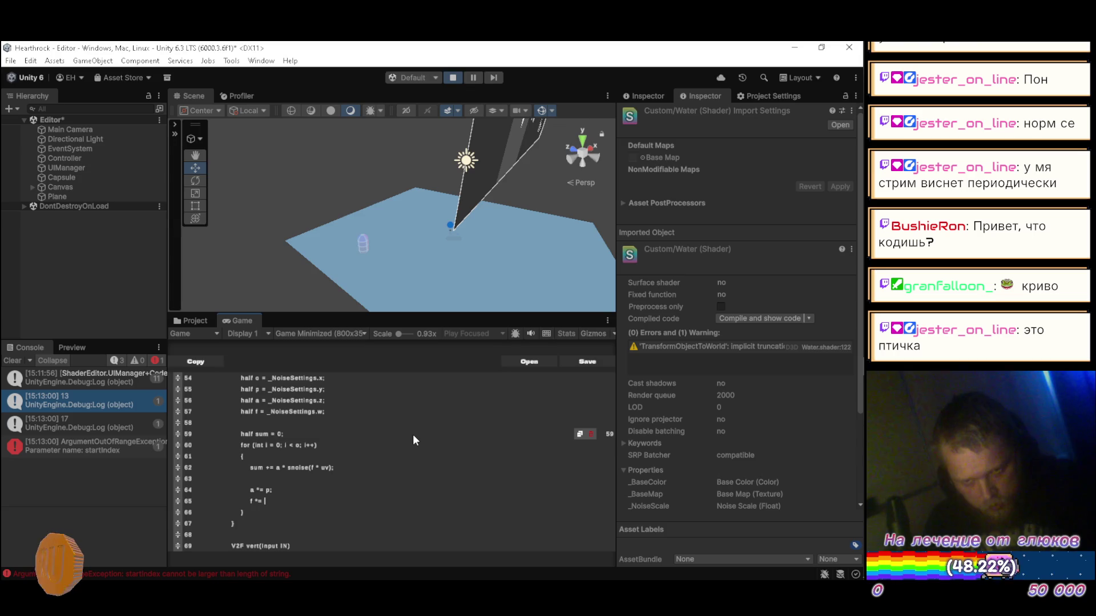